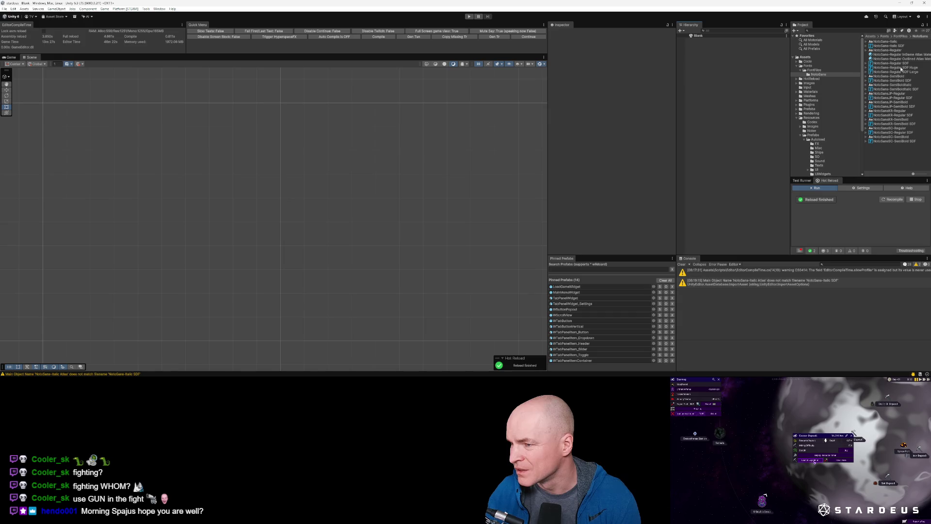
# Inspect the NotoSansJP-SemiBold SDF font asset's settings, then switch to VS Code
pyautogui.click(895, 105)
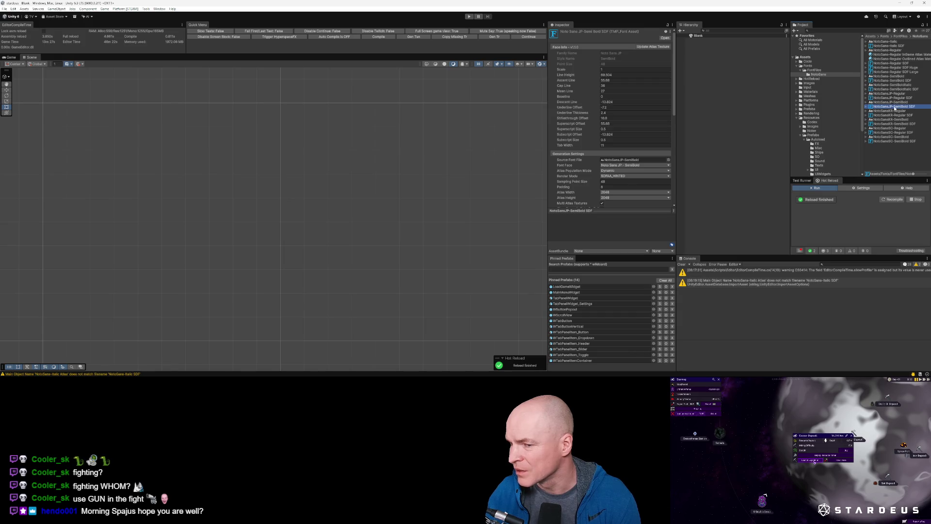
pyautogui.scroll(-8, 648, 198)
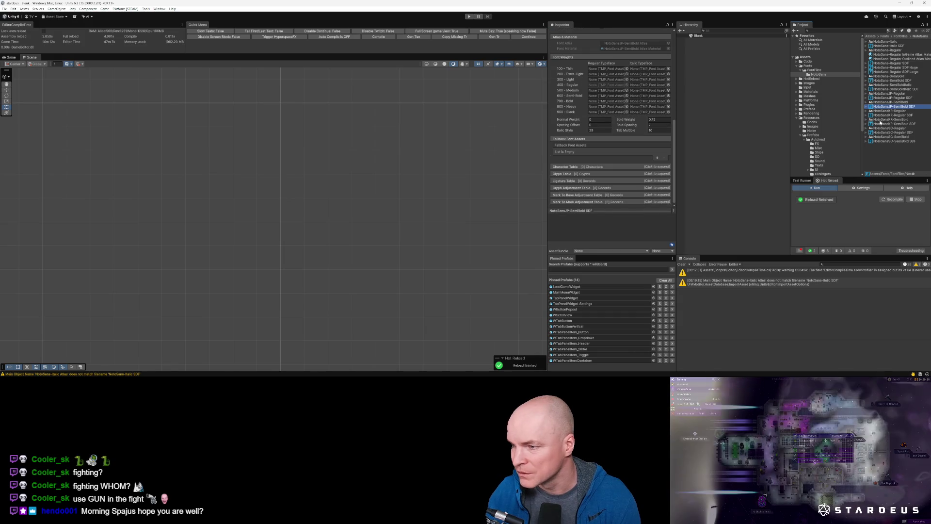
pyautogui.hotkey('alt', 'Tab')
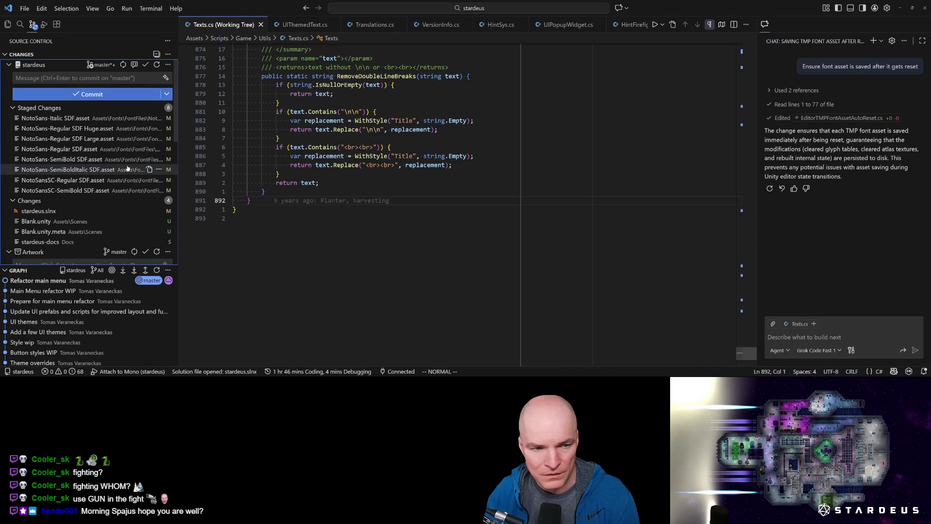
# Commit the eight staged NotoSans font assets as 'Reset dynamic fonts' and dismiss the error
pyautogui.click(65, 121)
pyautogui.keyDown('shift'); pyautogui.click(72, 190); pyautogui.keyUp('shift')
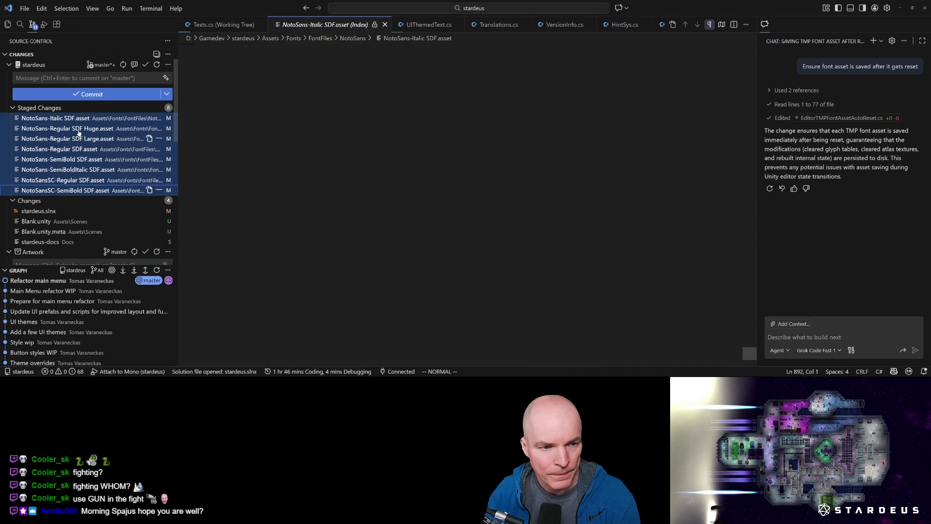
pyautogui.click(146, 77)
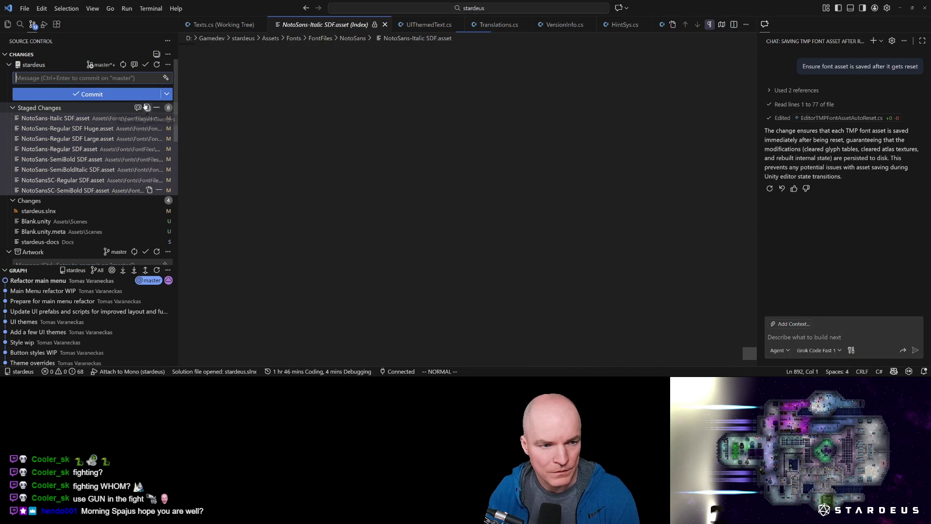
pyautogui.write('R')
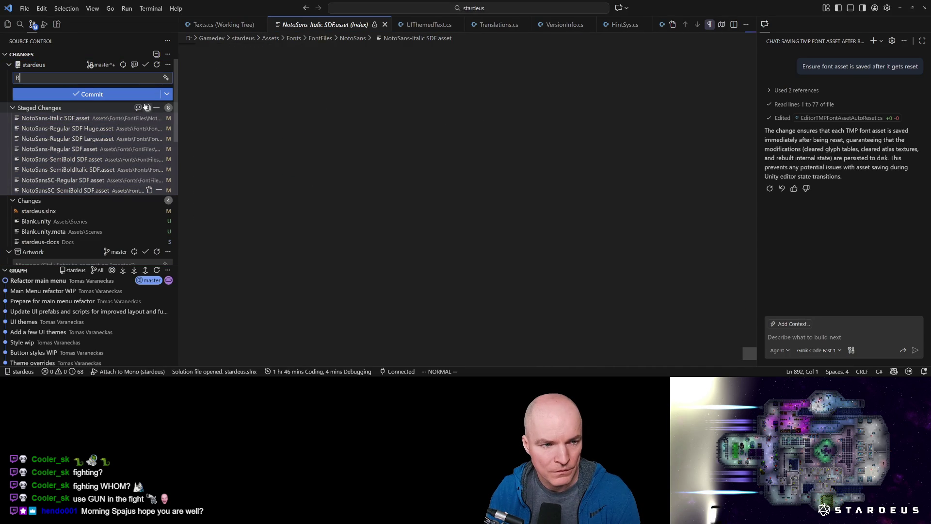
pyautogui.write('eset')
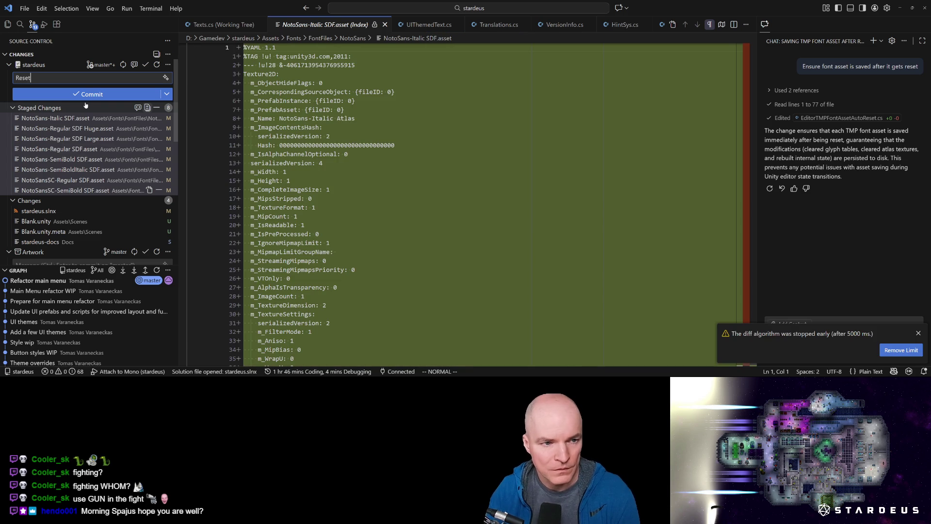
pyautogui.write(' d')
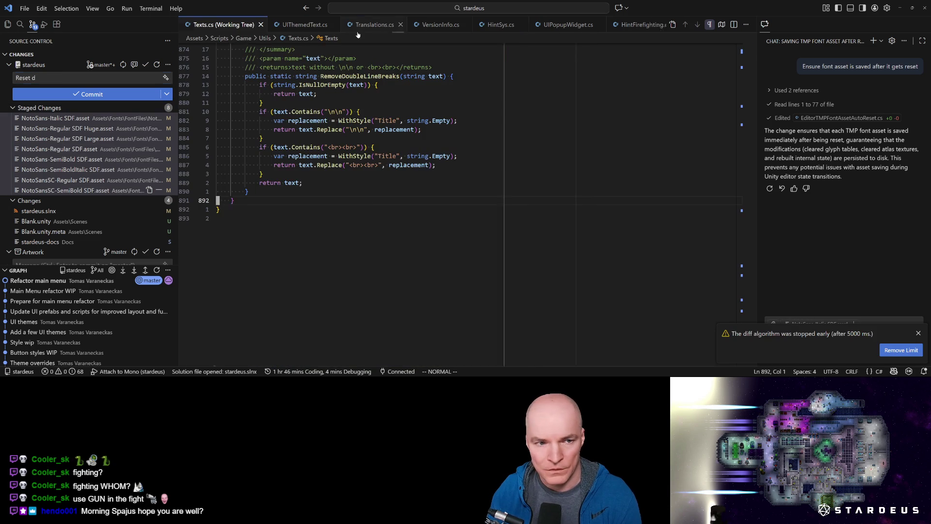
pyautogui.click(385, 24)
pyautogui.click(60, 78)
pyautogui.write('yu')
pyautogui.write('amic fonts')
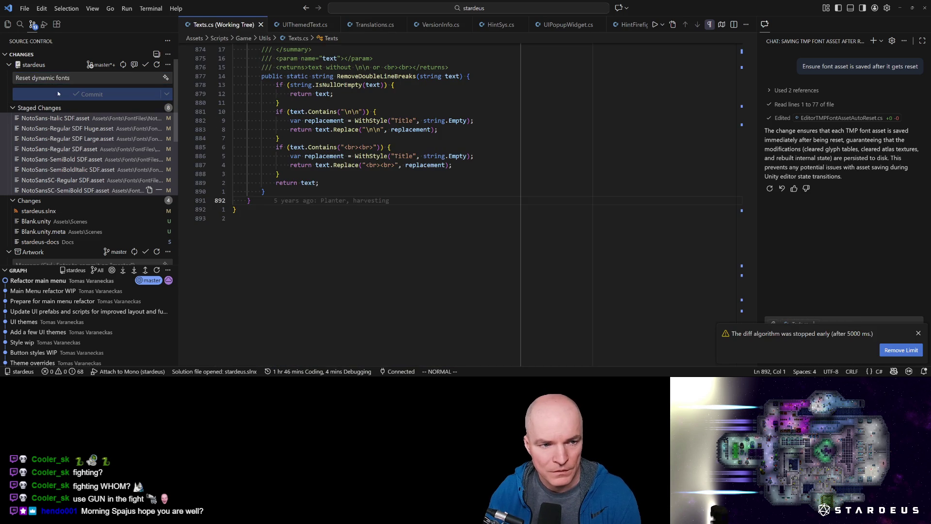
pyautogui.click(58, 94)
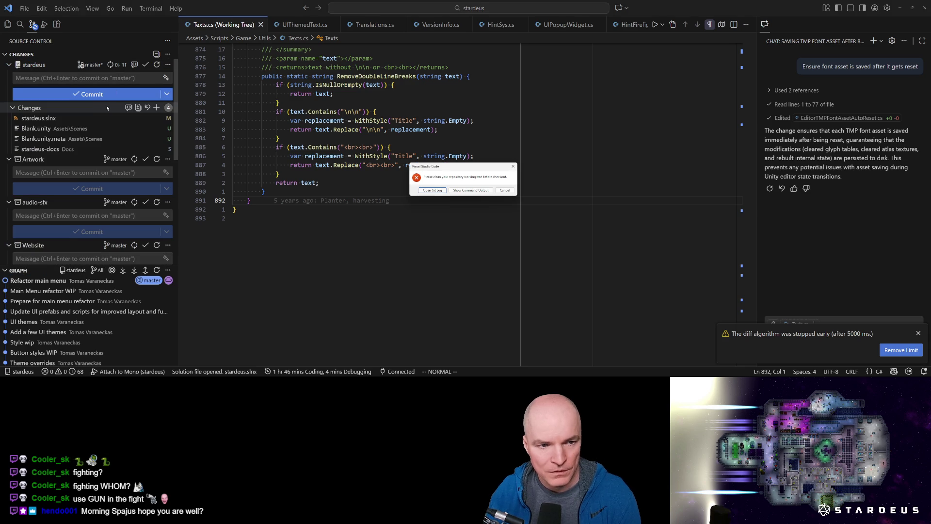
pyautogui.click(504, 190)
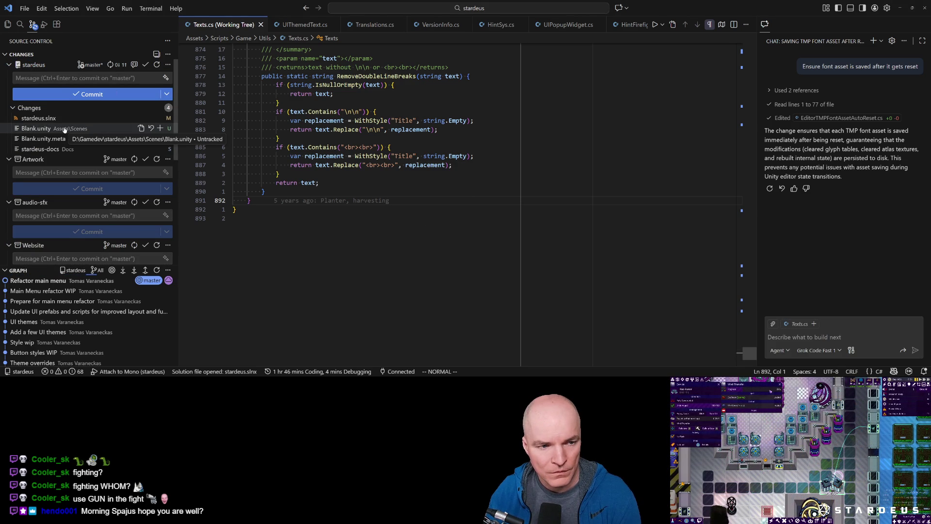
# Commit the remaining blank scene and project file changes with message 'Add blank scene'
pyautogui.click(80, 77)
pyautogui.write('Ad ')
pyautogui.write('ne')
pyautogui.click(95, 94)
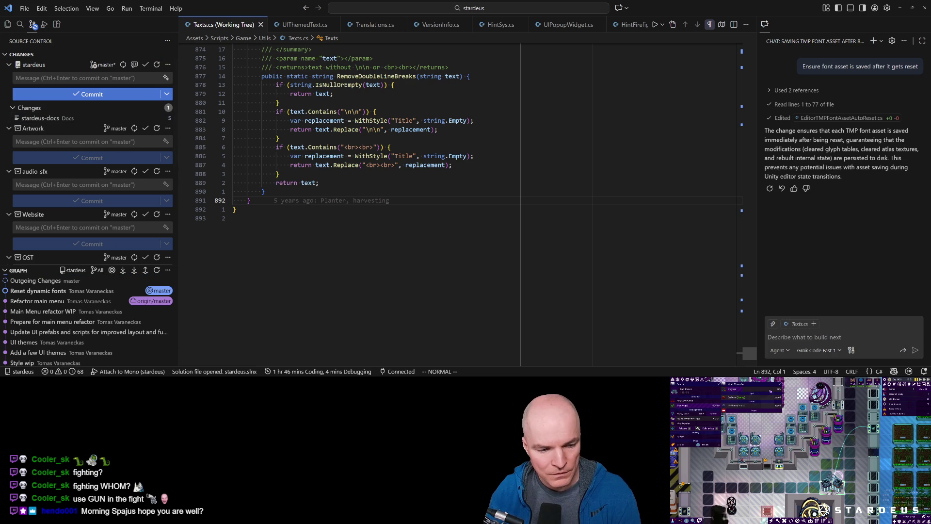
pyautogui.moveTo(148, 380)
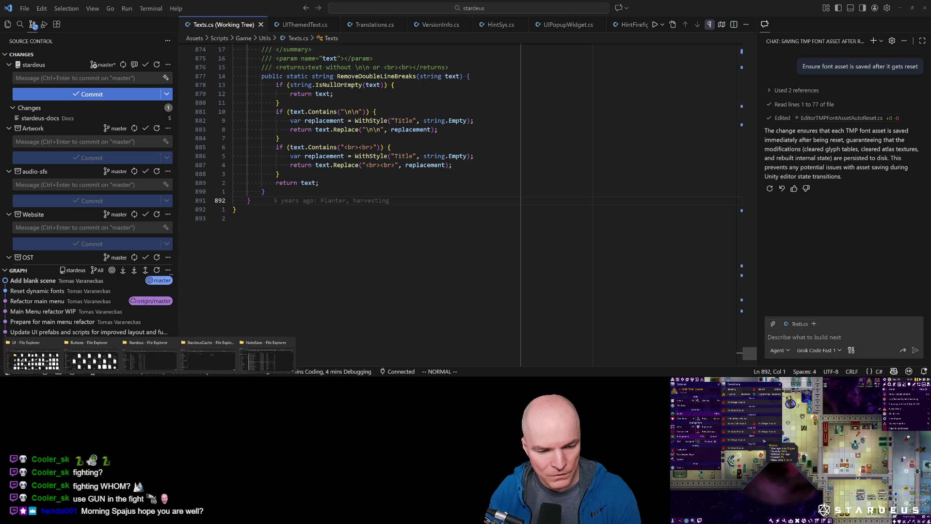
pyautogui.moveTo(112, 363)
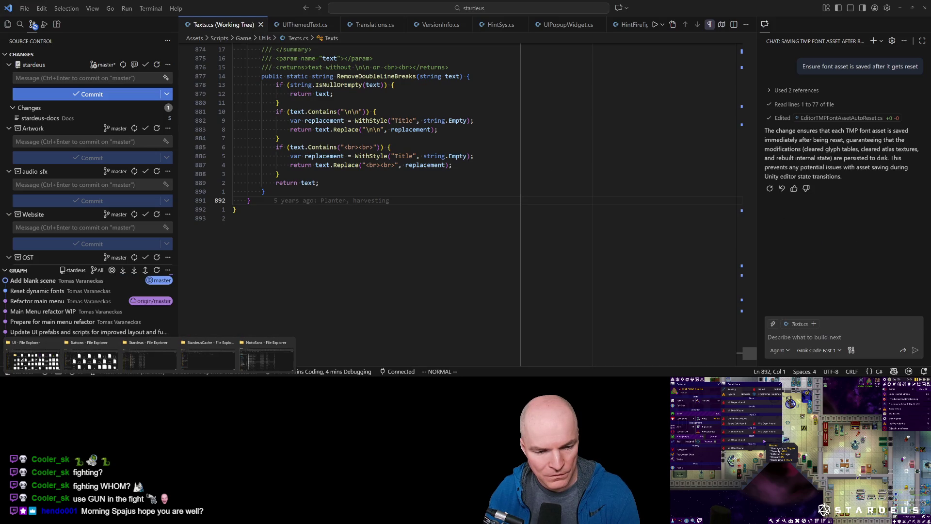
# Compare sizes of the NotoSansSC Regular and SemiBold fonts, SDF asset and meta, then go up to FontFiles
pyautogui.click(266, 358)
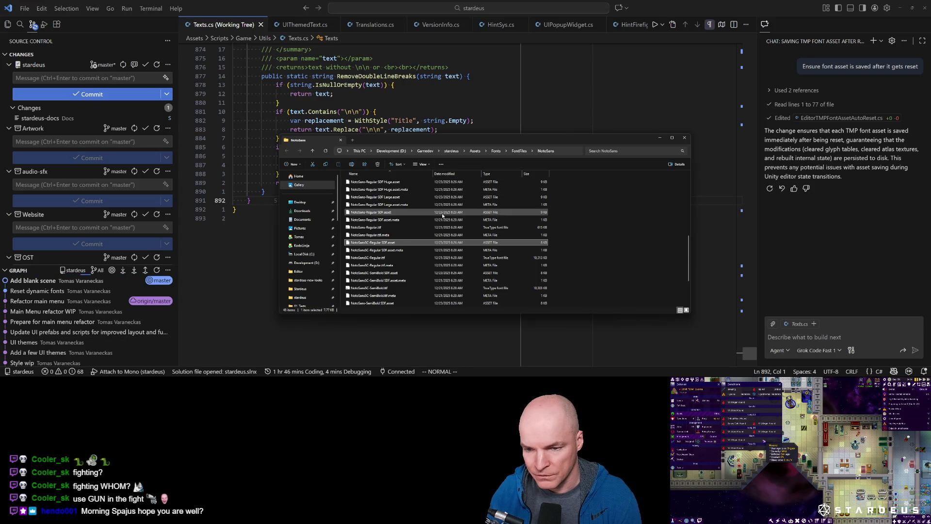
pyautogui.scroll(-3, 443, 258)
pyautogui.scroll(3, 439, 254)
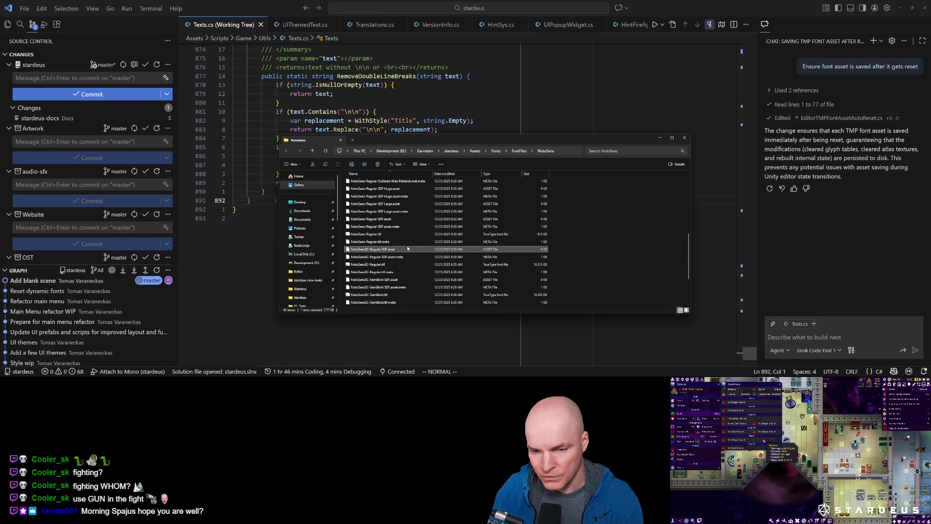
pyautogui.scroll(-2, 397, 254)
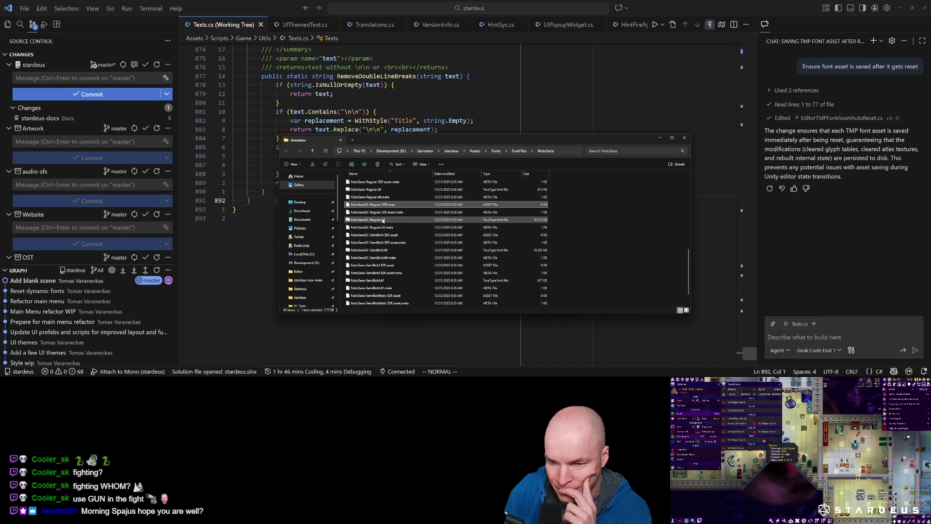
pyautogui.click(377, 220)
pyautogui.click(378, 204)
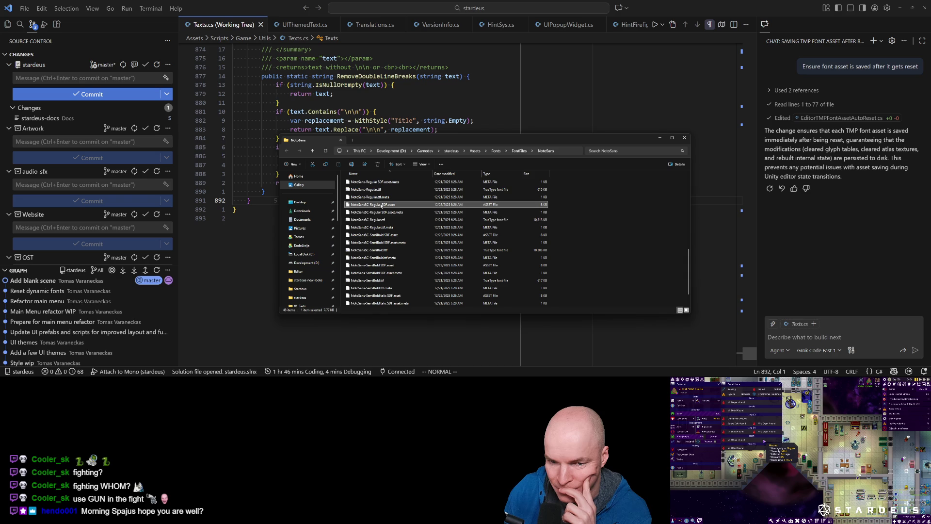
pyautogui.click(377, 221)
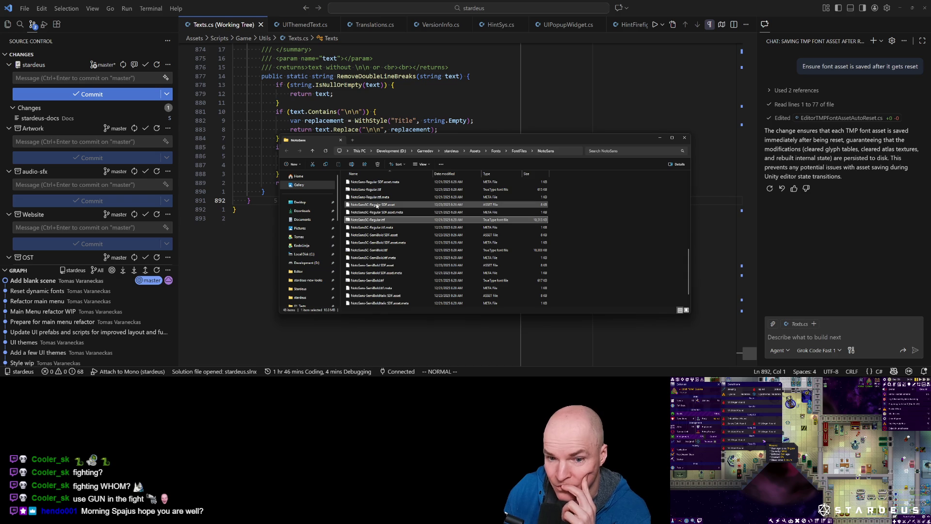
pyautogui.click(398, 204)
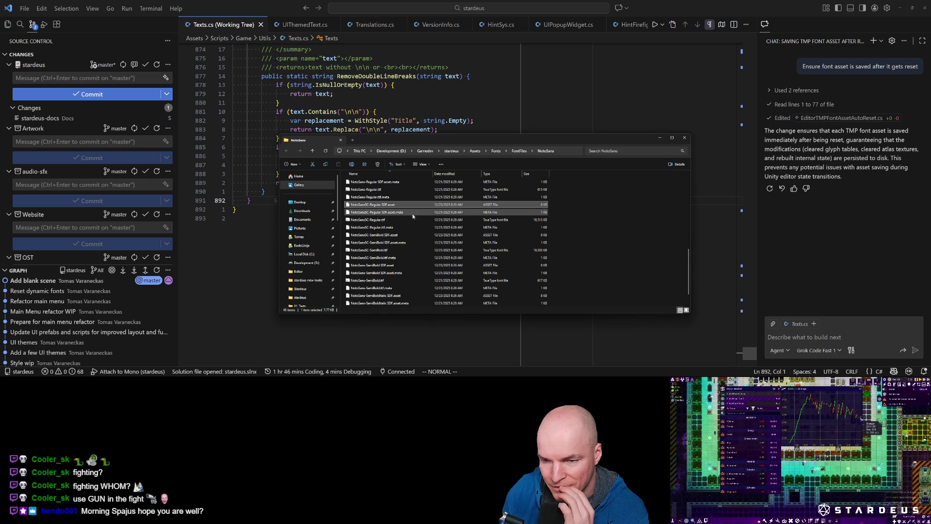
pyautogui.click(388, 214)
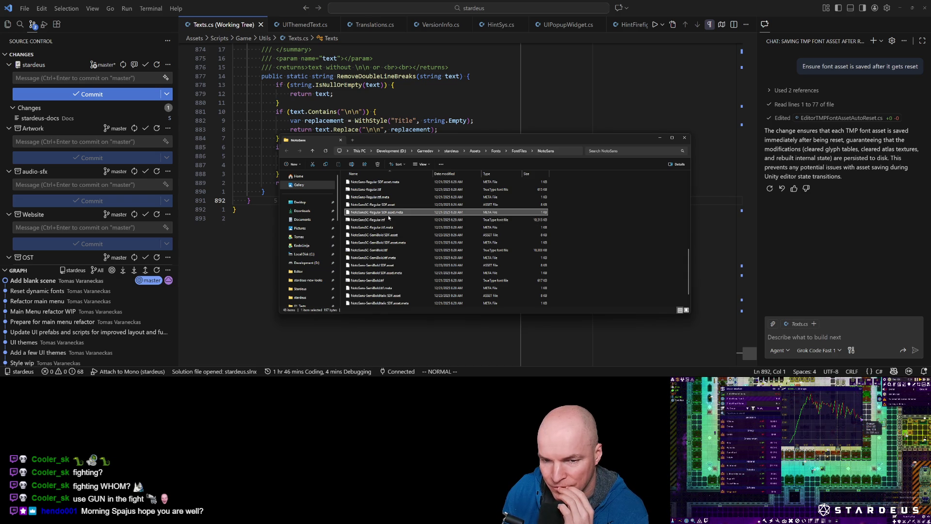
pyautogui.click(390, 220)
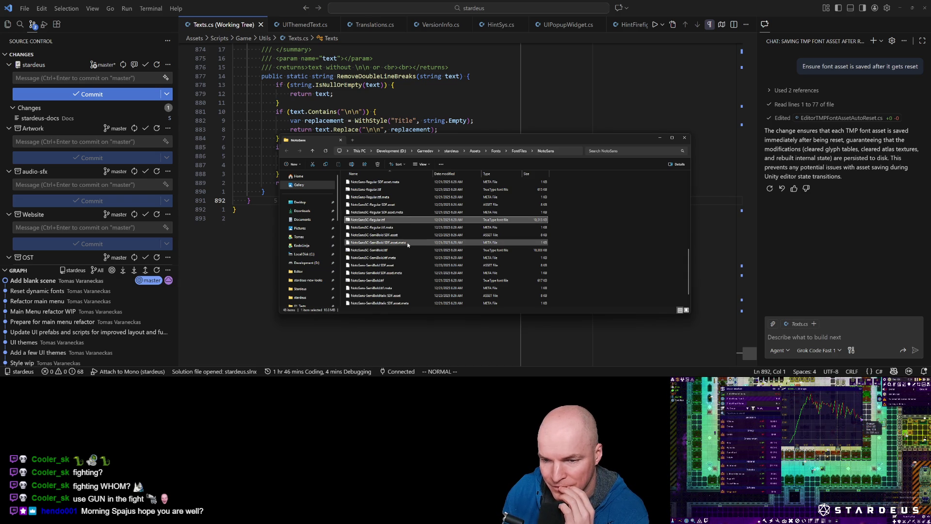
pyautogui.click(395, 251)
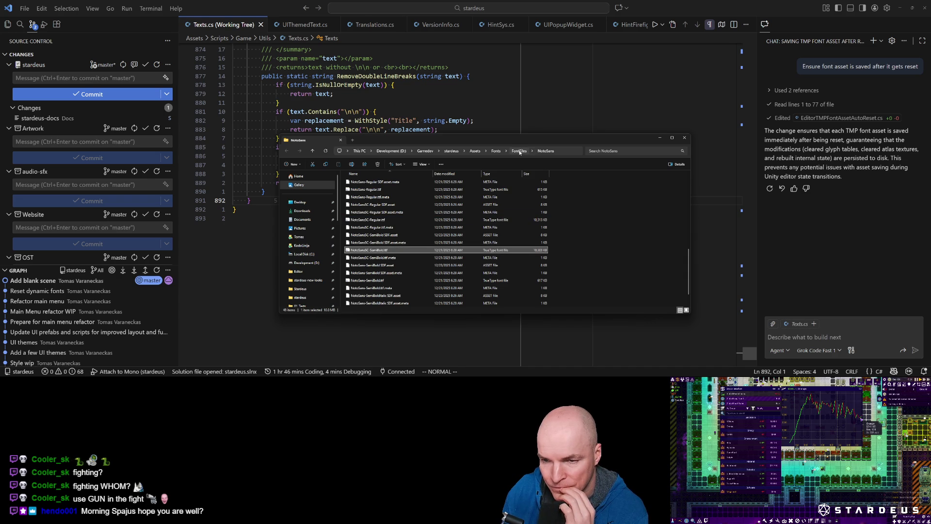
pyautogui.click(520, 152)
# Create a 'Runtime' folder in FontFiles, then delete it again
pyautogui.rightClick(360, 222)
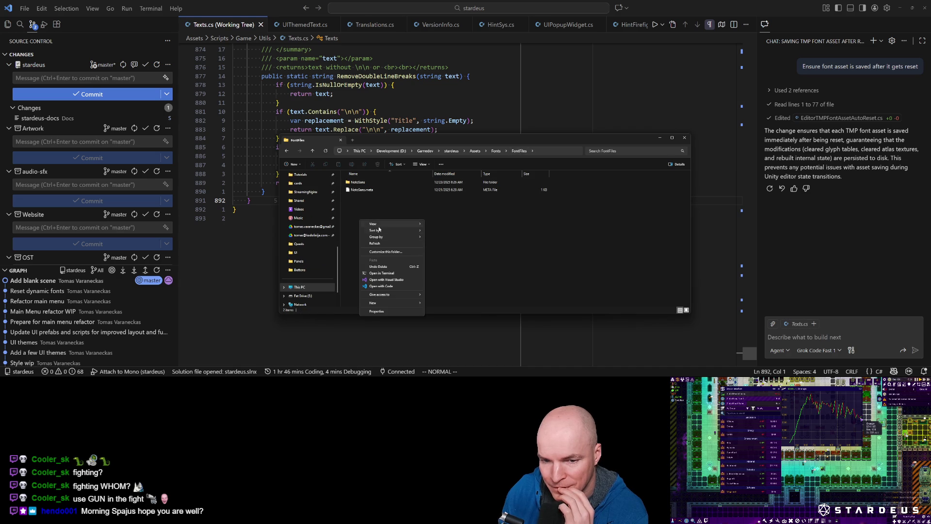
pyautogui.moveTo(374, 306)
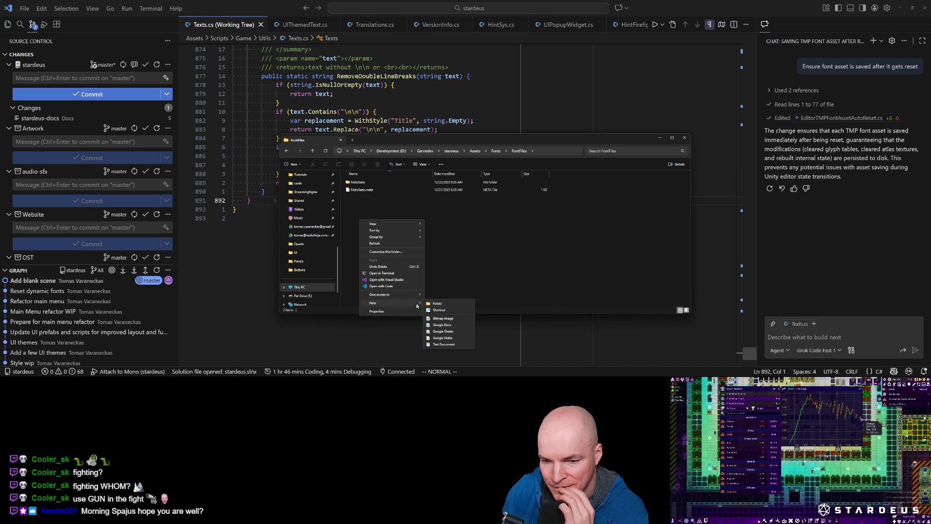
pyautogui.click(449, 305)
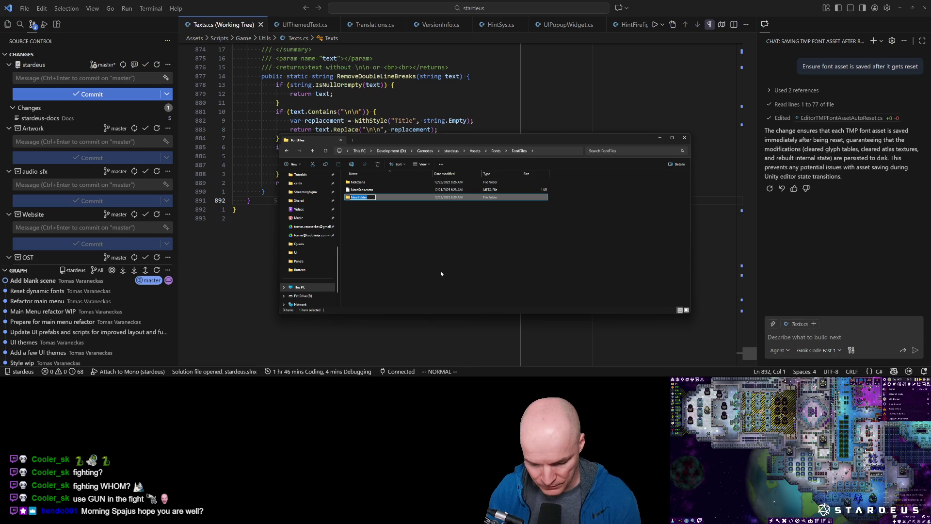
pyautogui.write('Runtime')
pyautogui.press('Return')
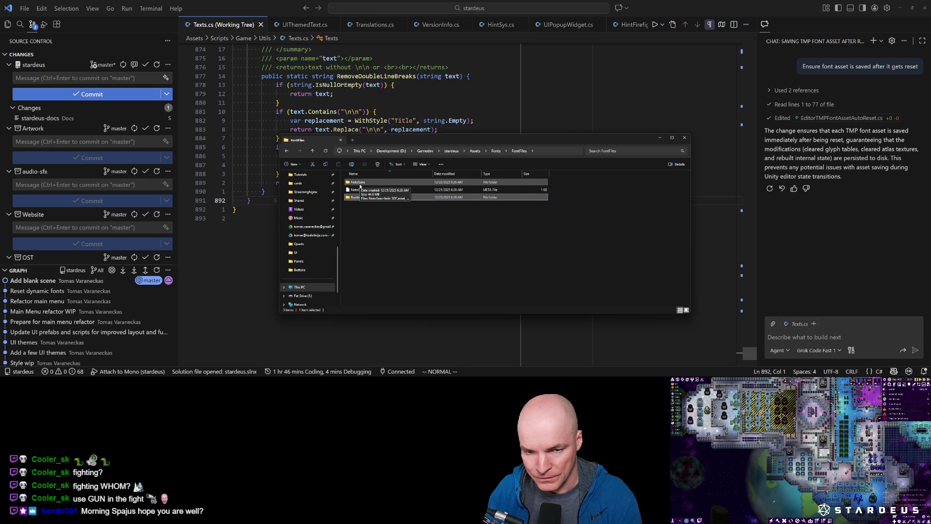
pyautogui.click(358, 197)
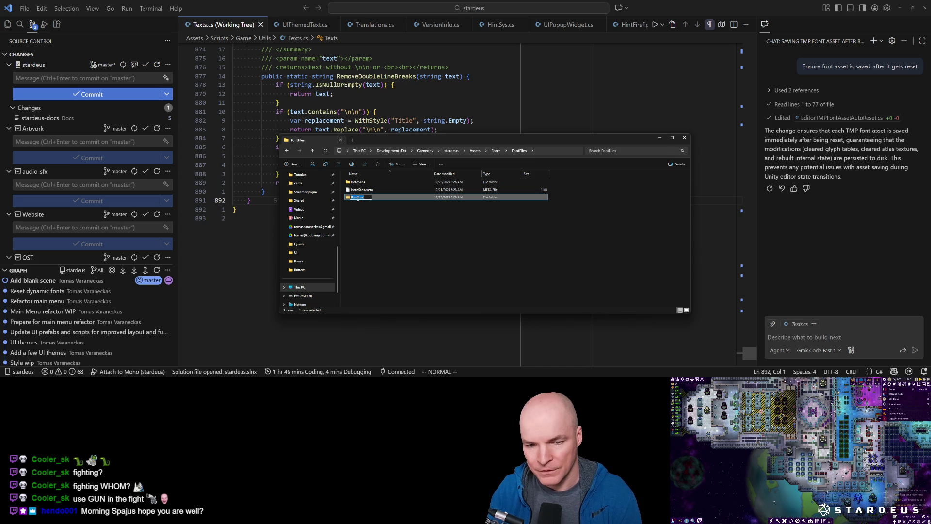
pyautogui.press('BackSpace')
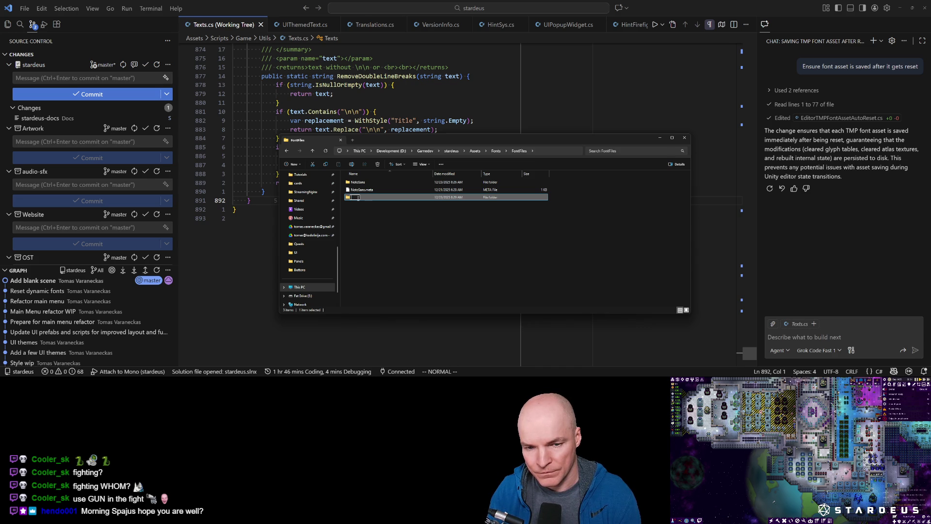
pyautogui.press('Escape')
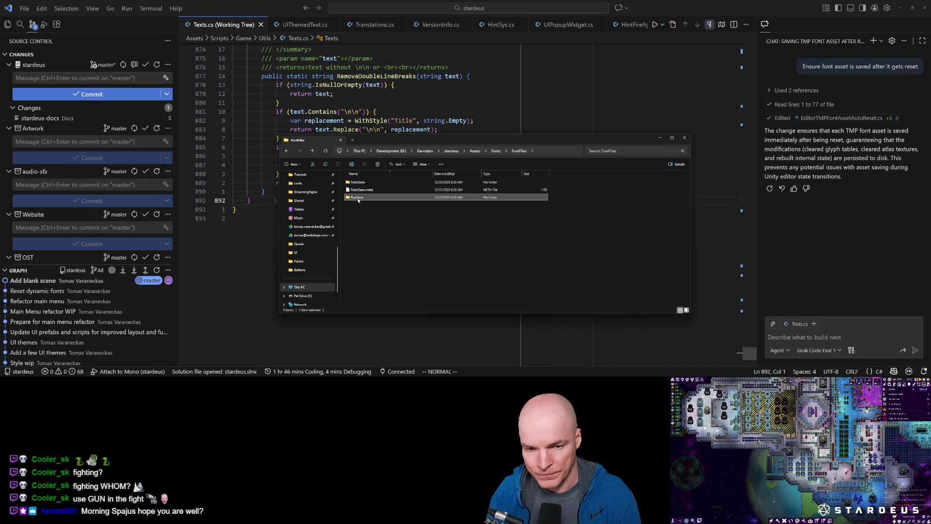
pyautogui.press('Delete')
# Inside NotoSans, add a new folder named Blueprints and select the NotoSansSC-Regular SDF asset
pyautogui.doubleClick(358, 183)
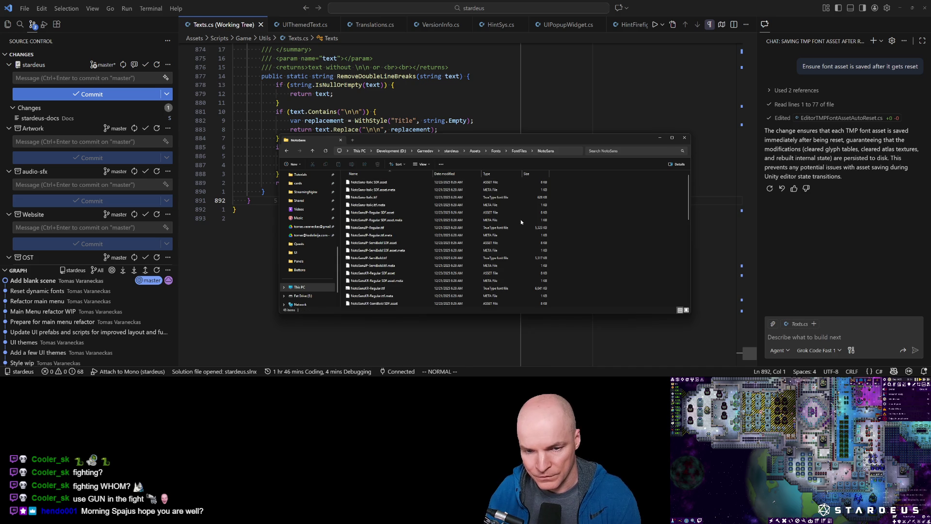
pyautogui.rightClick(593, 204)
pyautogui.moveTo(631, 284)
pyautogui.click(676, 287)
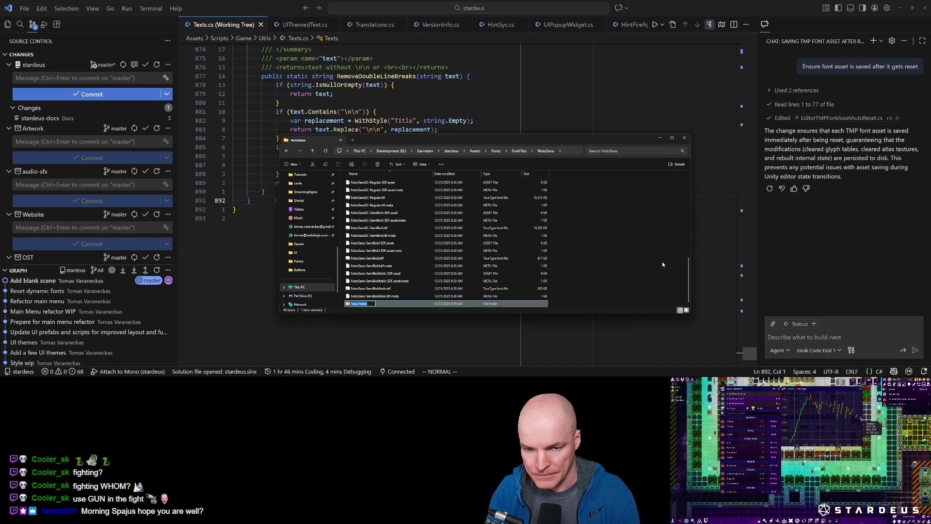
pyautogui.write('Blueprint')
pyautogui.hotkey('ctrl', 'BackSpace')
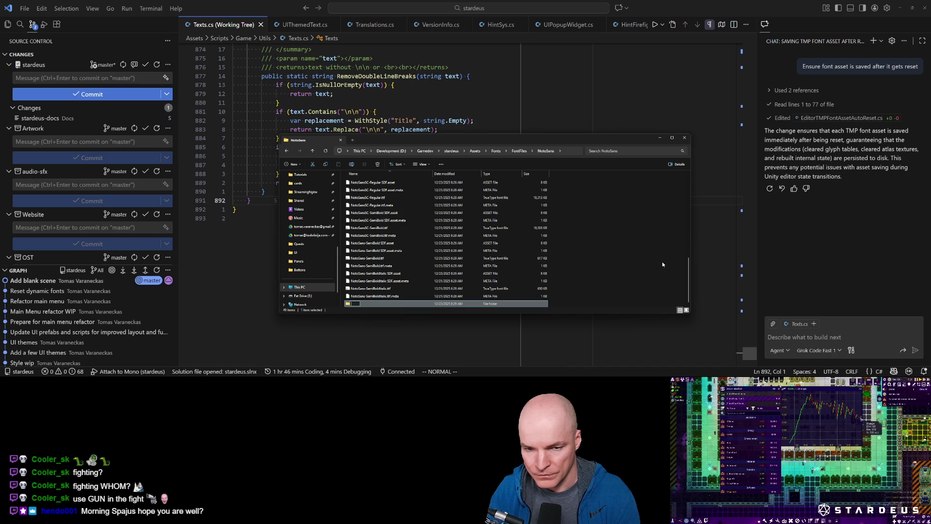
pyautogui.press('Return')
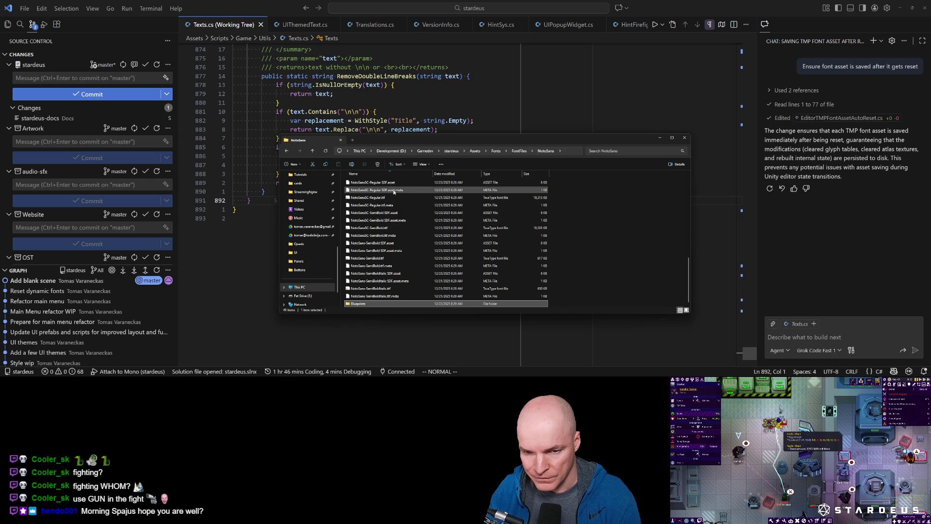
pyautogui.click(393, 184)
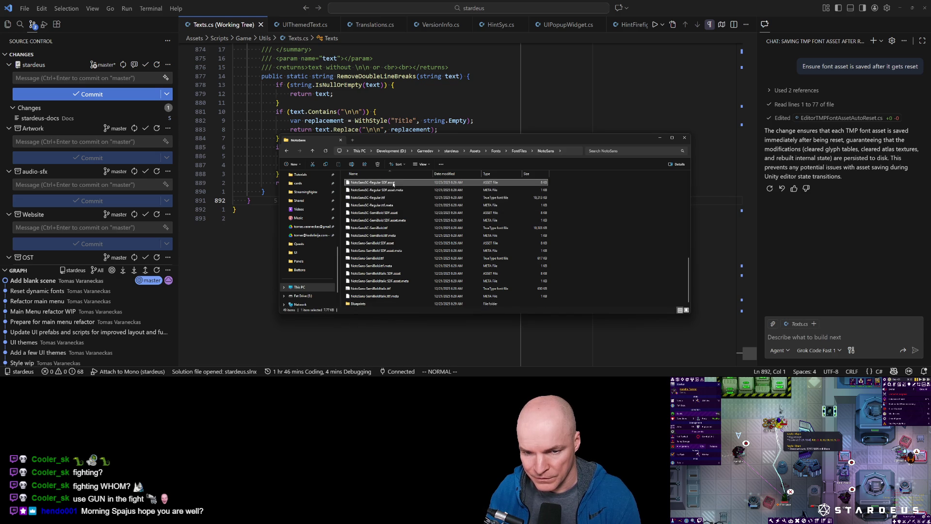
# Sort the NotoSans files by type and select the SDF .asset files
pyautogui.keyDown('ctrl'); pyautogui.click(402, 213); pyautogui.keyUp('ctrl')
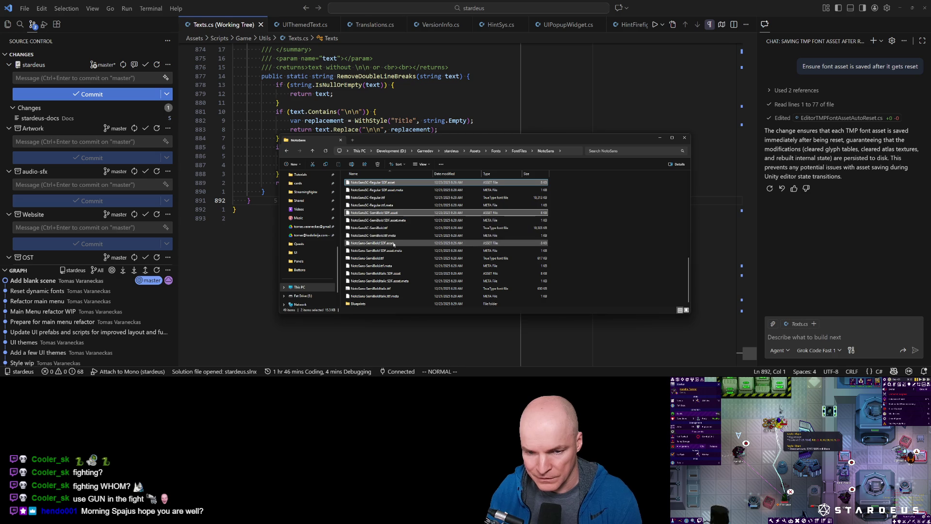
pyautogui.click(498, 174)
pyautogui.click(497, 182)
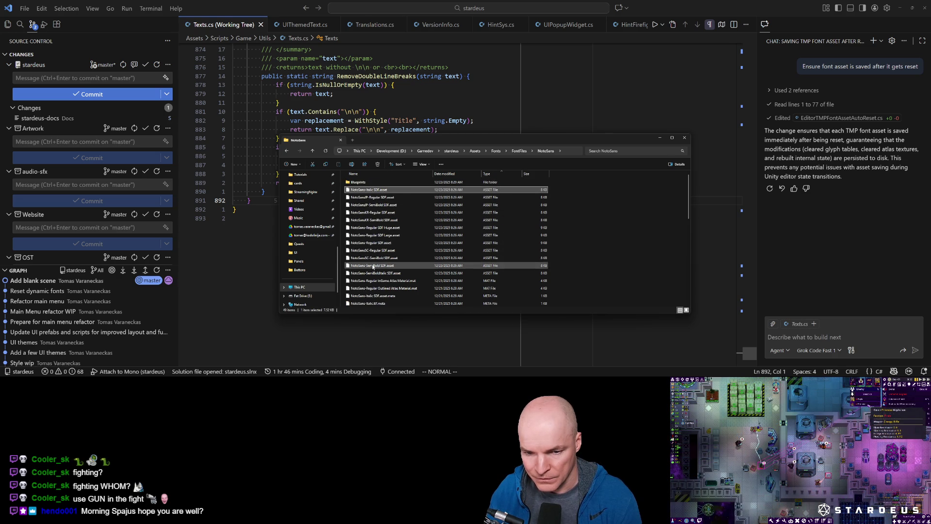
pyautogui.keyDown('shift'); pyautogui.click(368, 274); pyautogui.keyUp('shift')
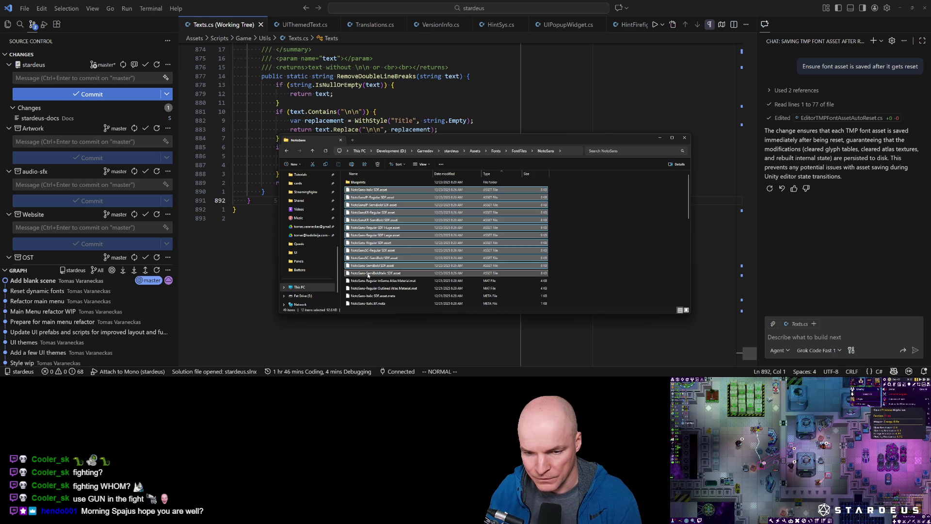
pyautogui.scroll(-3, 408, 257)
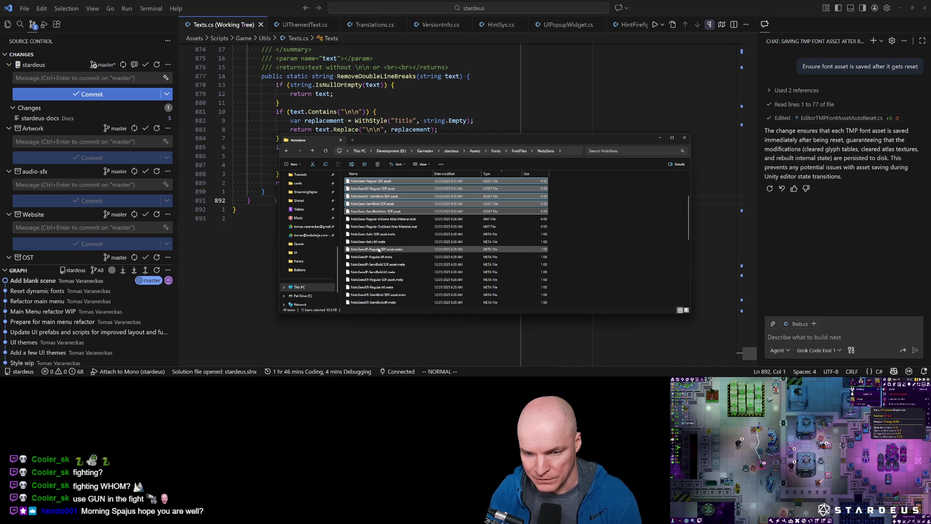
pyautogui.scroll(-5, 380, 228)
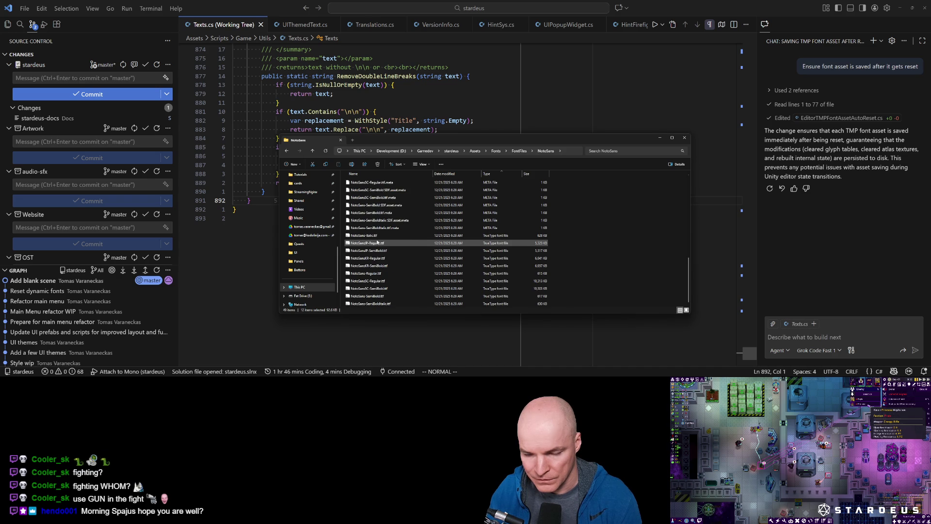
pyautogui.scroll(5, 378, 243)
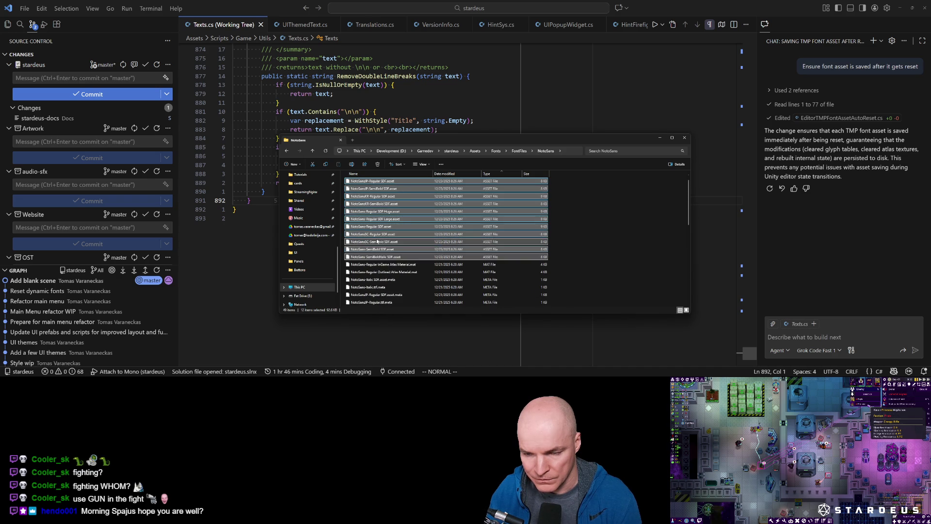
pyautogui.scroll(-5, 378, 243)
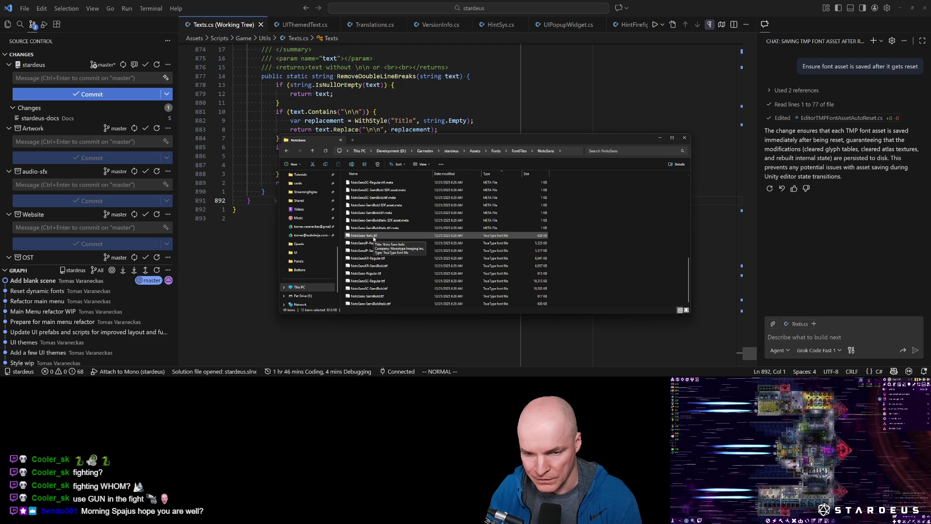
pyautogui.scroll(5, 374, 239)
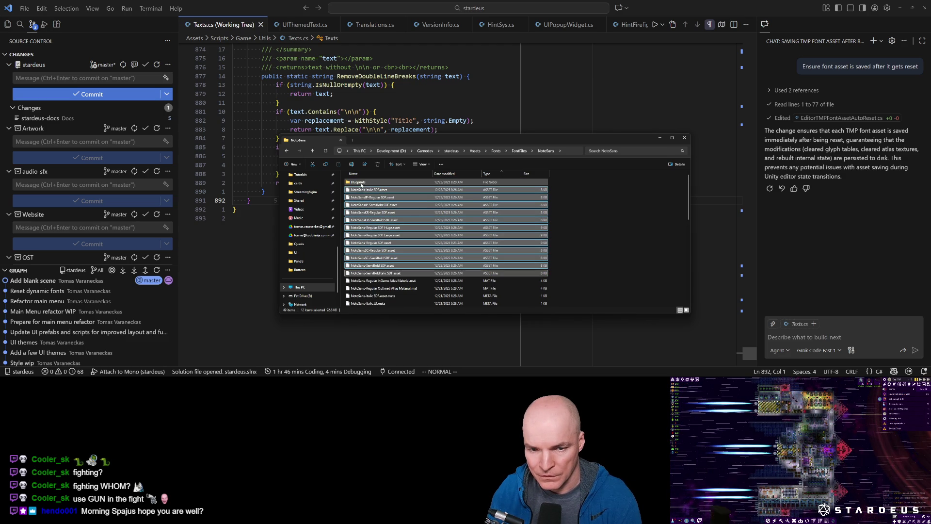
# Rename the Blueprints folder to SourceAssets
pyautogui.click(358, 183)
pyautogui.click(359, 183)
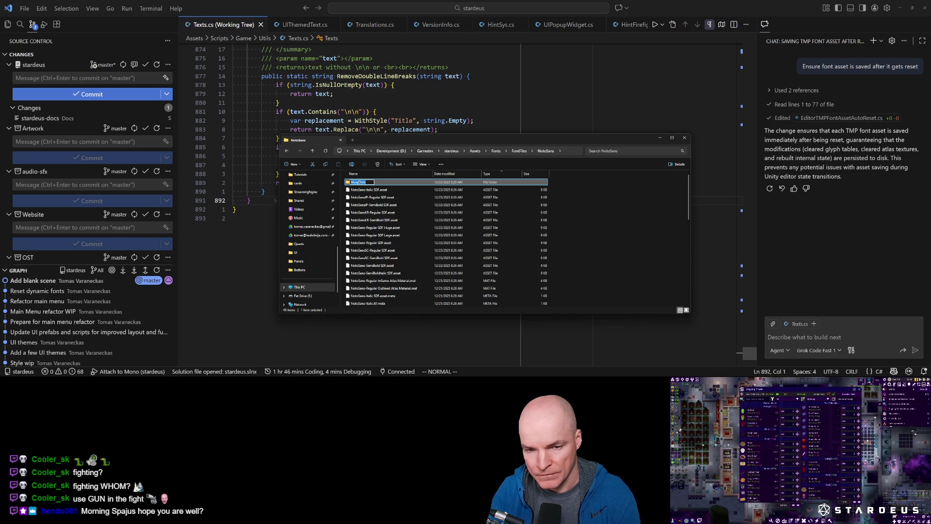
pyautogui.write('Soul')
pyautogui.press('Return')
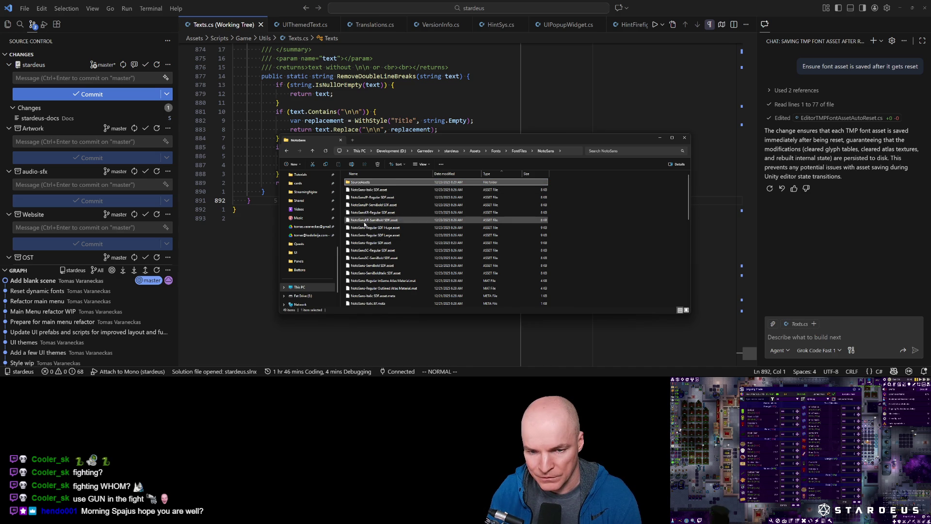
# Paste the twelve NotoSans SDF asset files into the SourceAssets folder
pyautogui.click(368, 273)
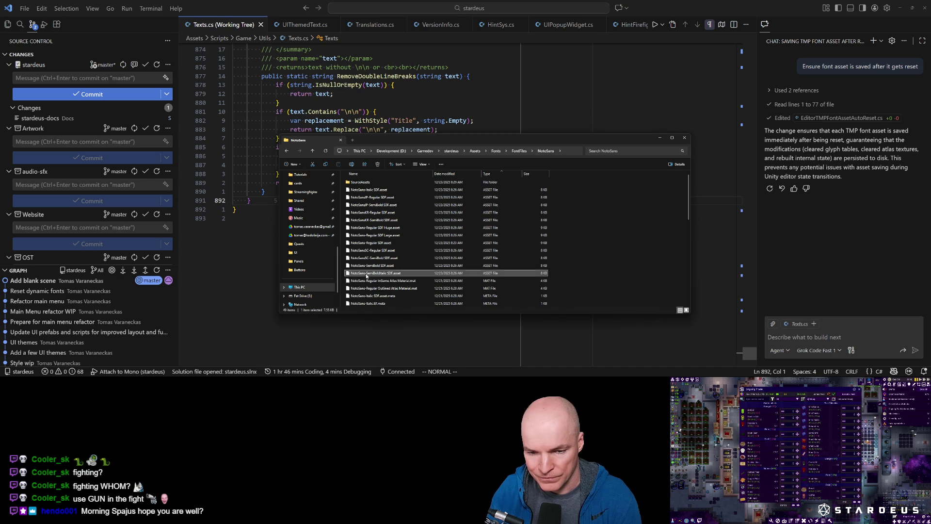
pyautogui.keyDown('shift'); pyautogui.click(371, 190); pyautogui.keyUp('shift')
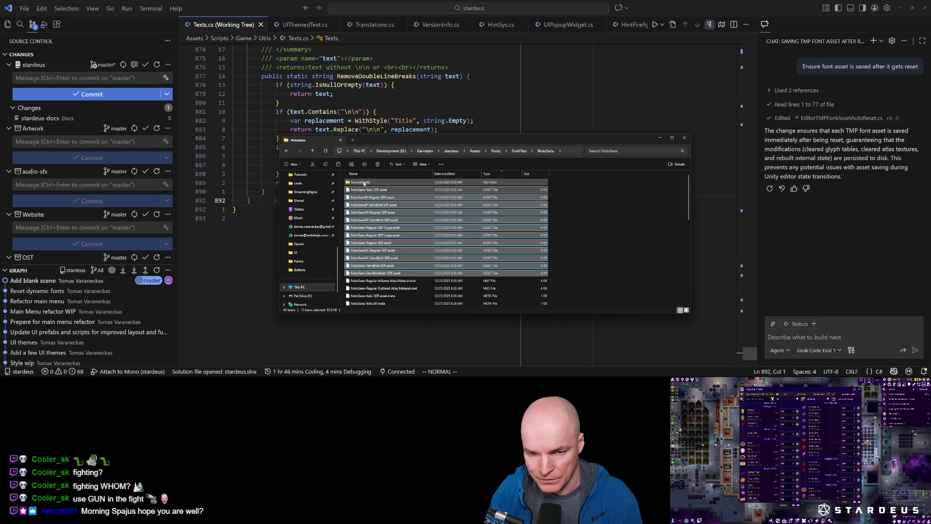
pyautogui.doubleClick(364, 183)
pyautogui.hotkey('ctrl', 'v')
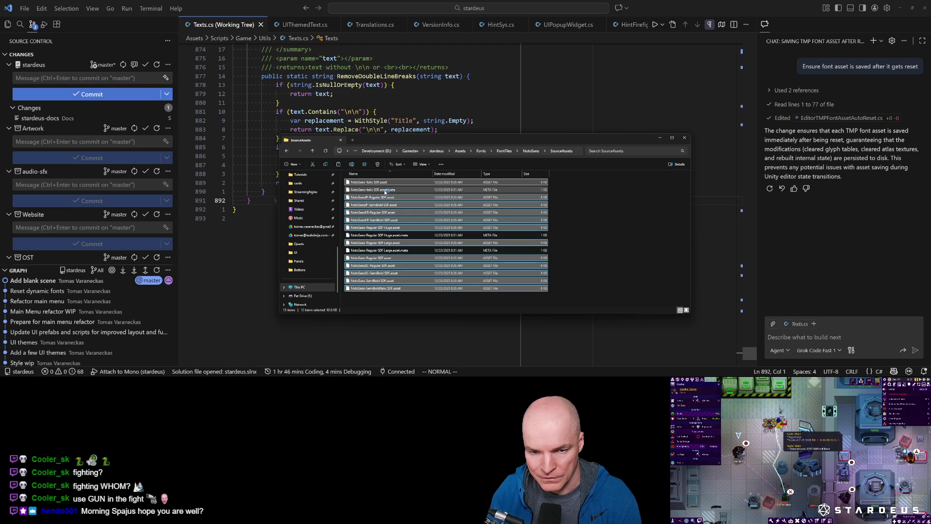
pyautogui.moveTo(165, 375)
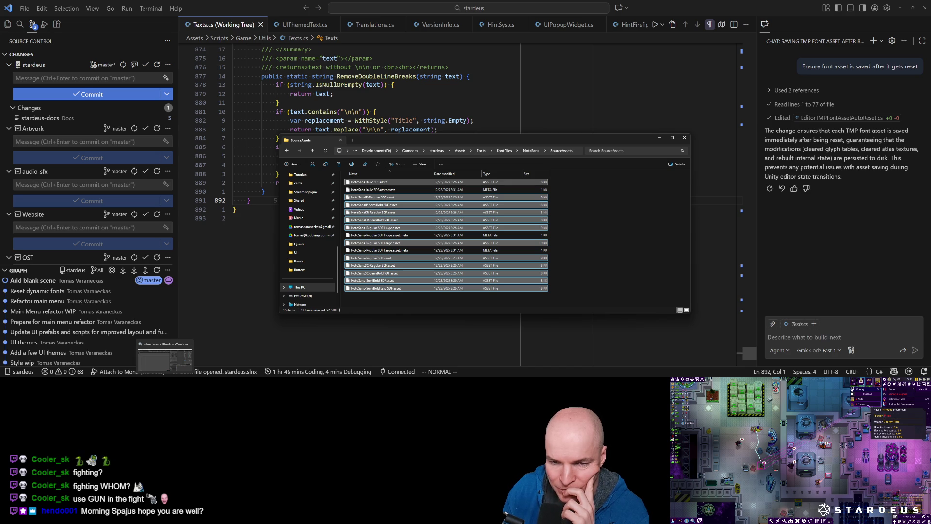
# Delete the SourceAssets folder from NotoSans and reselect the twelve SDF asset files
pyautogui.click(531, 151)
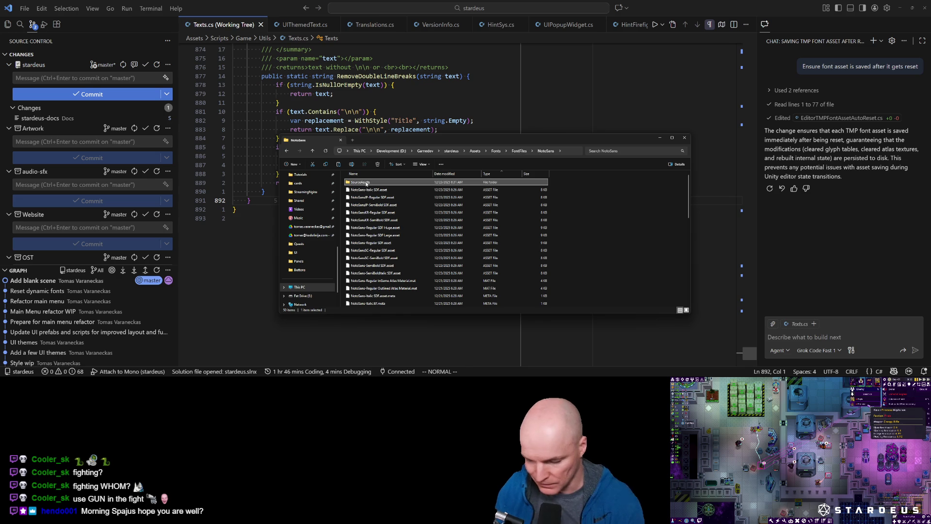
pyautogui.press('Delete')
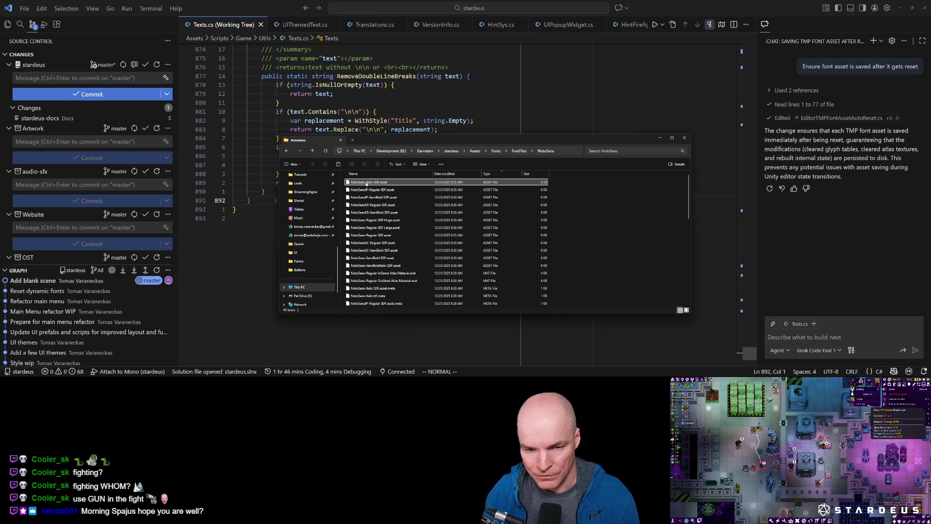
pyautogui.click(383, 185)
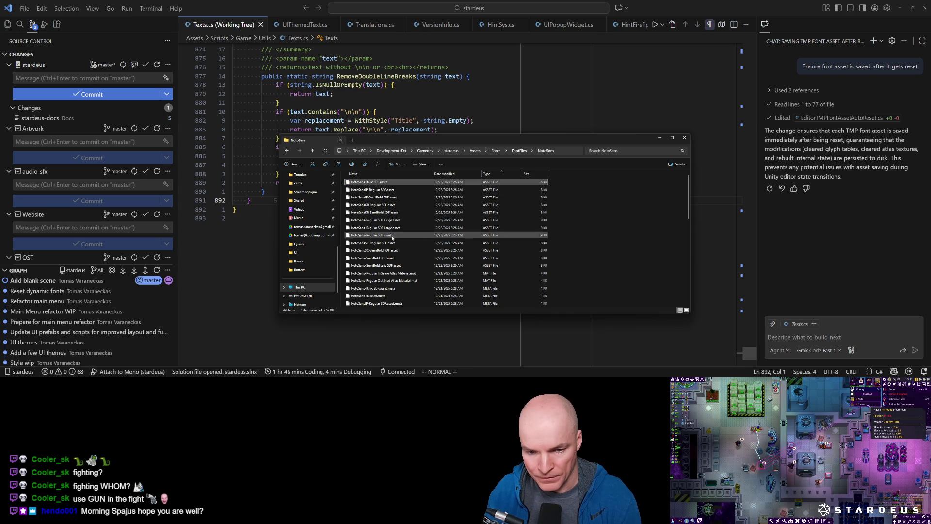
pyautogui.keyDown('shift'); pyautogui.click(386, 266); pyautogui.keyUp('shift')
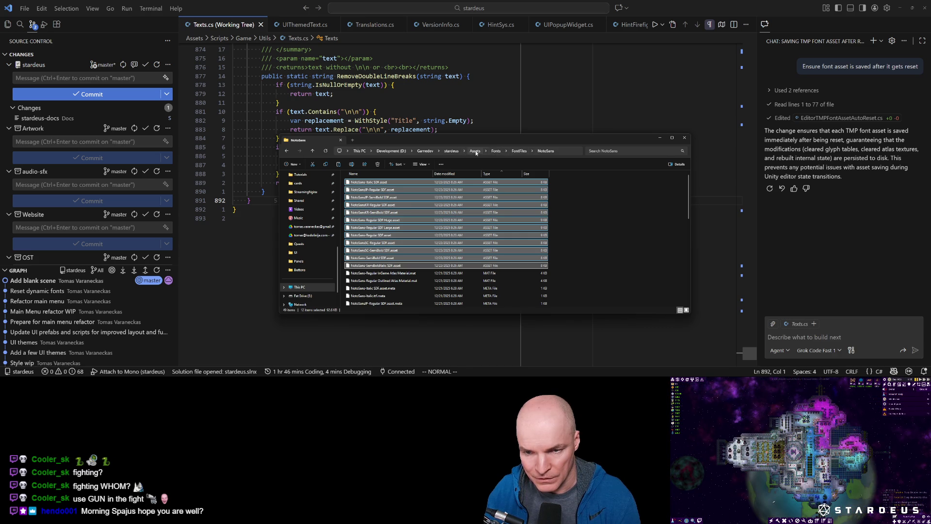
# Go up to the stardeus project root folder and browse its contents
pyautogui.click(452, 151)
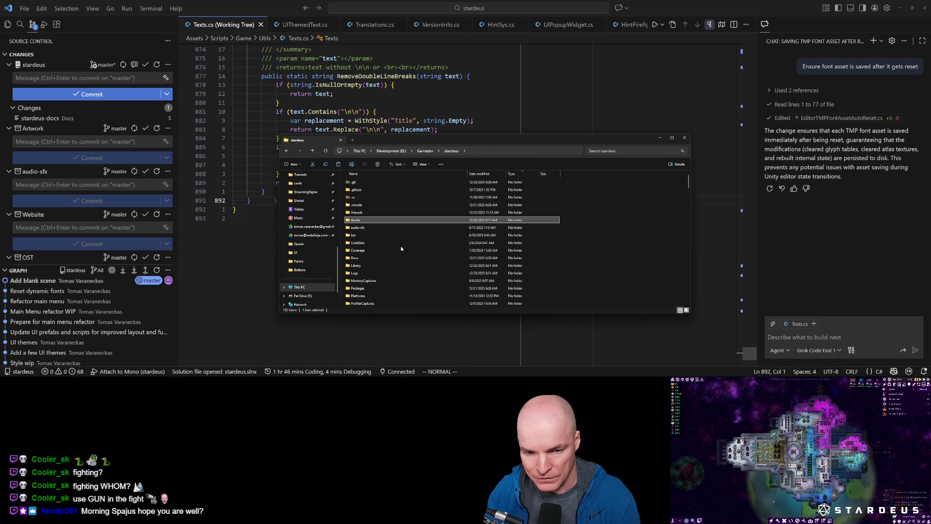
pyautogui.scroll(-1, 380, 257)
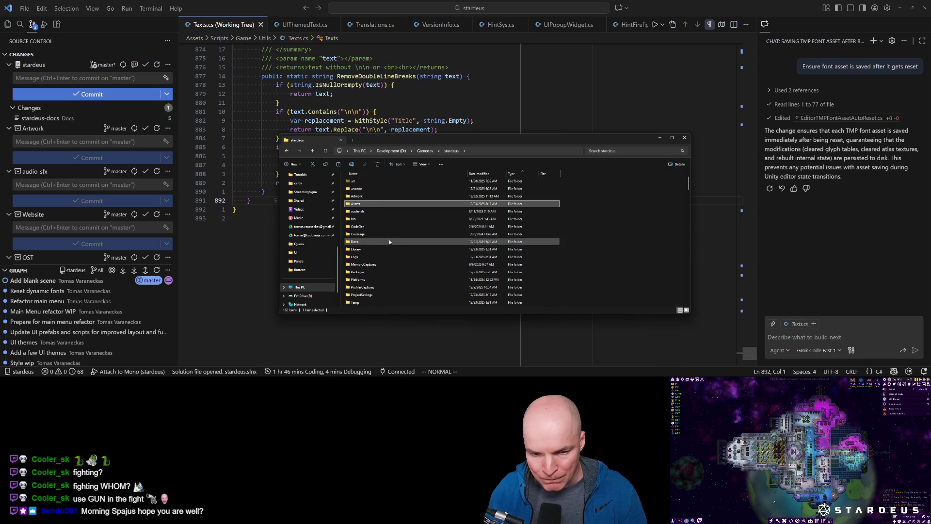
pyautogui.scroll(-2, 393, 245)
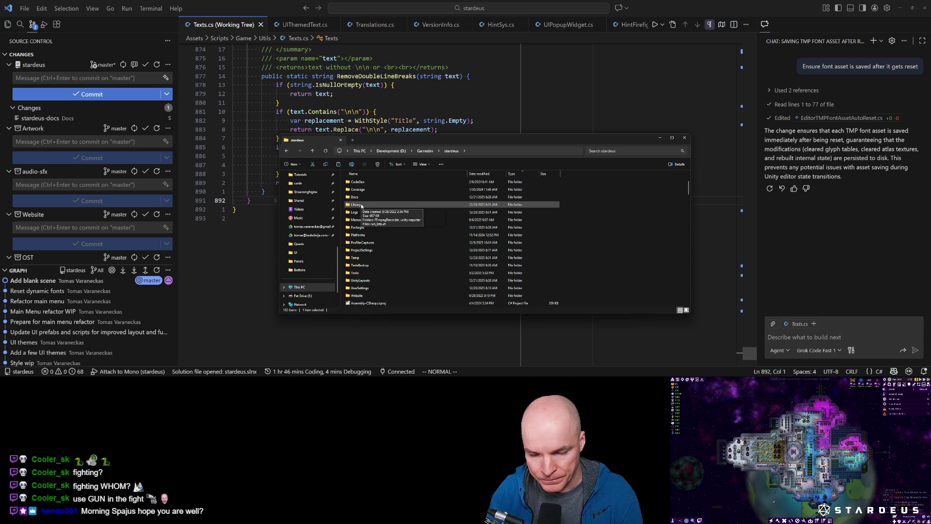
pyautogui.scroll(2, 363, 208)
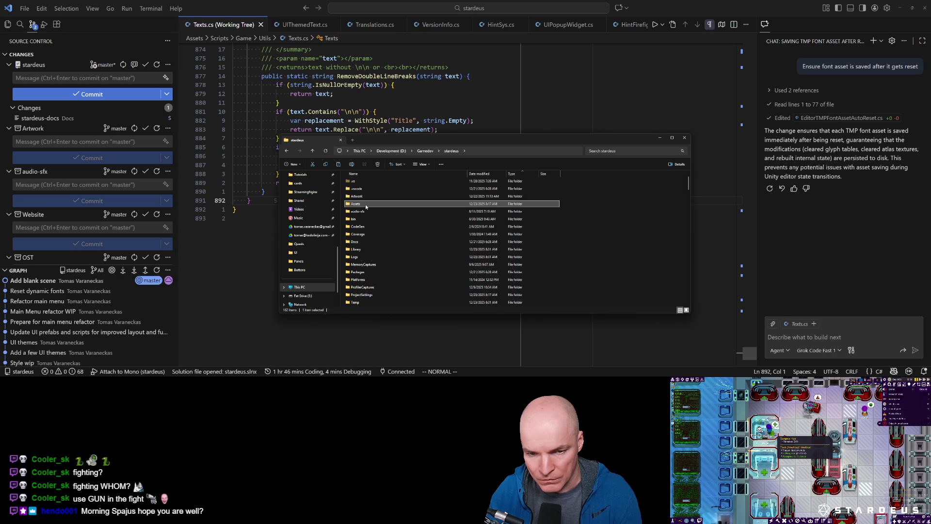
pyautogui.rightClick(595, 246)
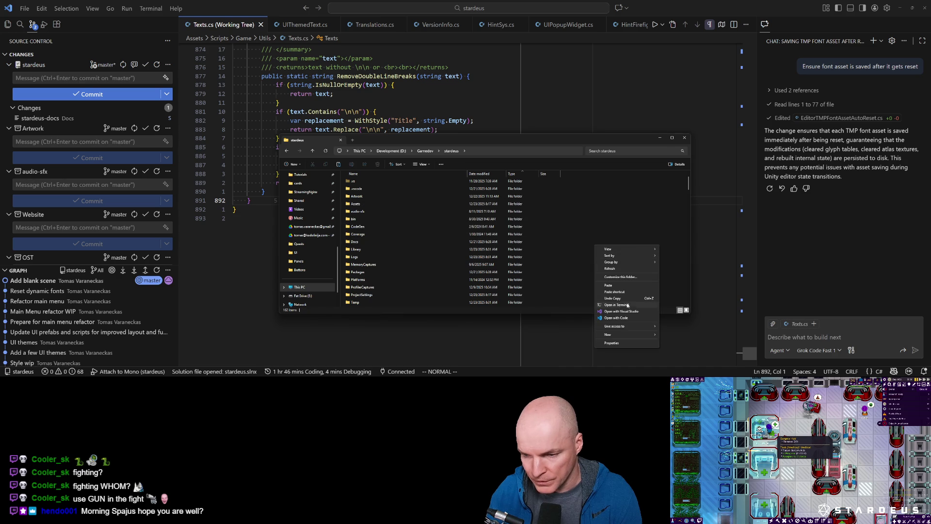
# Create a FontAssets folder in stardeus and paste the twelve NotoSans SDF assets into it
pyautogui.moveTo(615, 338)
pyautogui.click(681, 335)
pyautogui.write('f')
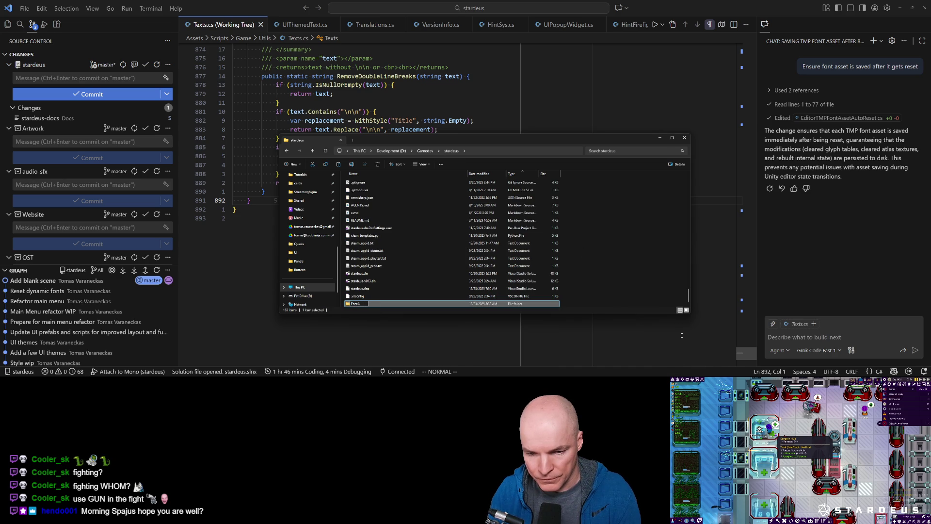
pyautogui.press('Return')
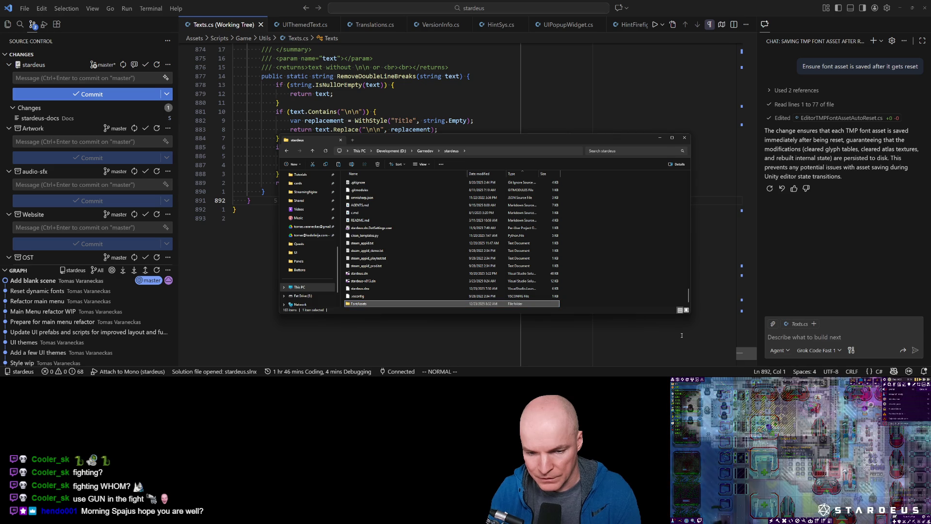
pyautogui.press('Return')
pyautogui.hotkey('ctrl', 'v')
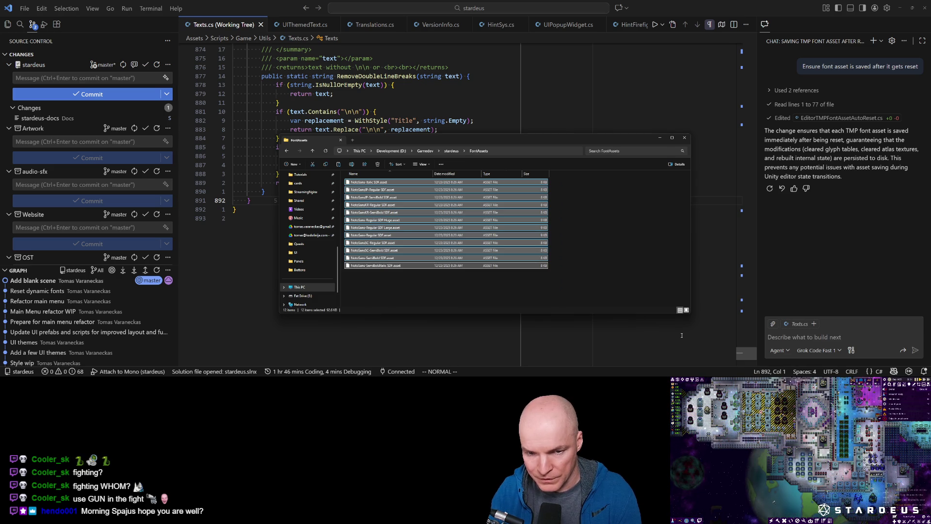
pyautogui.click(521, 298)
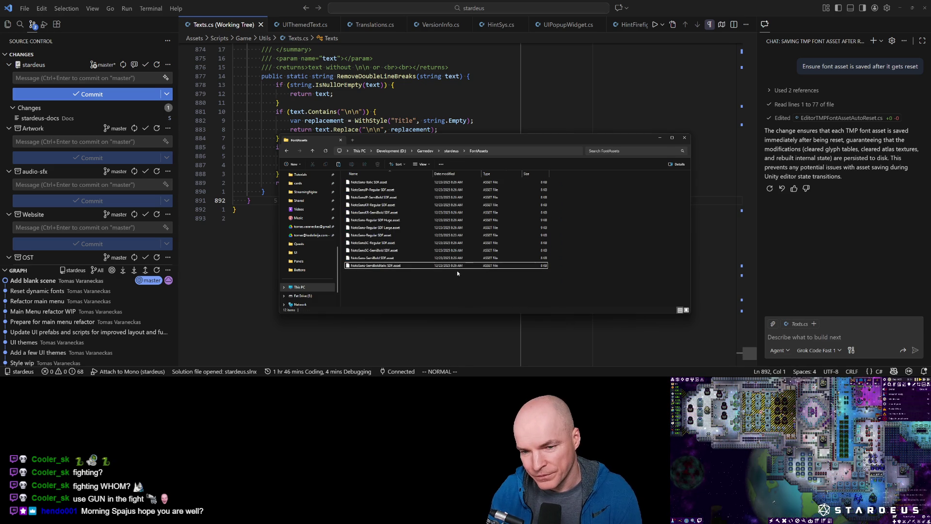
pyautogui.click(452, 152)
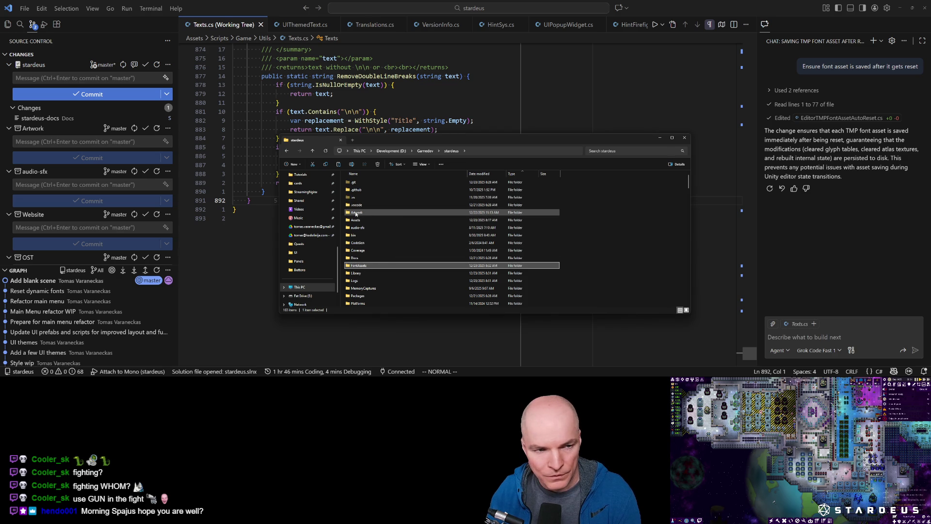
pyautogui.click(95, 108)
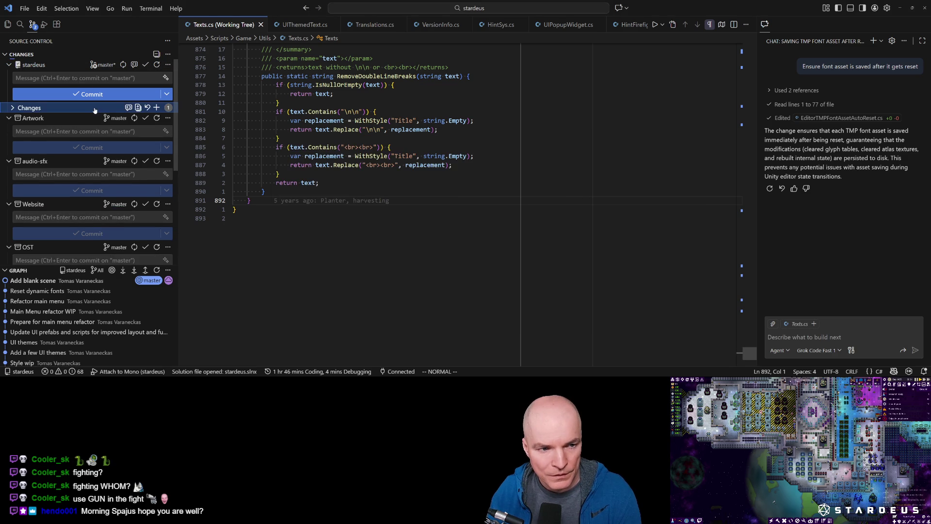
# Open the untracked SourceAssets.meta among the 14 changes and check which folder holds it
pyautogui.click(47, 108)
pyautogui.scroll(-2, 78, 145)
pyautogui.scroll(1, 90, 170)
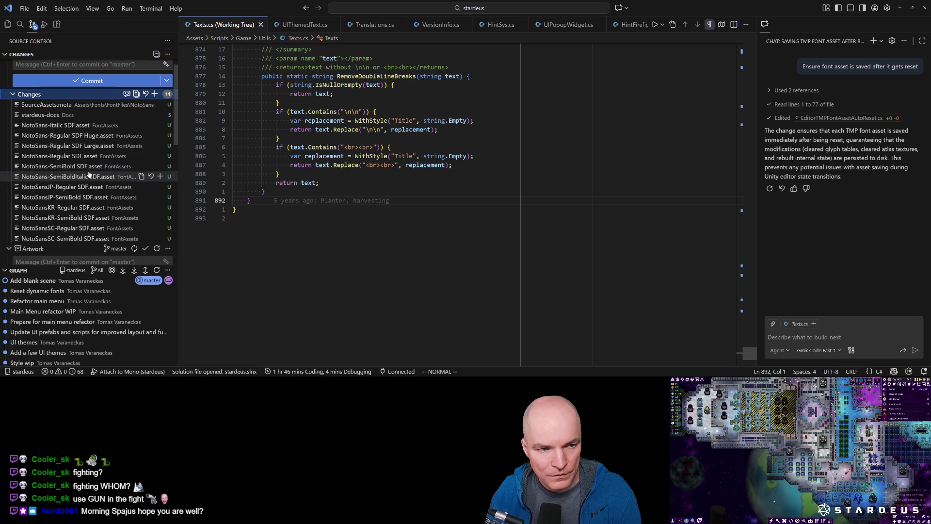
pyautogui.click(57, 106)
pyautogui.click(277, 39)
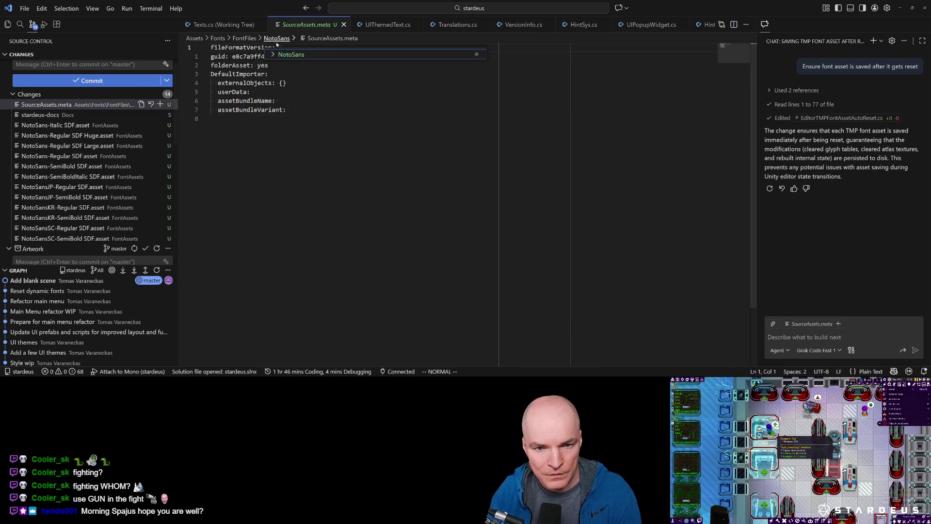
pyautogui.press('Escape')
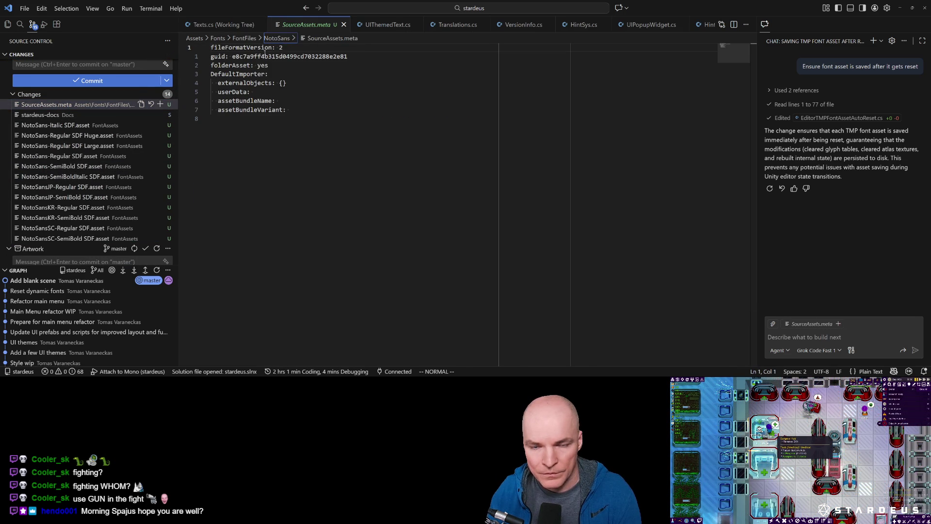
pyautogui.click(272, 361)
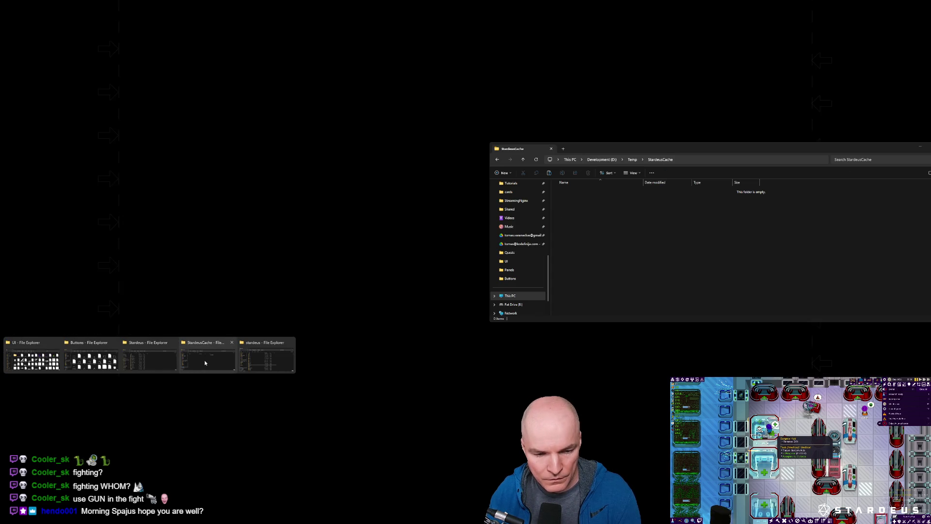
# In a second Explorer window, open Assets > Fonts > FontFiles > NotoSans
pyautogui.click(205, 360)
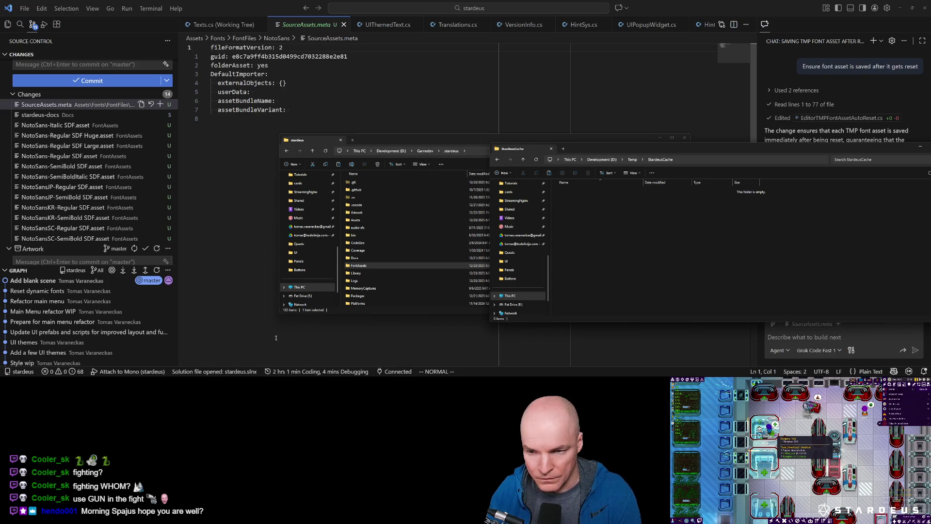
pyautogui.scroll(3, 518, 213)
pyautogui.scroll(3, 518, 213)
pyautogui.click(512, 243)
pyautogui.doubleClick(576, 227)
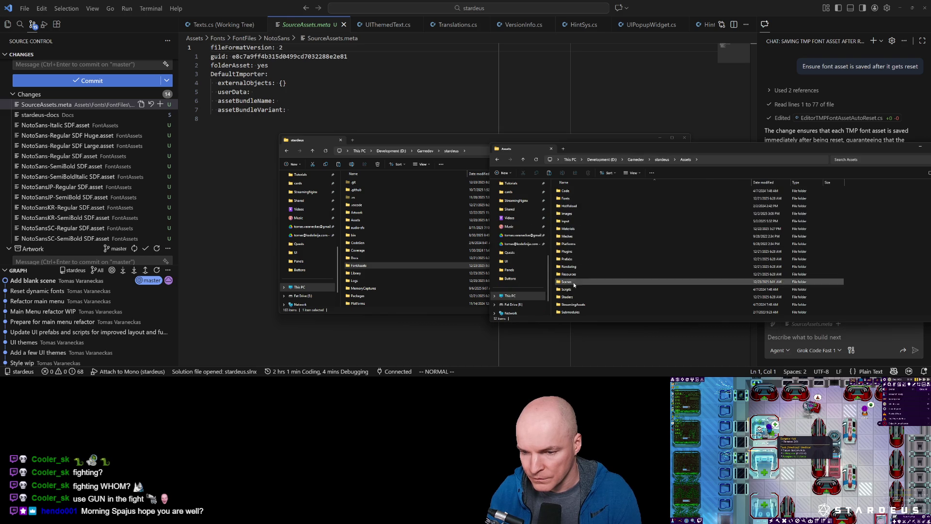
pyautogui.doubleClick(581, 198)
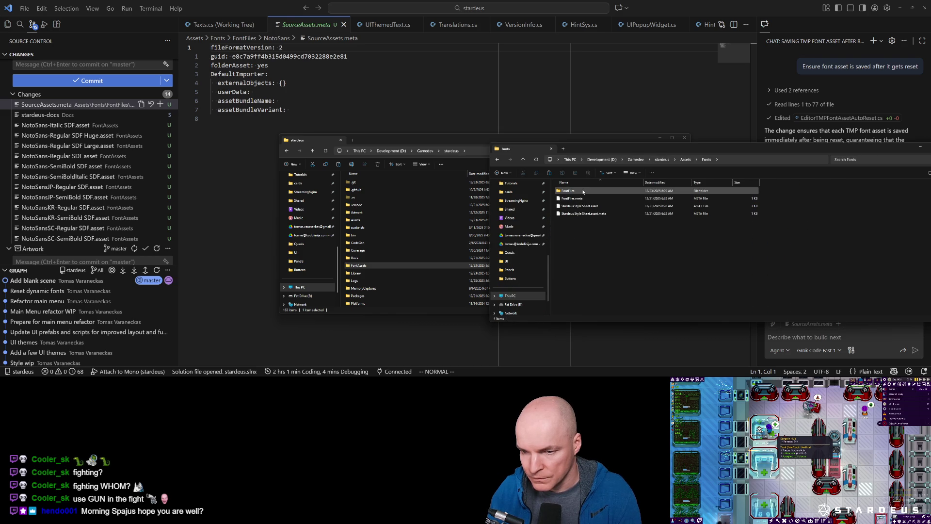
pyautogui.doubleClick(583, 191)
pyautogui.doubleClick(578, 192)
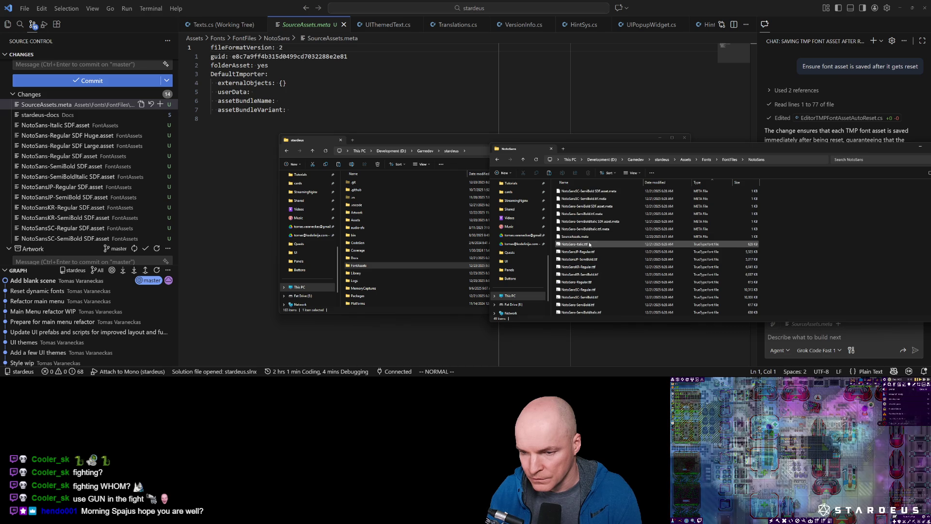
# Delete SourceAssets.meta, then open NotoSans-Italic SDF.asset from VS Code's changes
pyautogui.click(585, 238)
pyautogui.press('Delete')
pyautogui.press('Return')
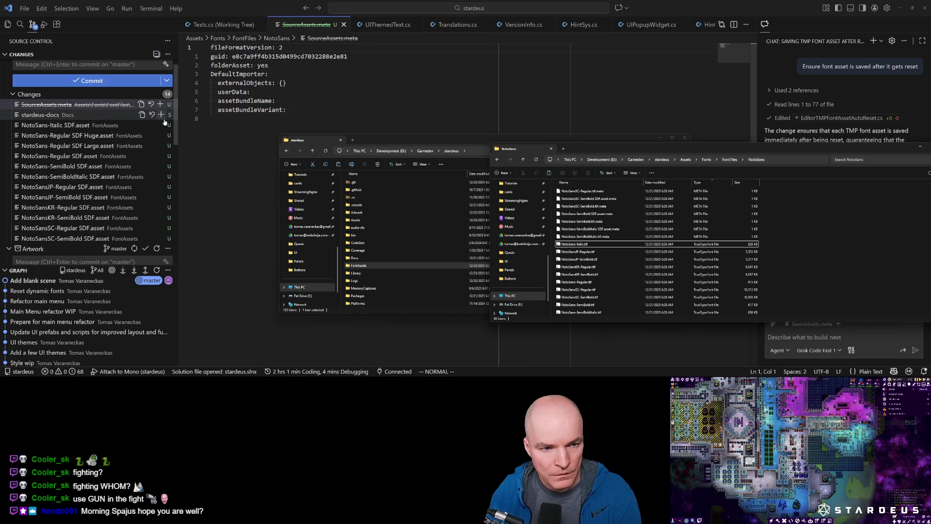
pyautogui.click(88, 135)
pyautogui.click(71, 116)
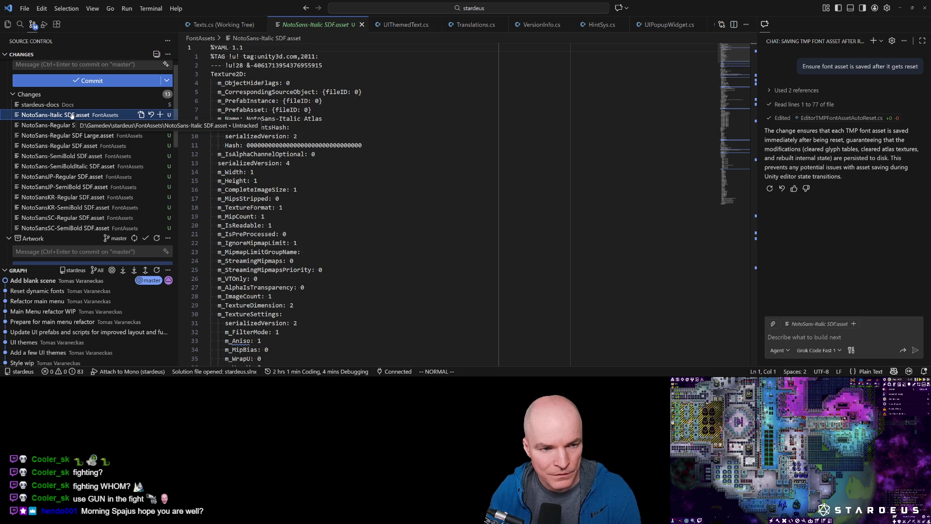
# Commit the font asset files as 'Add source font assets' and close the NotoSans-Italic SDF.asset tab
pyautogui.click(72, 64)
pyautogui.write('Add source font assets')
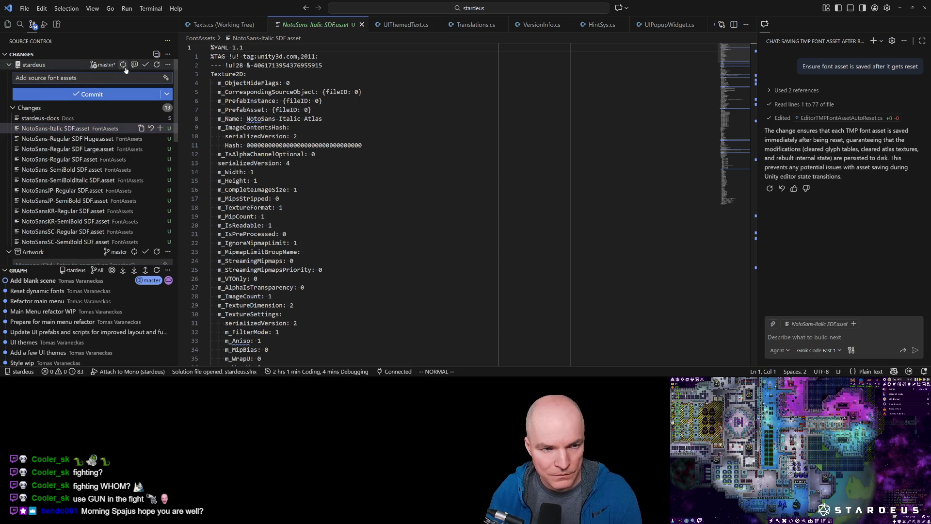
pyautogui.hotkey('ctrl', 'Return')
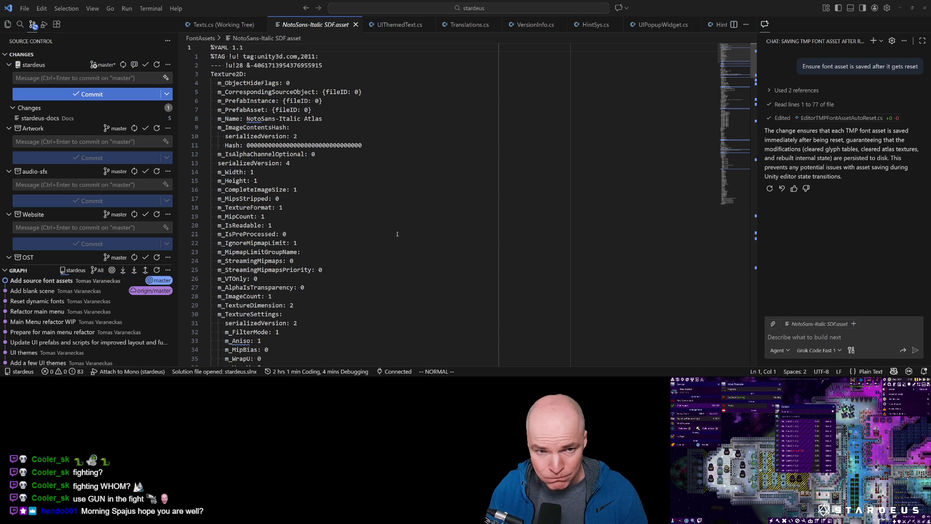
pyautogui.click(356, 24)
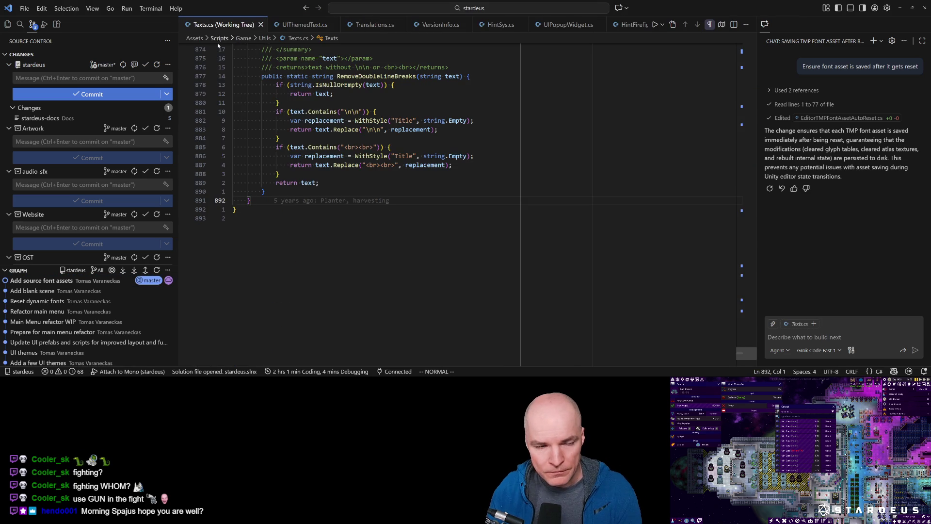
pyautogui.click(328, 227)
pyautogui.hotkey('ctrl', 'p')
pyautogui.press('Down')
pyautogui.press('Down')
pyautogui.press('Down')
pyautogui.press('Up')
pyautogui.press('Up')
pyautogui.press('Up')
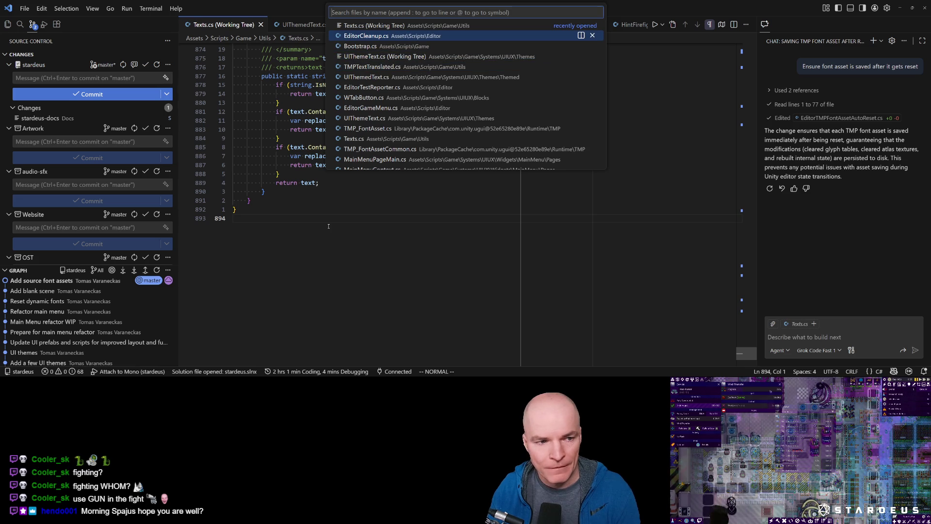
pyautogui.press('Down')
pyautogui.press('Down')
pyautogui.press('Down')
pyautogui.press('Up')
pyautogui.press('Up')
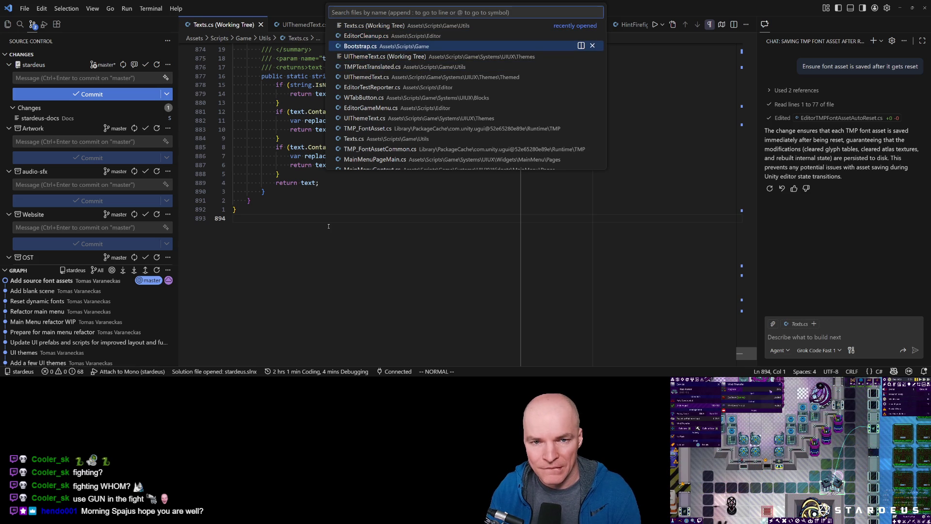
pyautogui.write('git')
pyautogui.press('BackSpace')
pyautogui.press('BackSpace')
pyautogui.press('BackSpace')
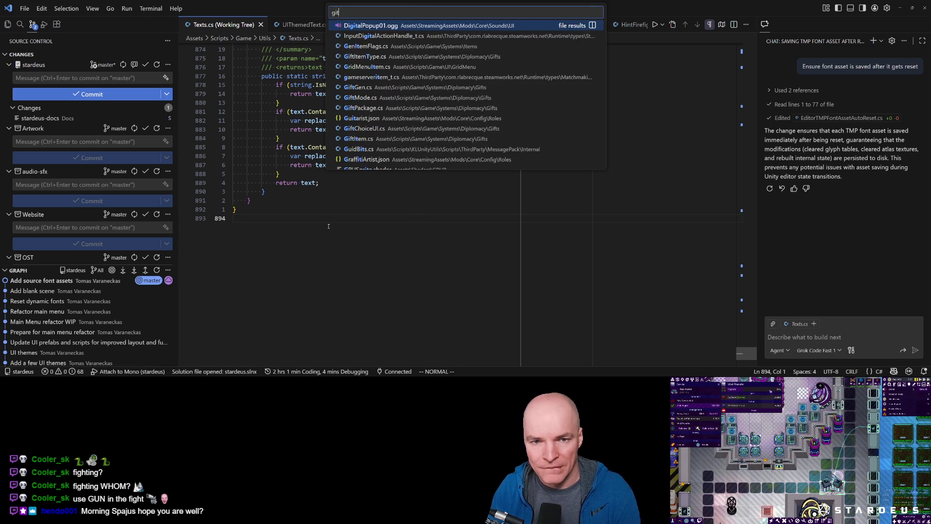
pyautogui.press('Escape')
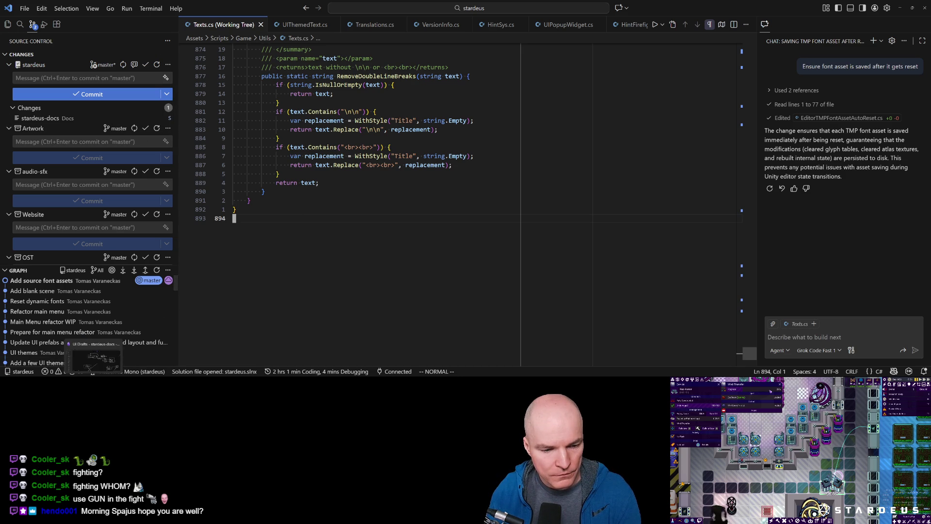
pyautogui.moveTo(150, 376)
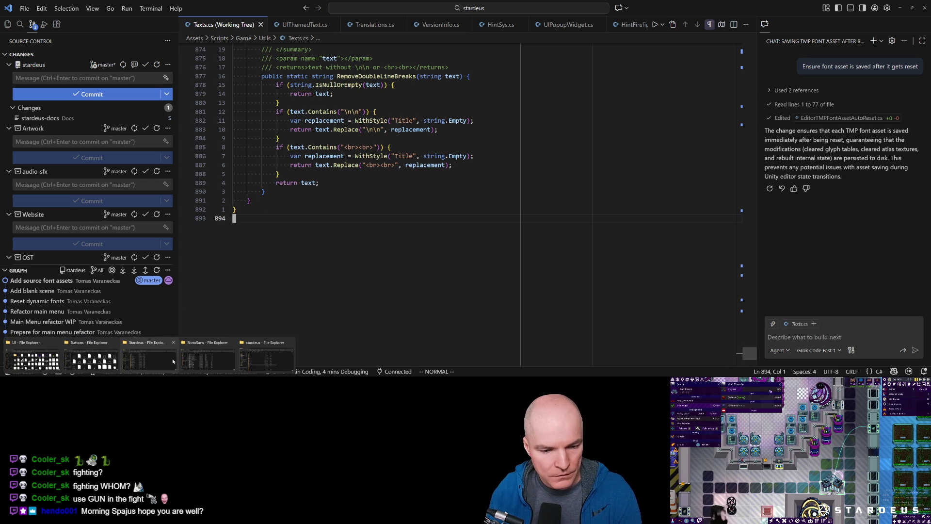
# Create a new .gitignore file in the NotoSans font folder
pyautogui.click(208, 359)
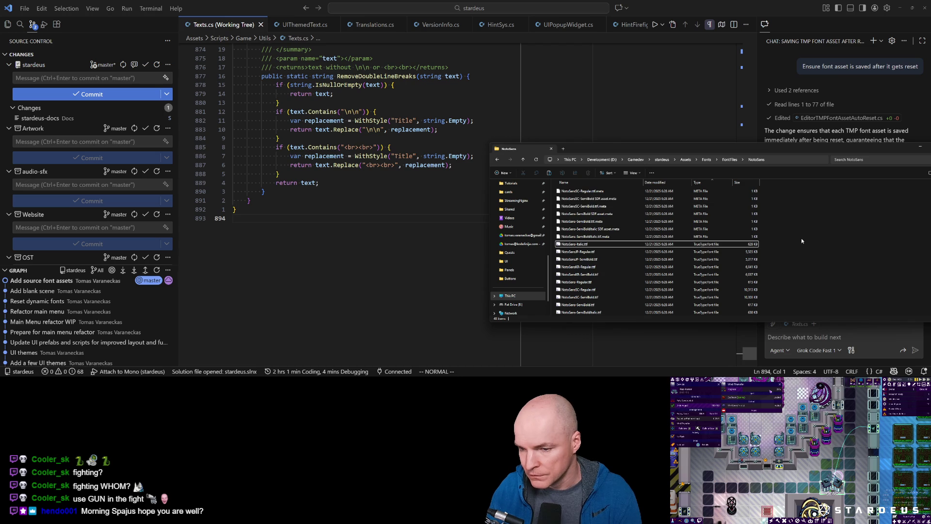
pyautogui.rightClick(820, 253)
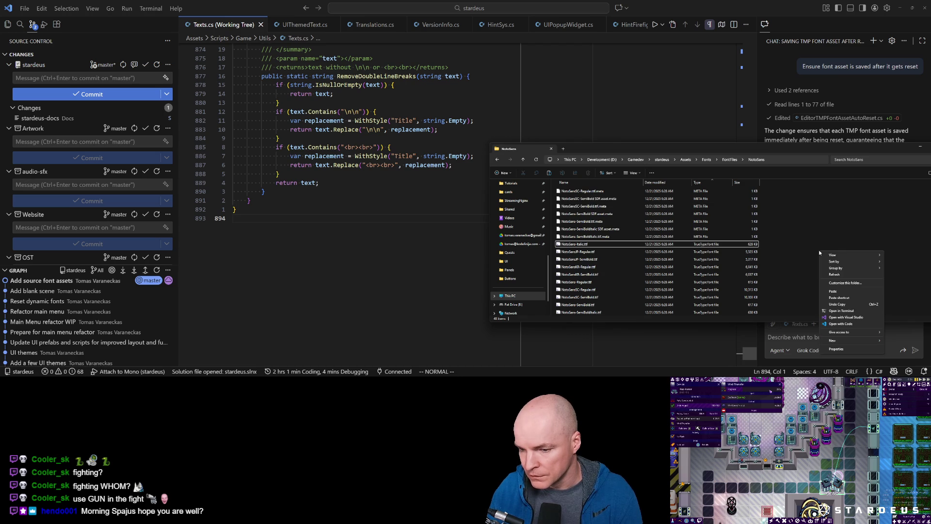
pyautogui.moveTo(851, 340)
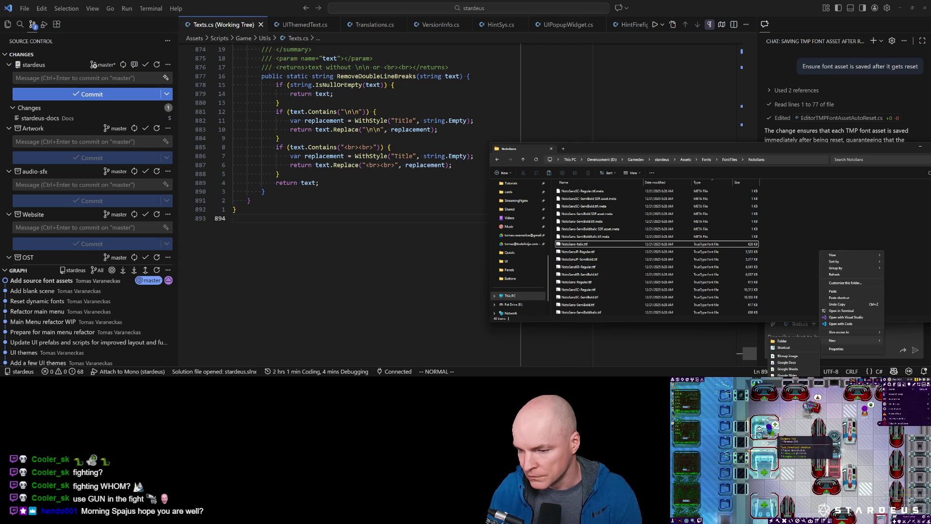
pyautogui.write('tgone')
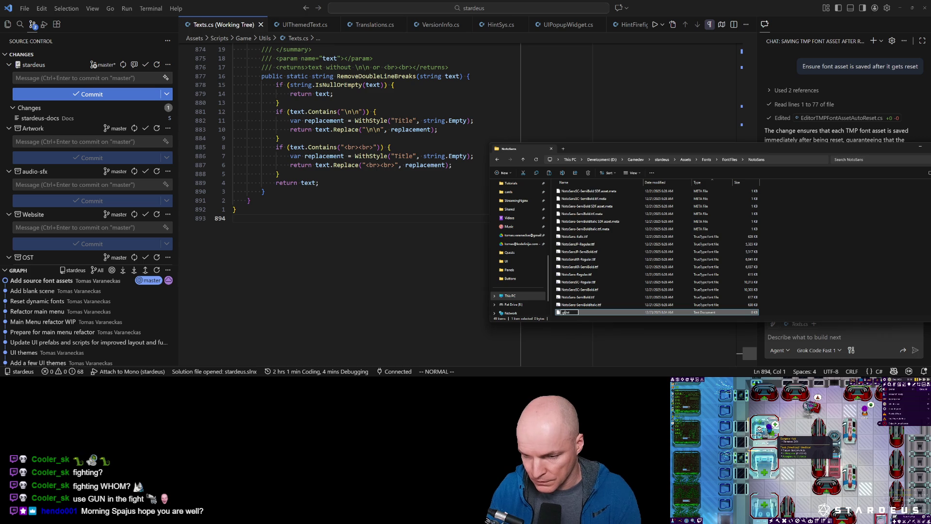
pyautogui.press('Return')
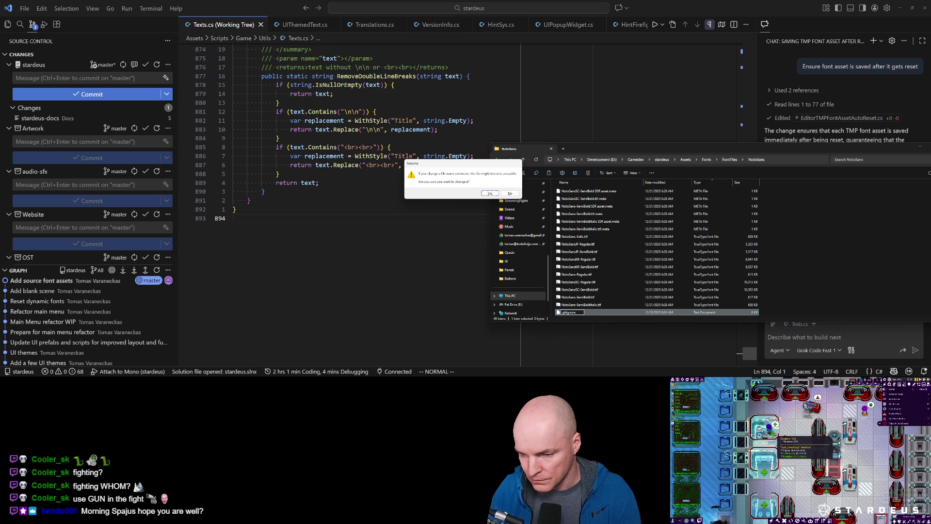
pyautogui.press('Return')
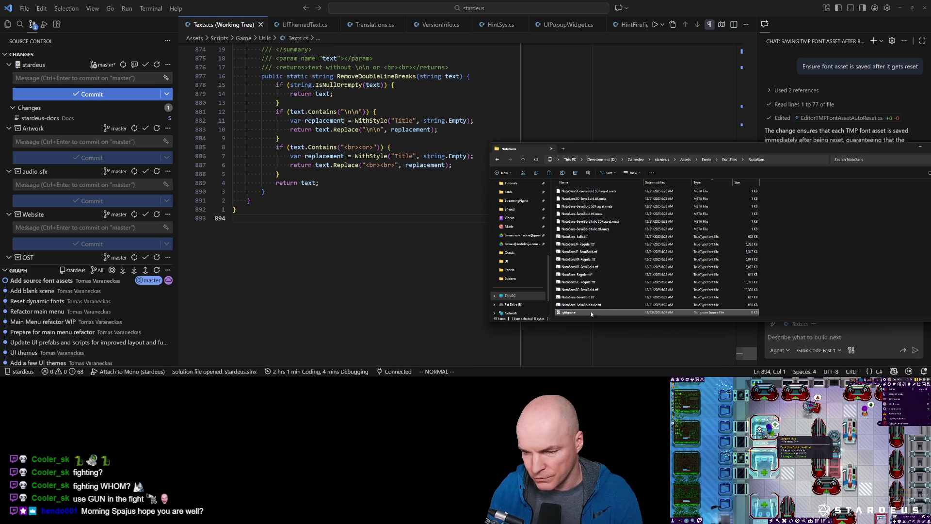
# Add an *.asset pattern and a comment saying dynamic font assets are ignored, then save it
pyautogui.moveTo(576, 314)
pyautogui.mouseDown()
pyautogui.moveTo(398, 19)
pyautogui.moveTo(389, 48)
pyautogui.mouseUp()
pyautogui.write('i*.')
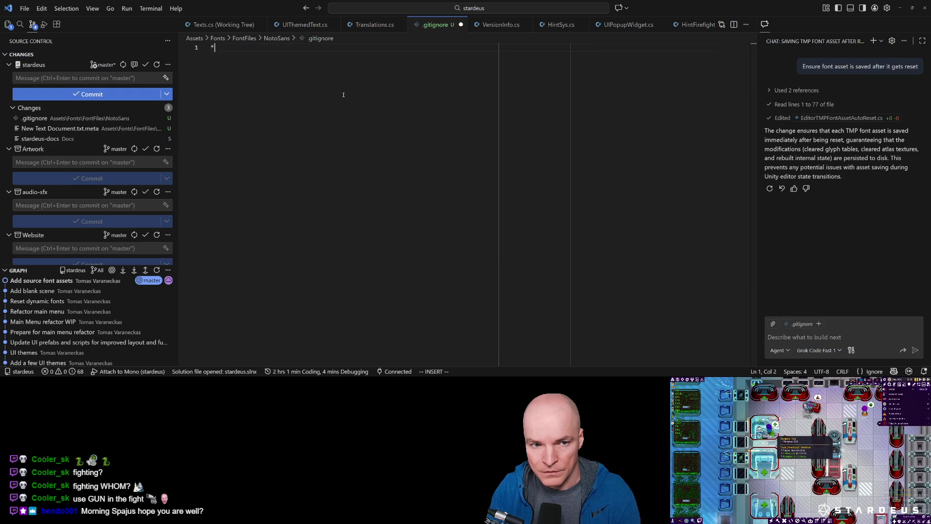
pyautogui.write('et')
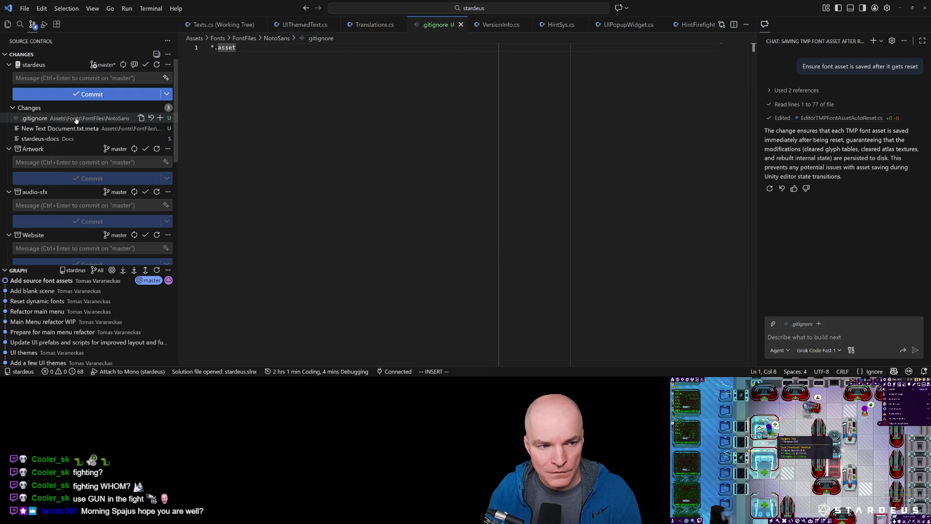
pyautogui.press('Home')
pyautogui.press('Return')
pyautogui.press('Up')
pyautogui.write('# ')
pyautogui.write('I')
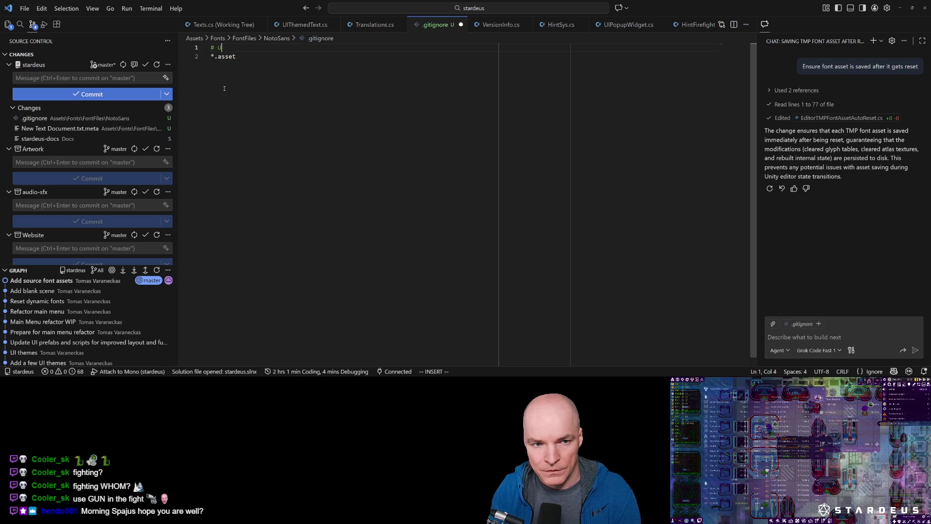
pyautogui.write('dyan')
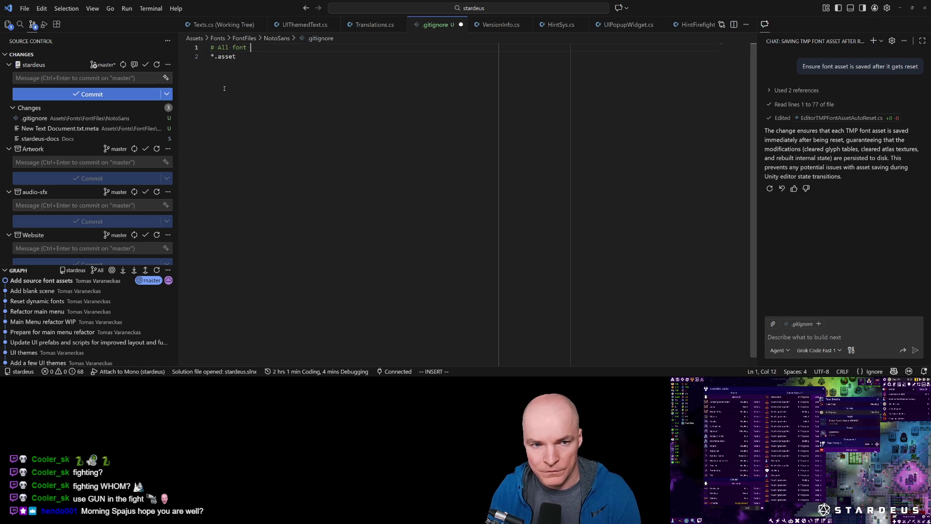
pyautogui.press('BackSpace')
pyautogui.press('BackSpace')
pyautogui.write('namic font assets are ignored -')
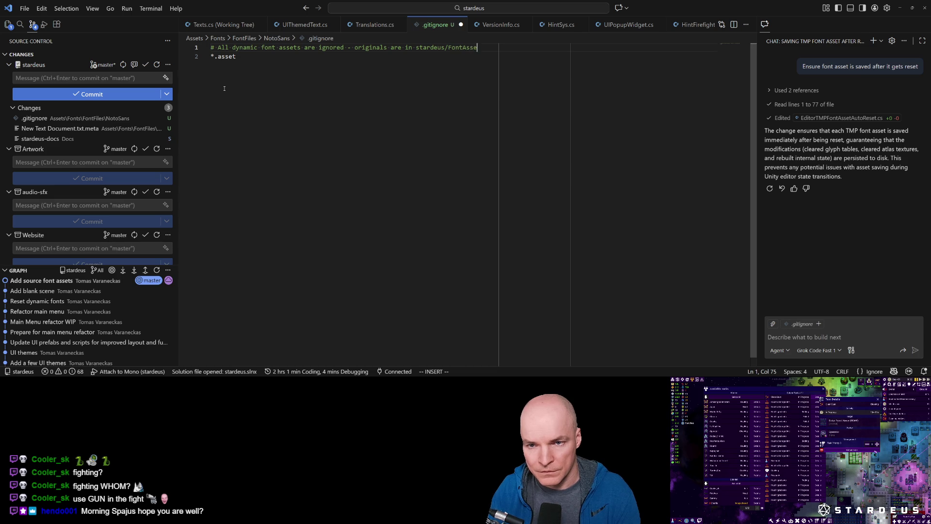
pyautogui.write(', copy them here o')
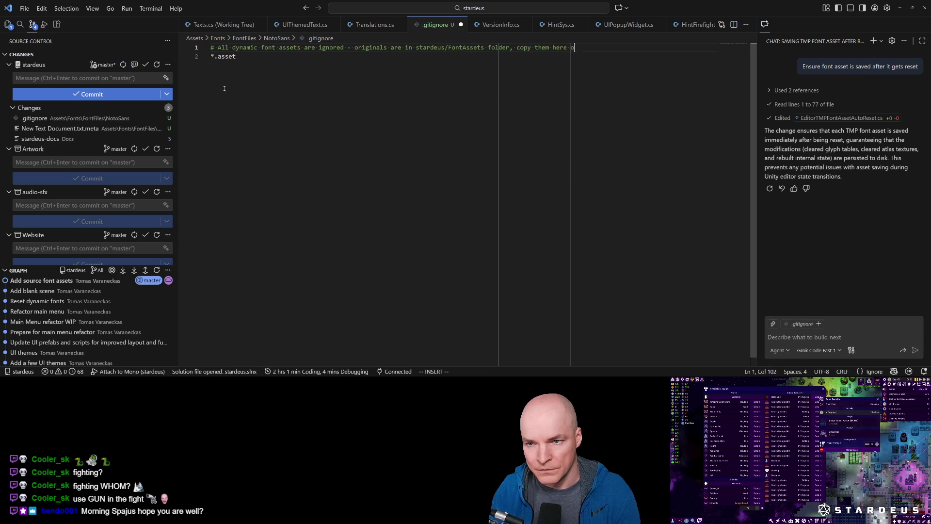
pyautogui.write('n a new machine')
pyautogui.press('Escape')
pyautogui.hotkey('ctrl', 's')
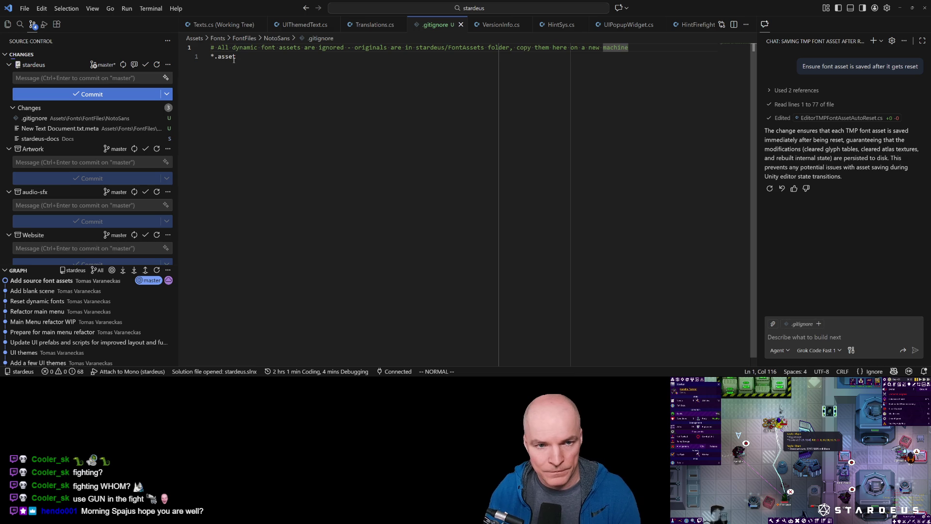
pyautogui.hotkey('alt', 'Tab')
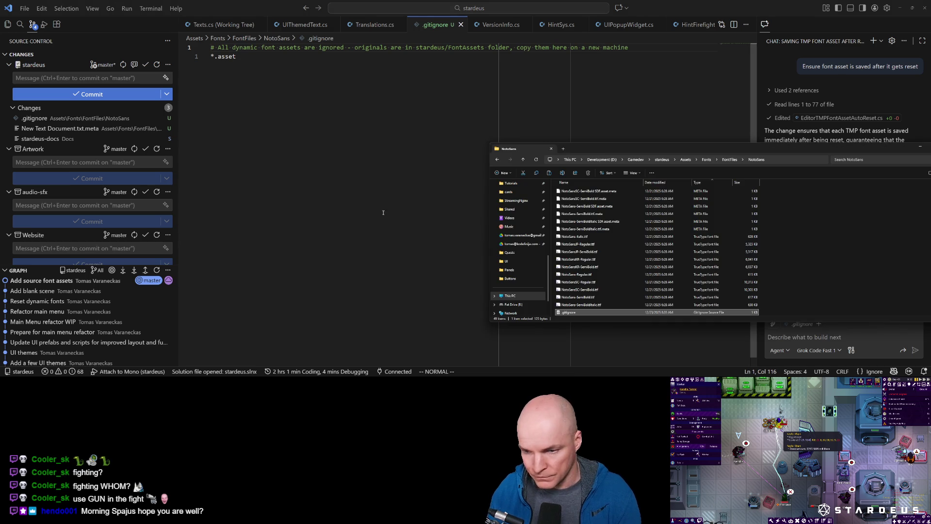
pyautogui.hotkey('alt', 'Tab')
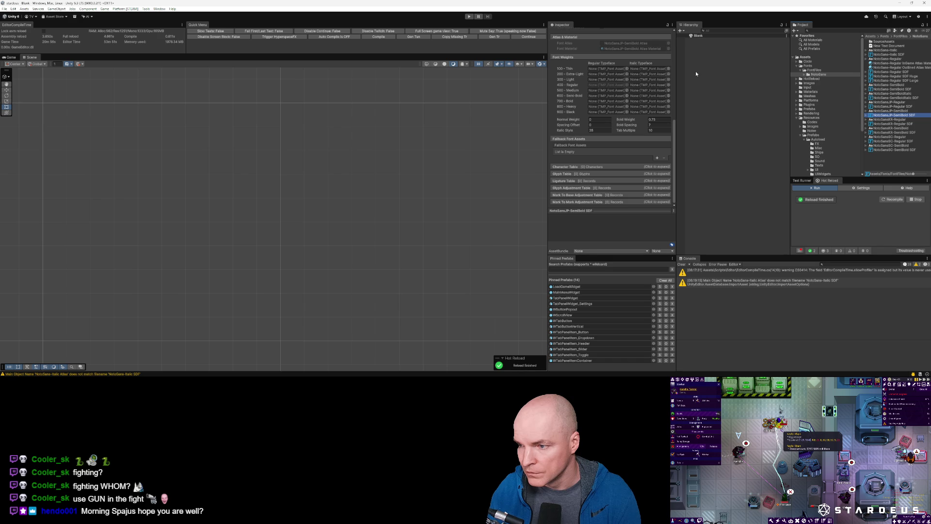
# Try deleting the SourceAssets folder, then dismiss the Cannot Delete error
pyautogui.scroll(-5, 839, 124)
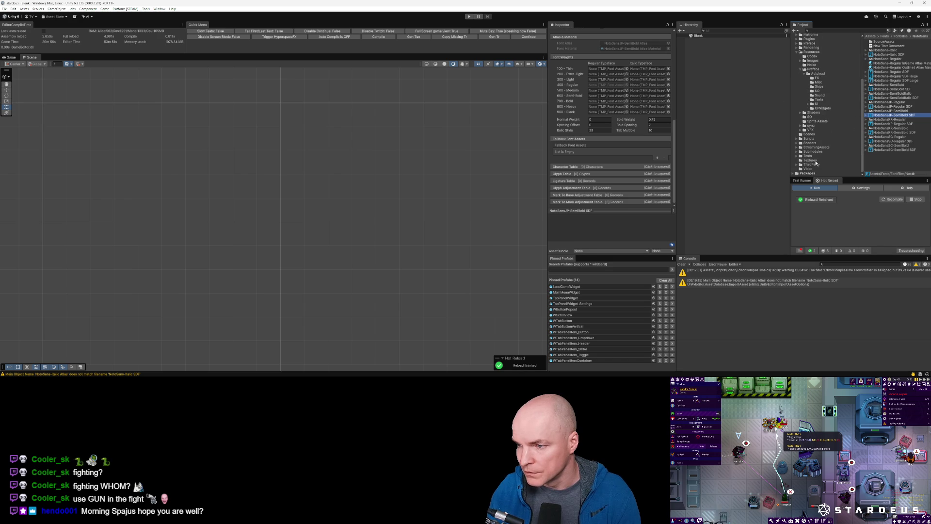
pyautogui.click(887, 42)
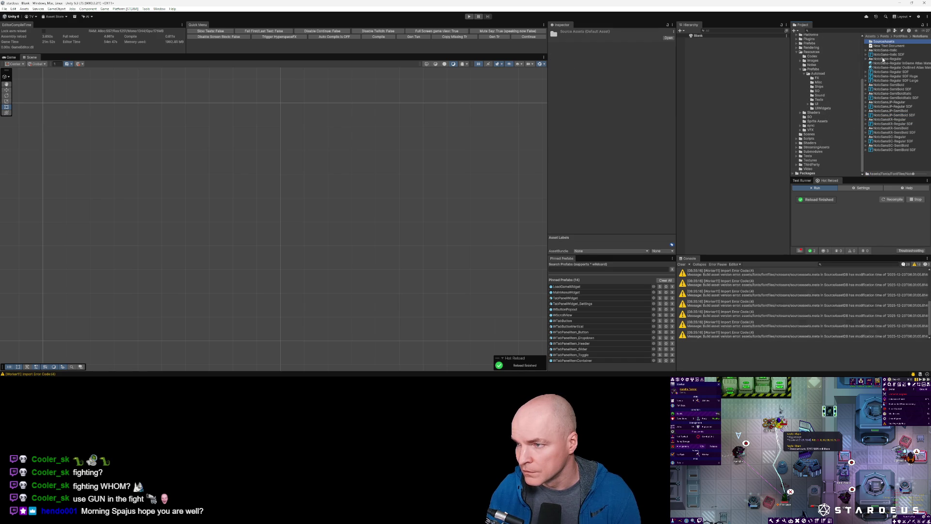
pyautogui.press('Delete')
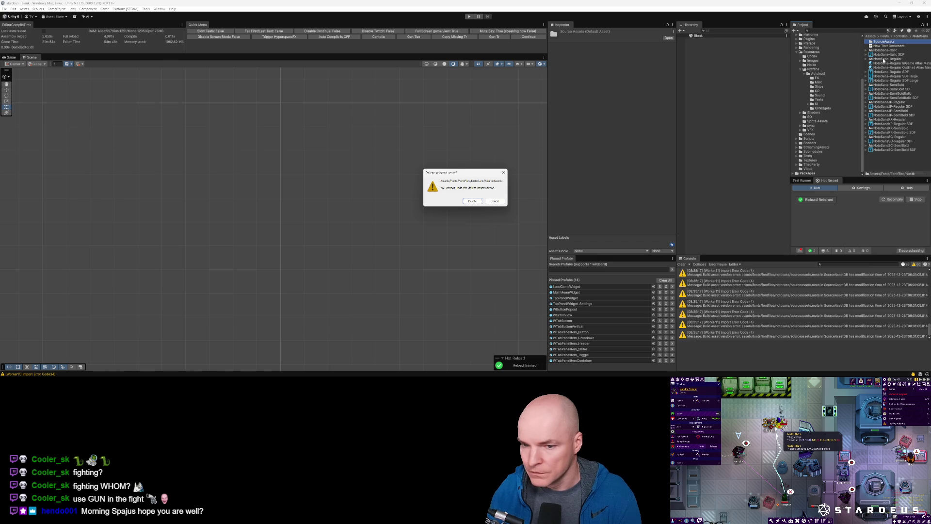
pyautogui.click(472, 201)
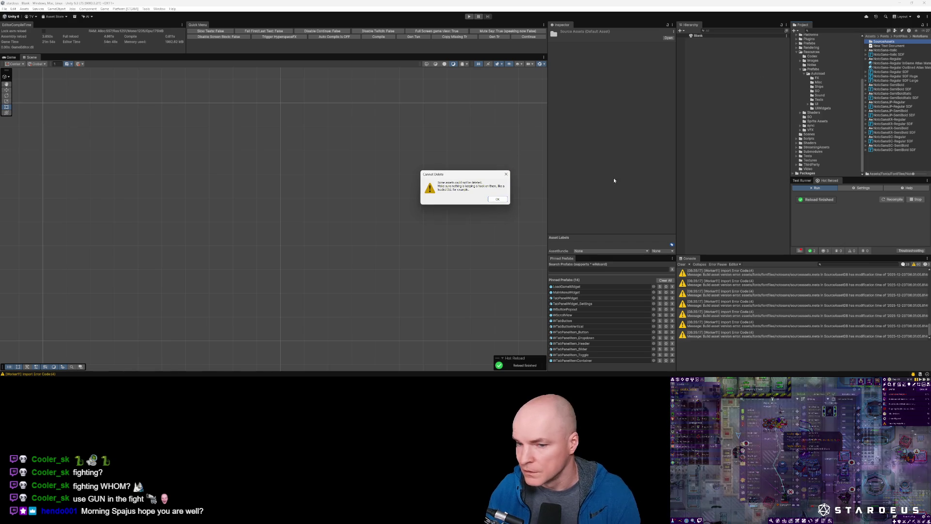
pyautogui.press('Return')
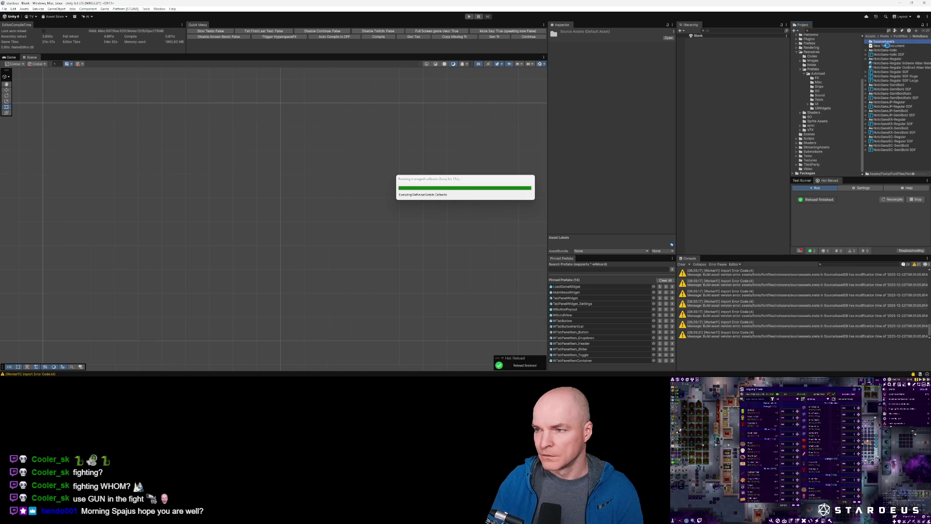
# Enter play mode to load the Boot scene and show the Scenes folder
pyautogui.hotkey('ctrl', 'p')
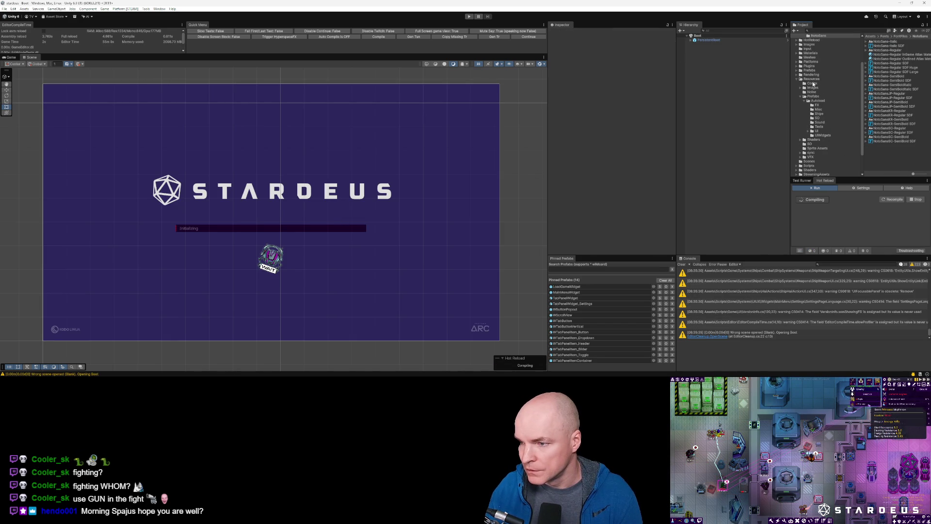
pyautogui.click(809, 161)
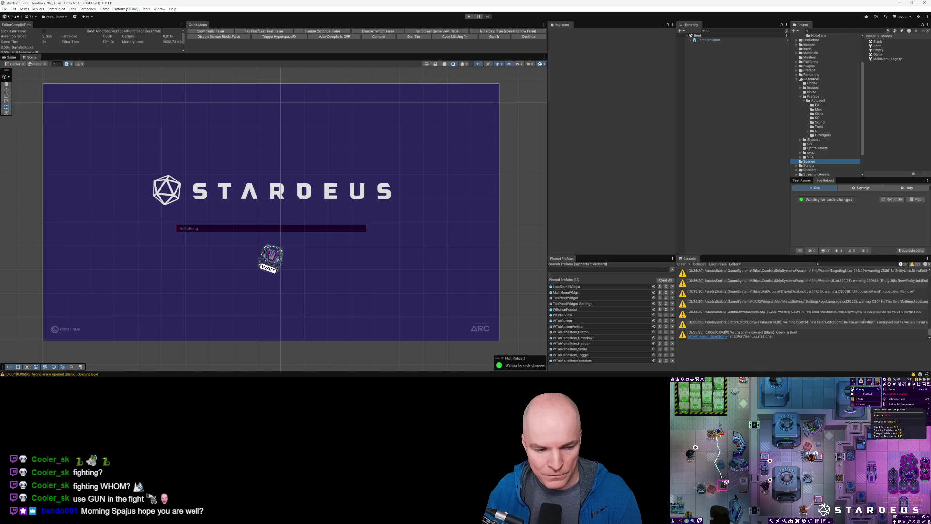
pyautogui.hotkey('alt', 'Tab')
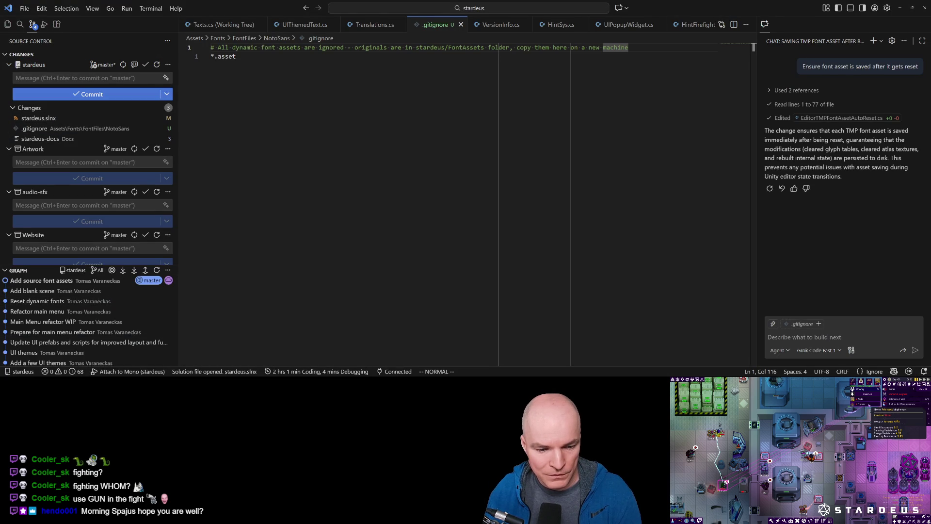
# Change the .gitignore pattern on line 2 from *.asset to *.assetx
pyautogui.moveTo(165, 375)
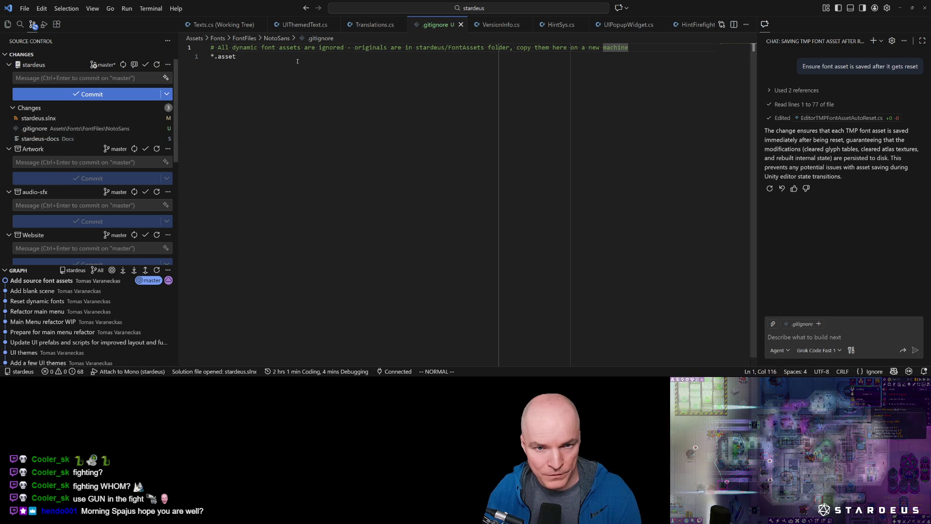
pyautogui.click(279, 38)
pyautogui.press('Escape')
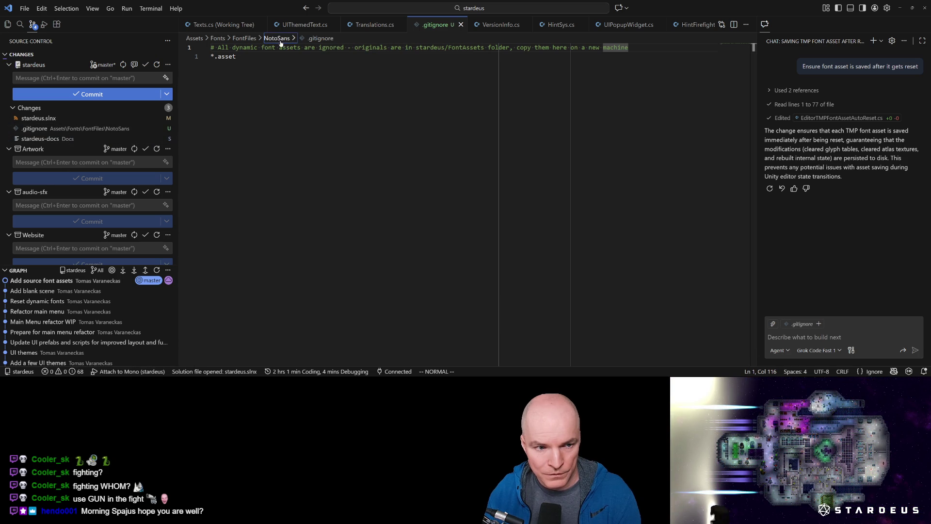
pyautogui.click(317, 39)
pyautogui.click(268, 76)
pyautogui.press('b')
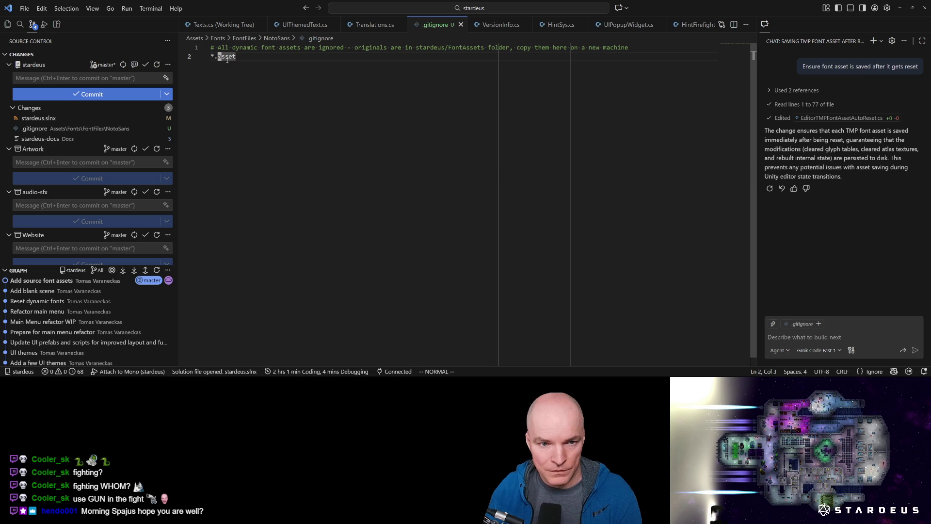
pyautogui.write('Ax')
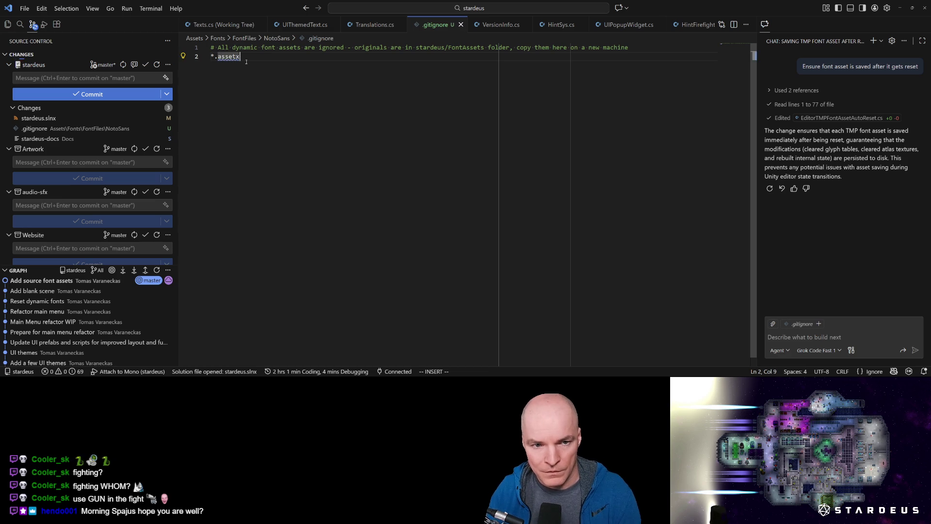
# Save the Unity project with File > Save Project
pyautogui.hotkey('alt', 'Tab')
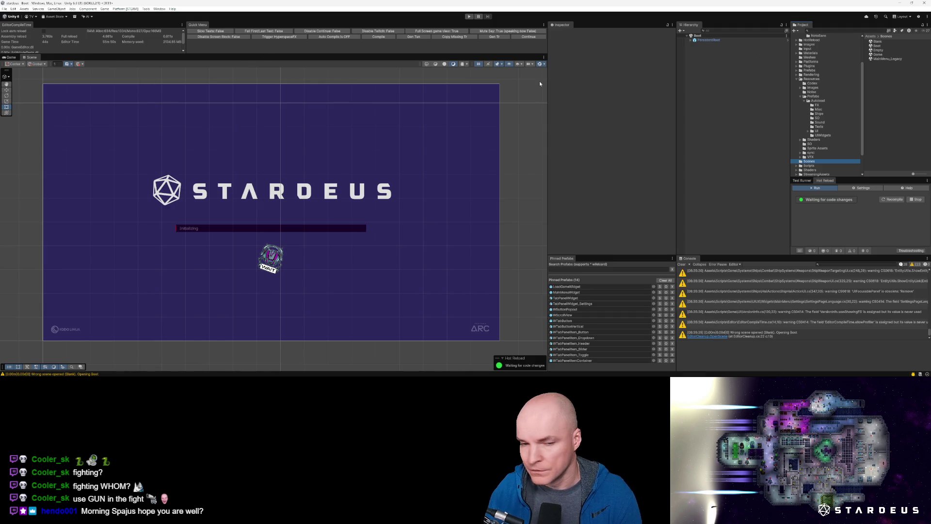
pyautogui.click(4, 9)
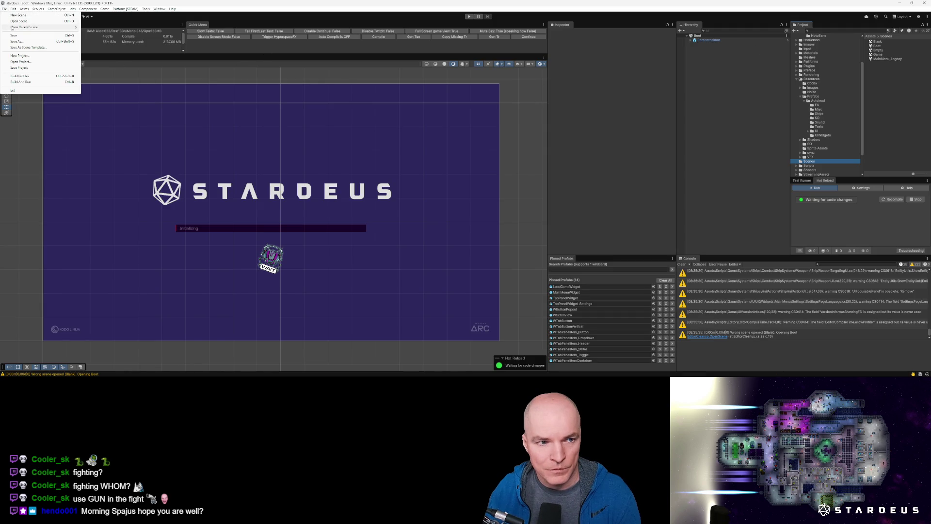
pyautogui.click(4, 9)
pyautogui.click(5, 8)
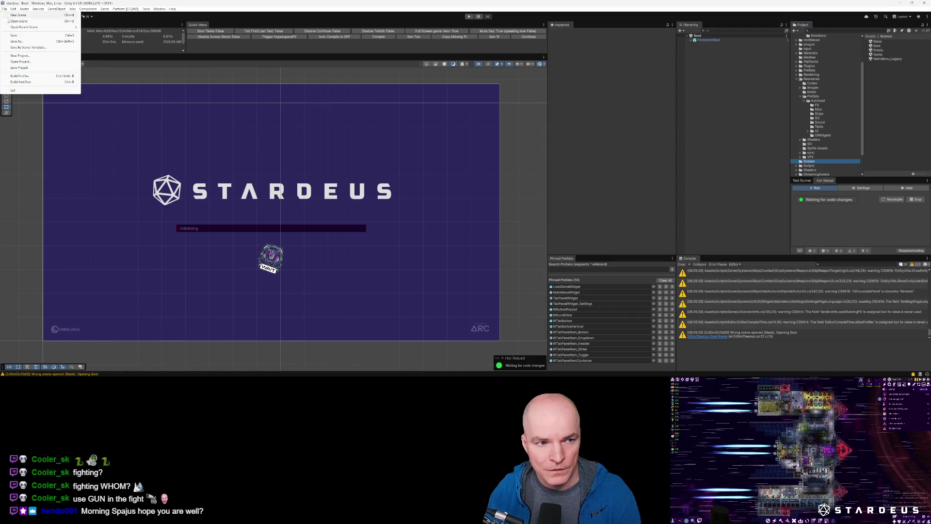
pyautogui.click(19, 70)
pyautogui.hotkey('alt', 'Tab')
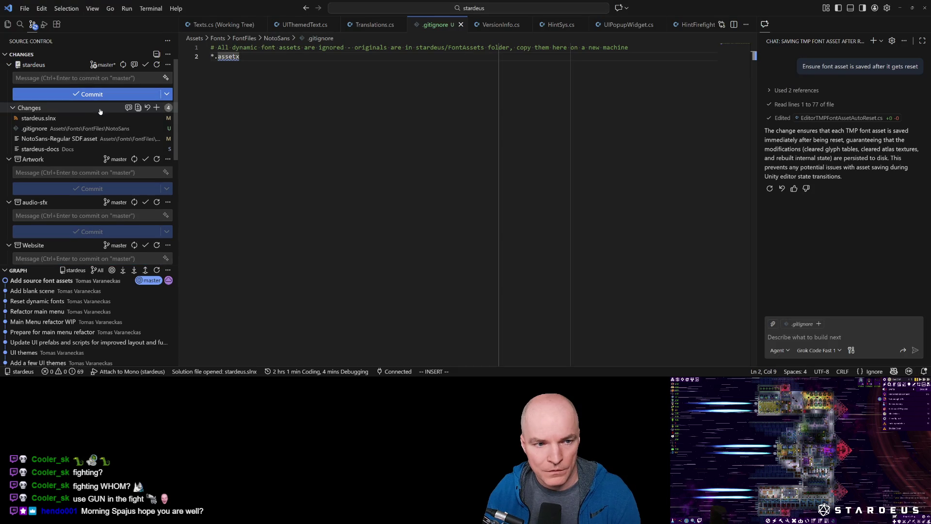
# Inspect the NotoSans-Regular SDF.asset diff and revert the pattern to *.asset
pyautogui.click(42, 140)
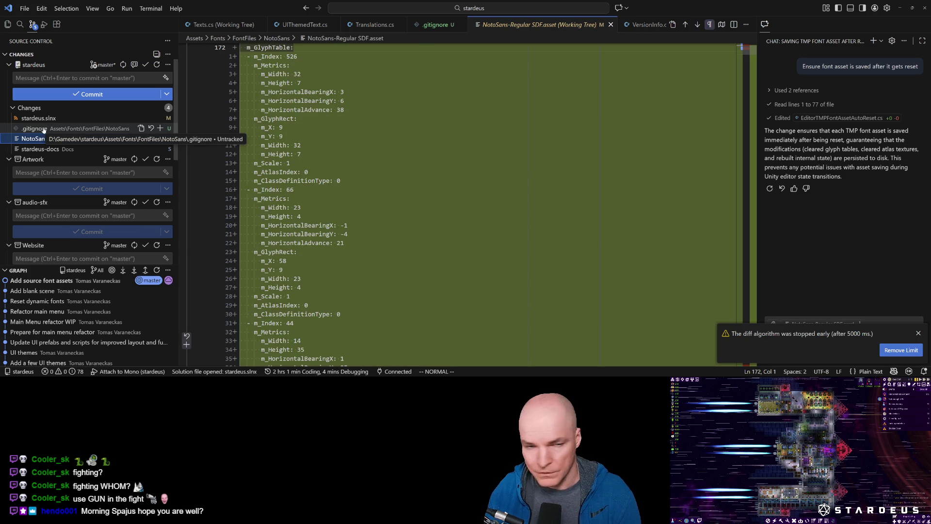
pyautogui.click(43, 129)
pyautogui.click(245, 57)
pyautogui.press('BackSpace')
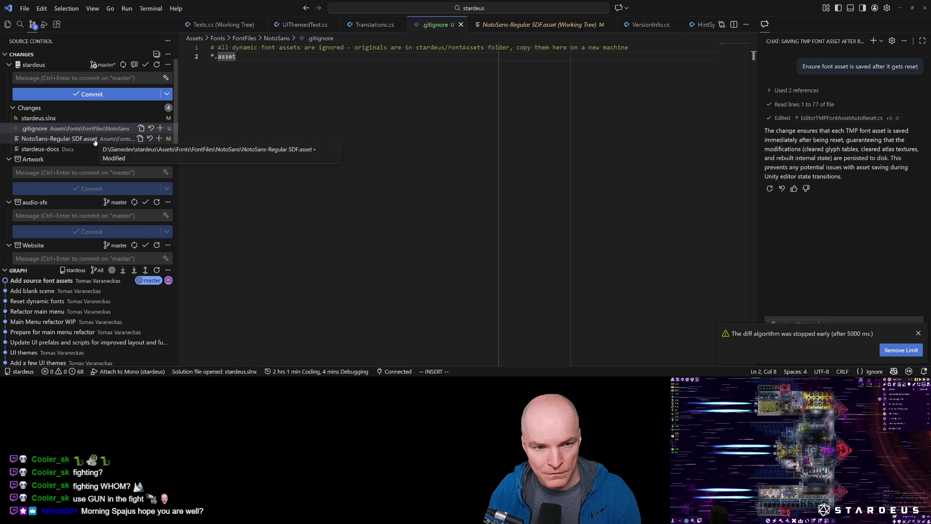
# Recheck the asset diff, copy both .gitignore lines, and reopen .gitignore via Ctrl+P
pyautogui.click(43, 139)
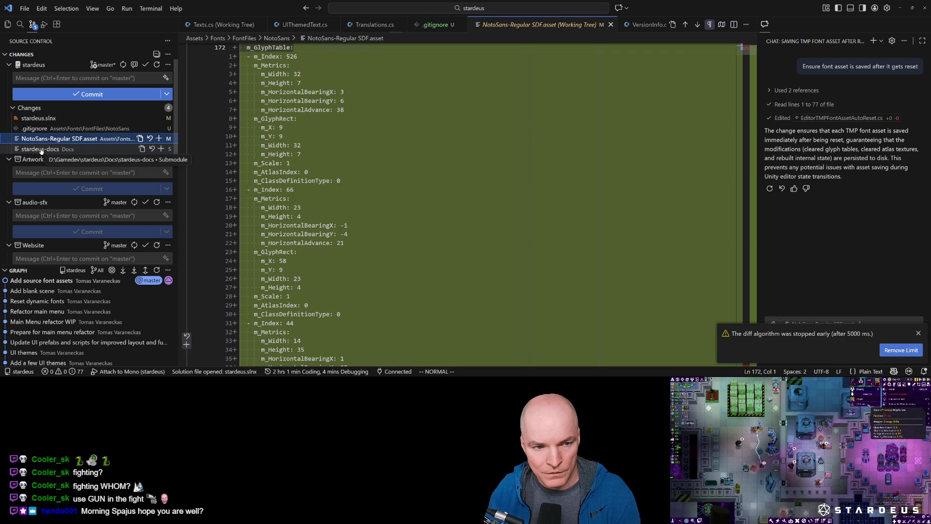
pyautogui.click(43, 128)
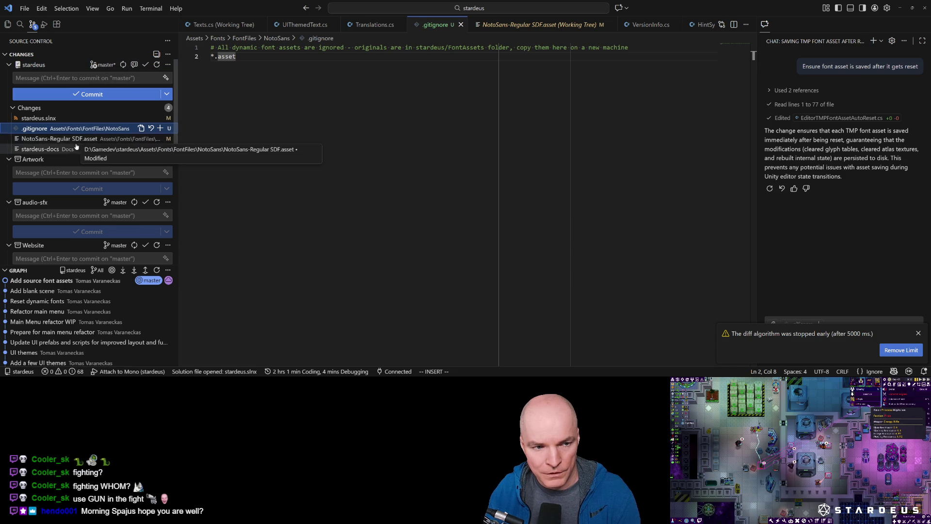
pyautogui.click(214, 56)
pyautogui.press('Escape')
pyautogui.press('g')
pyautogui.press('g')
pyautogui.press('y')
pyautogui.hotkey('shift', 'g')
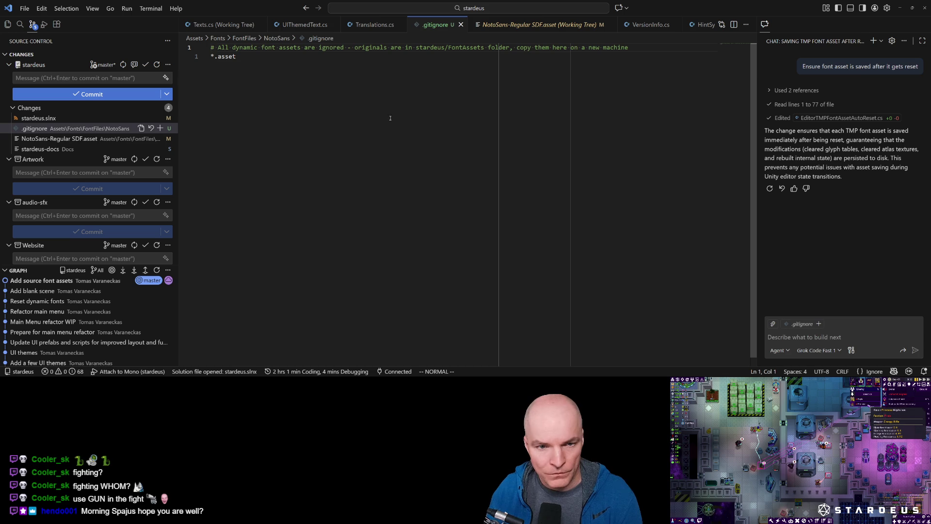
pyautogui.hotkey('ctrl', 'p')
pyautogui.write('giti')
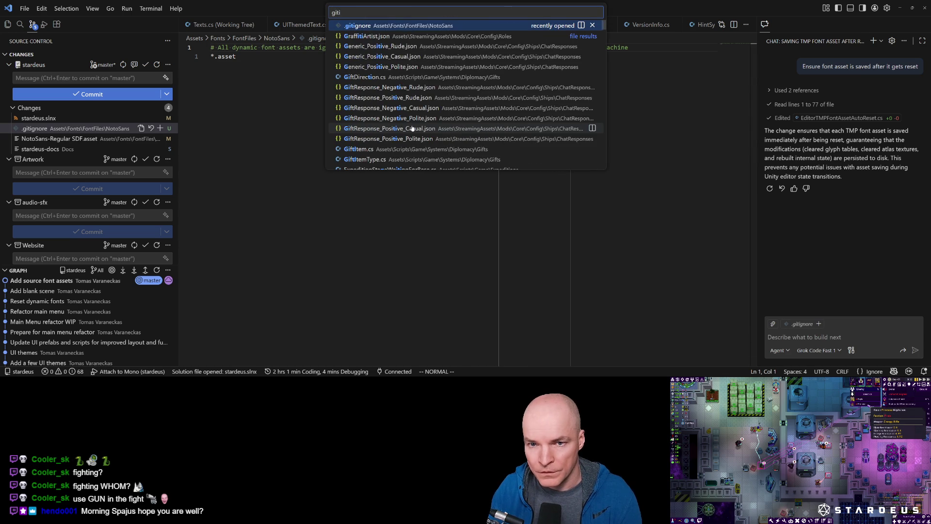
pyautogui.press('Return')
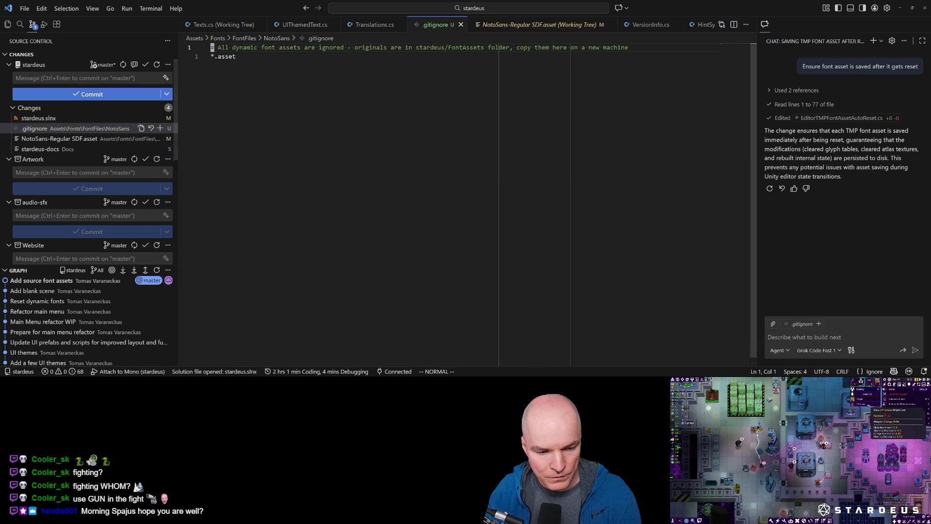
# Find the root .gitignore in the stardeus folder and drag it into VS Code
pyautogui.moveTo(148, 380)
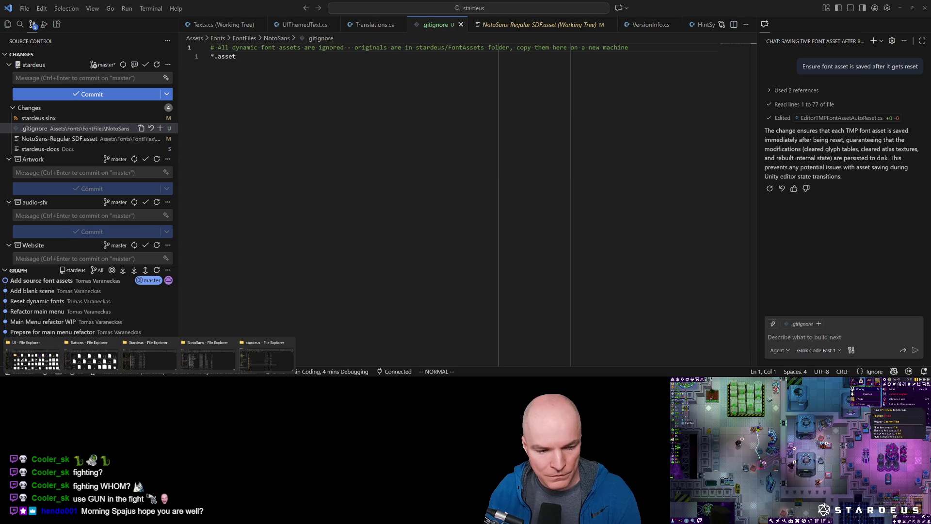
pyautogui.click(266, 357)
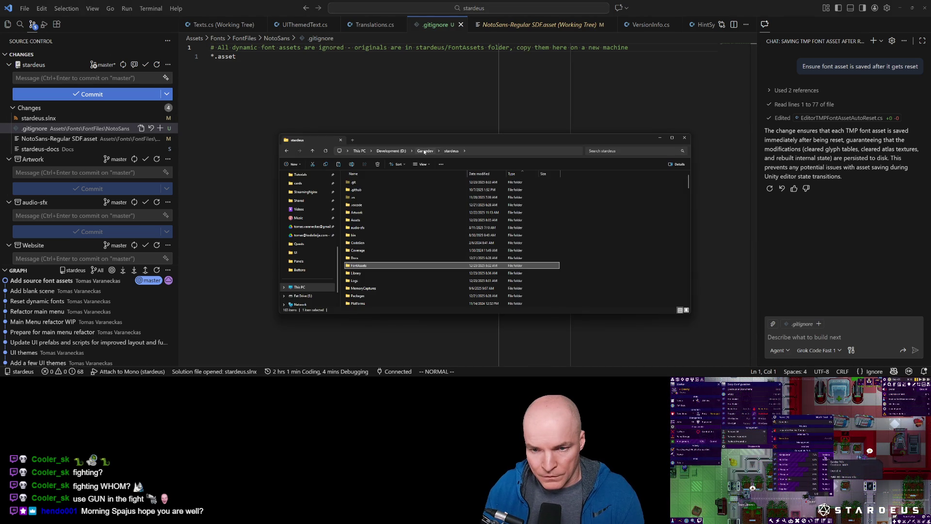
pyautogui.scroll(-15, 413, 214)
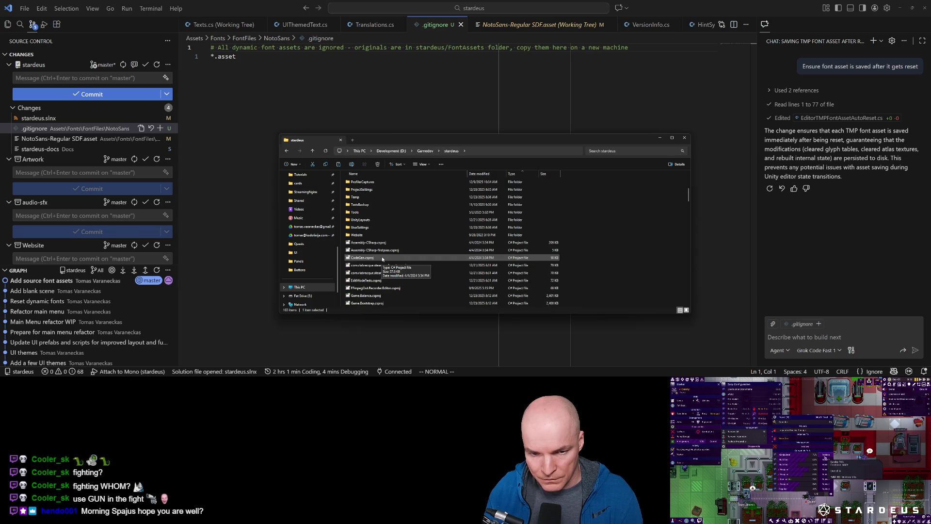
pyautogui.scroll(10, 383, 282)
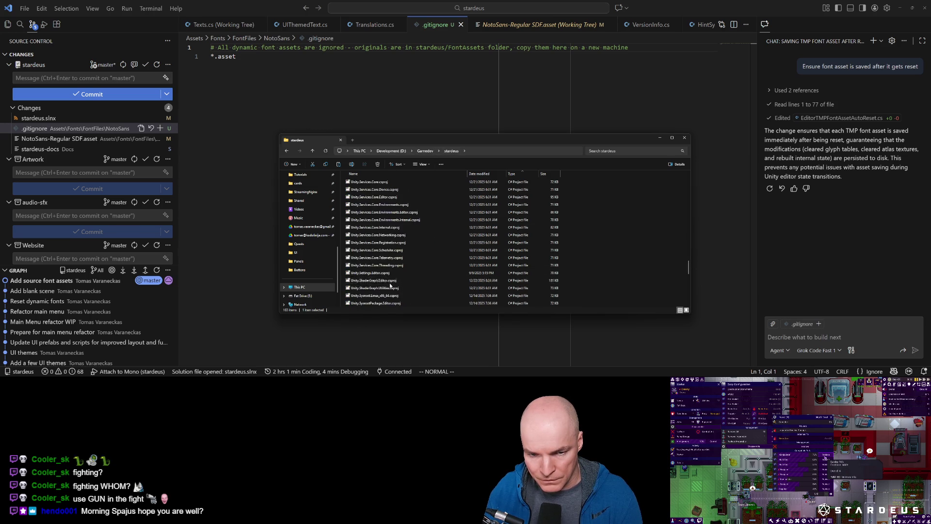
pyautogui.scroll(5, 383, 272)
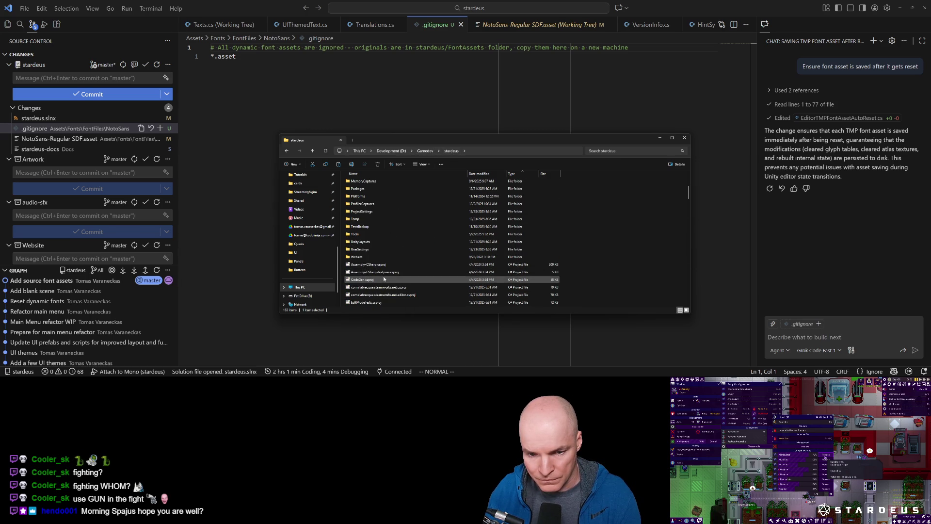
pyautogui.moveTo(689, 193); pyautogui.dragTo(681, 310)
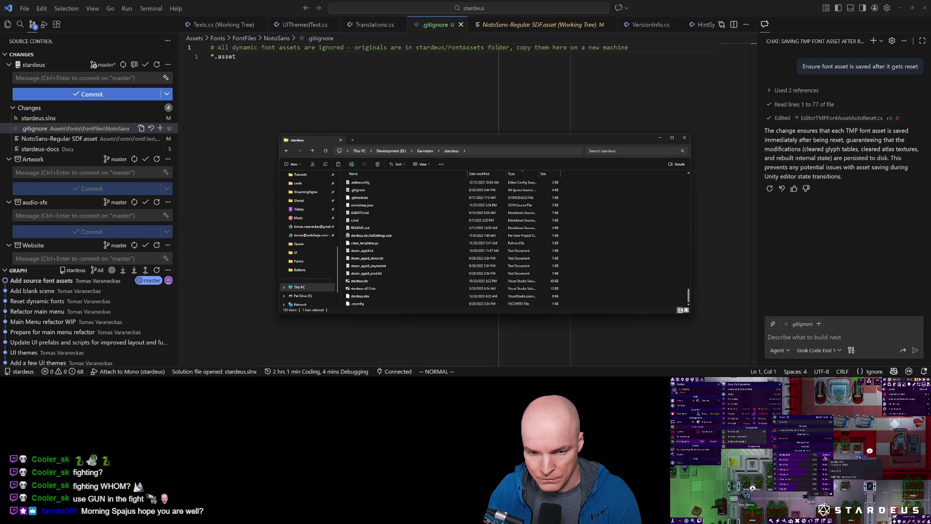
pyautogui.moveTo(377, 190)
pyautogui.mouseDown()
pyautogui.moveTo(403, 111)
pyautogui.moveTo(677, 226)
pyautogui.moveTo(701, 258)
pyautogui.mouseUp()
pyautogui.click(627, 267)
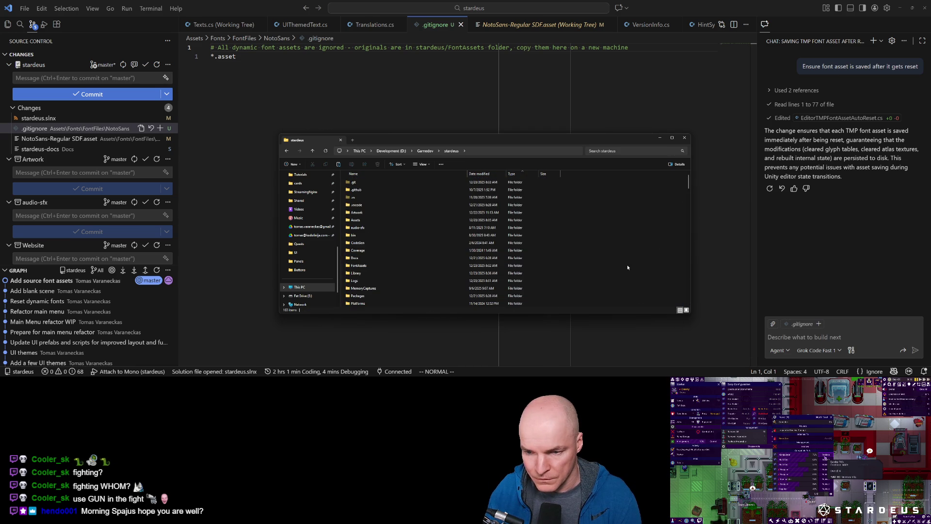
pyautogui.scroll(-20, 685, 198)
pyautogui.click(362, 190)
pyautogui.moveTo(362, 191)
pyautogui.mouseDown()
pyautogui.moveTo(507, 109)
pyautogui.moveTo(504, 22)
pyautogui.moveTo(485, 30)
pyautogui.mouseUp()
# Add new lines at the end of the root .gitignore for the font ignore entries
pyautogui.scroll(-12, 394, 229)
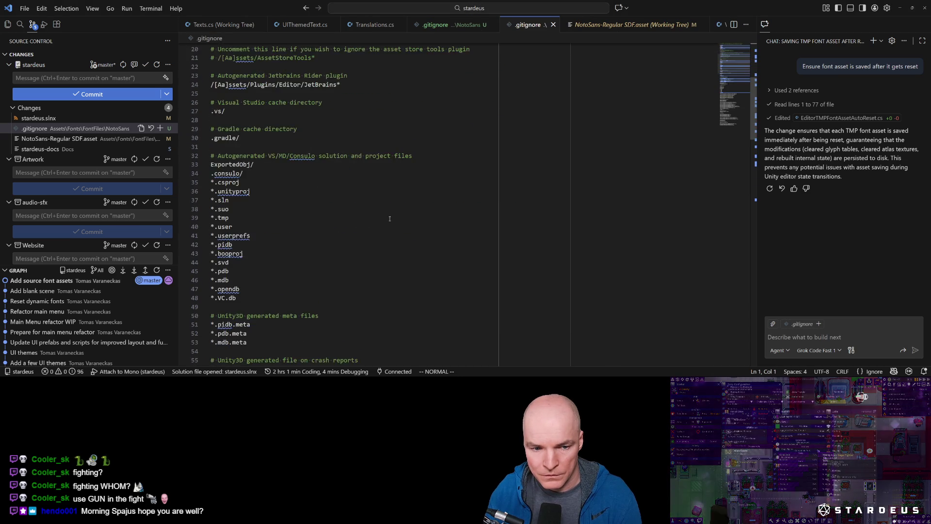
pyautogui.scroll(-20, 395, 229)
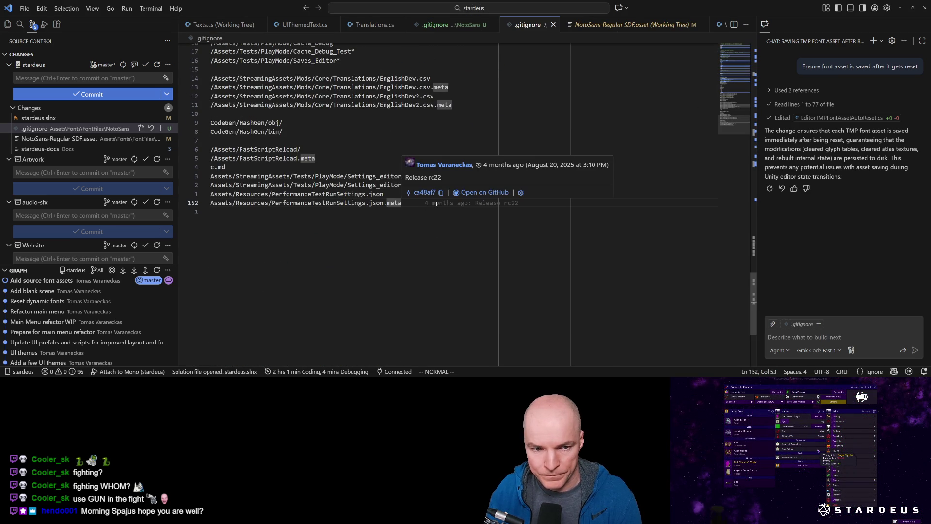
pyautogui.click(436, 204)
pyautogui.press('o')
pyautogui.press('Return')
pyautogui.write('ets/Font')
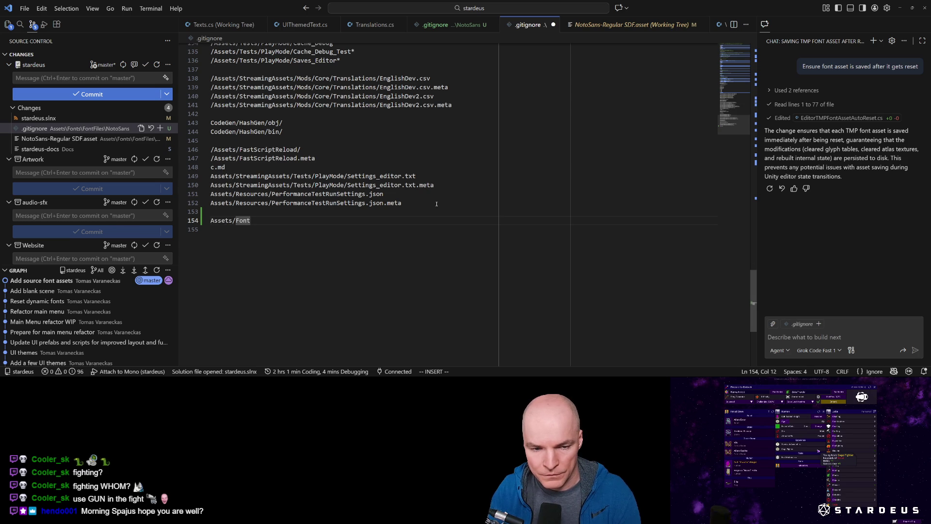
pyautogui.write('s')
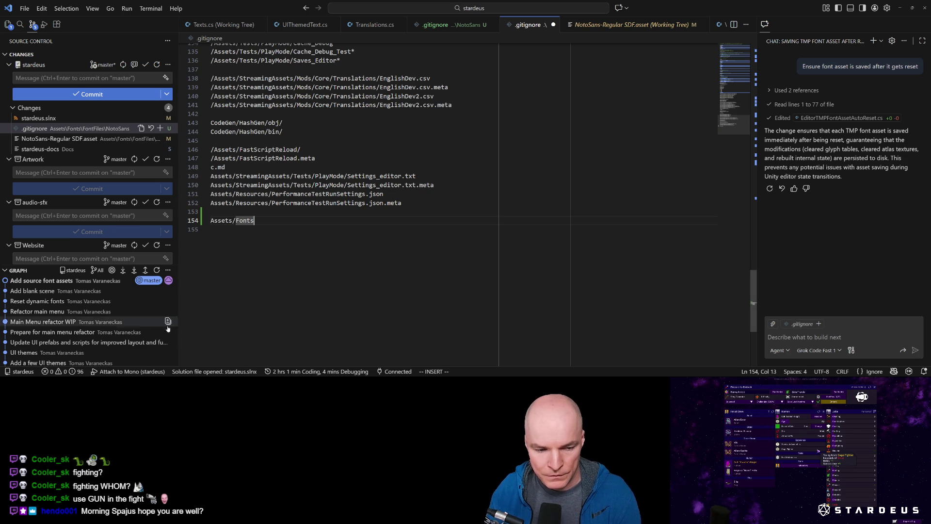
# Add the NotoSans file to .gitignore, creating the Assets/Fonts/FontFiles/NotoSans/*.asset rule
pyautogui.rightClick(88, 140)
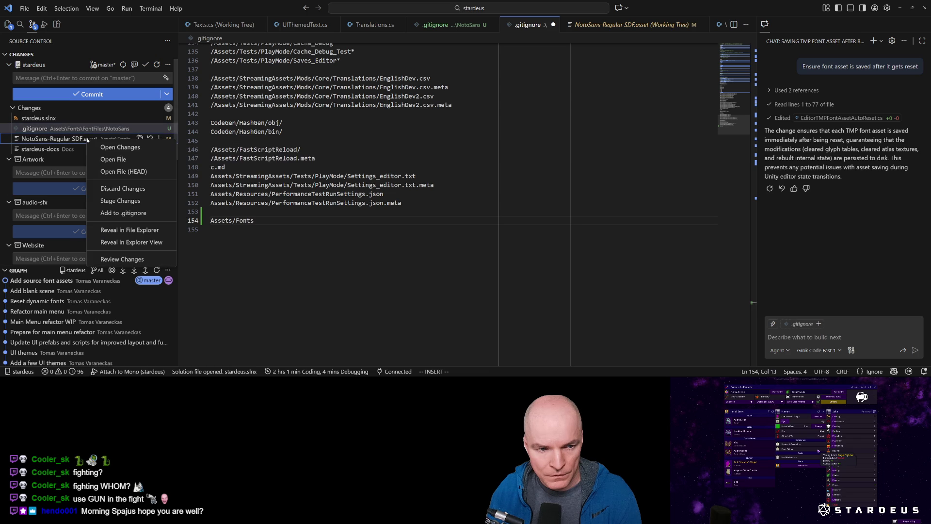
pyautogui.click(124, 214)
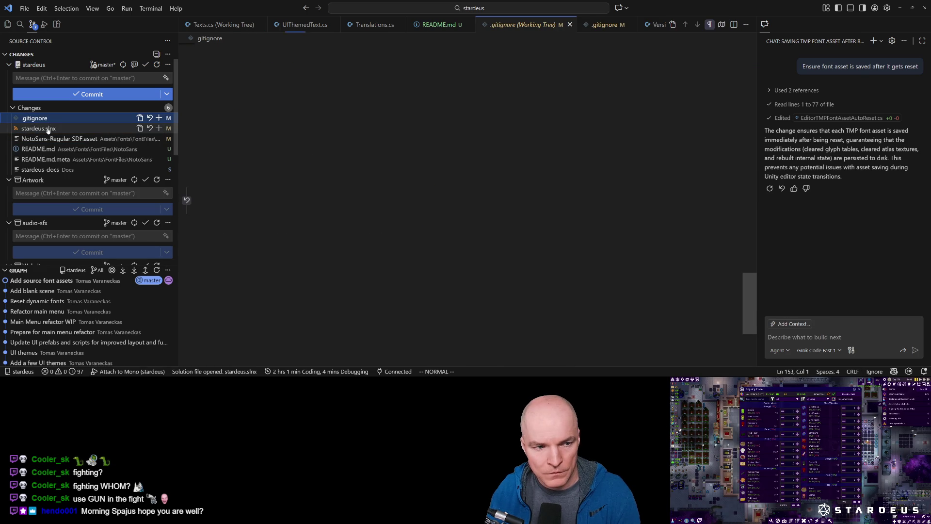
pyautogui.click(364, 210)
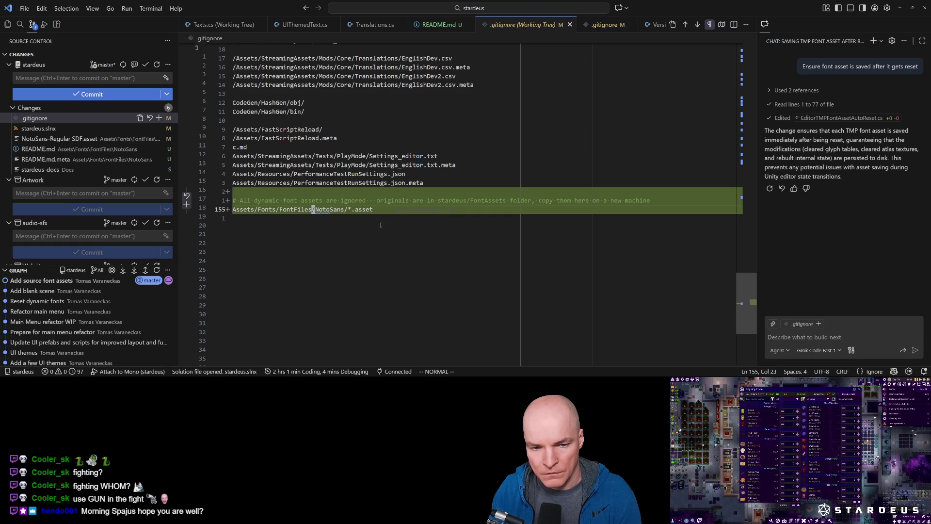
pyautogui.press('e')
pyautogui.press('e')
pyautogui.press('e')
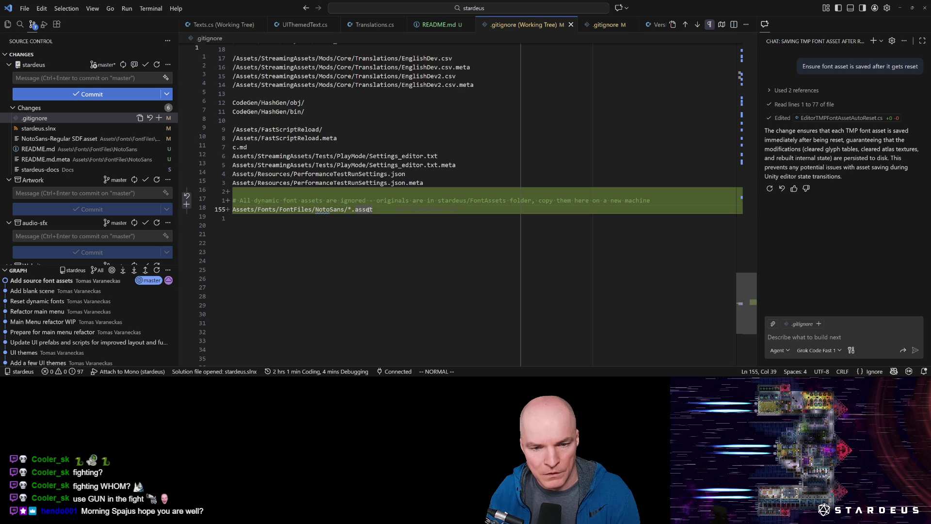
# Discard the NotoSans-Regular SDF.asset edits and delete its redundant single-file ignore line
pyautogui.rightClick(74, 140)
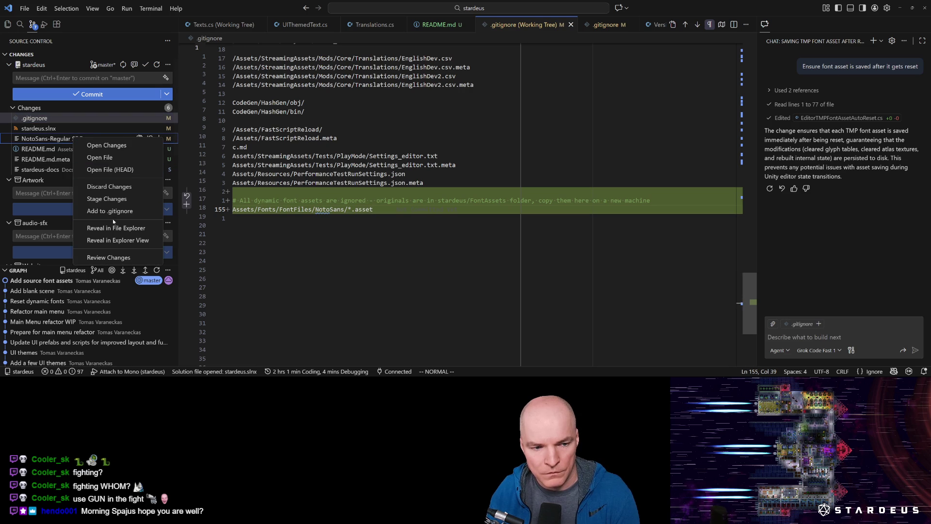
pyautogui.click(111, 211)
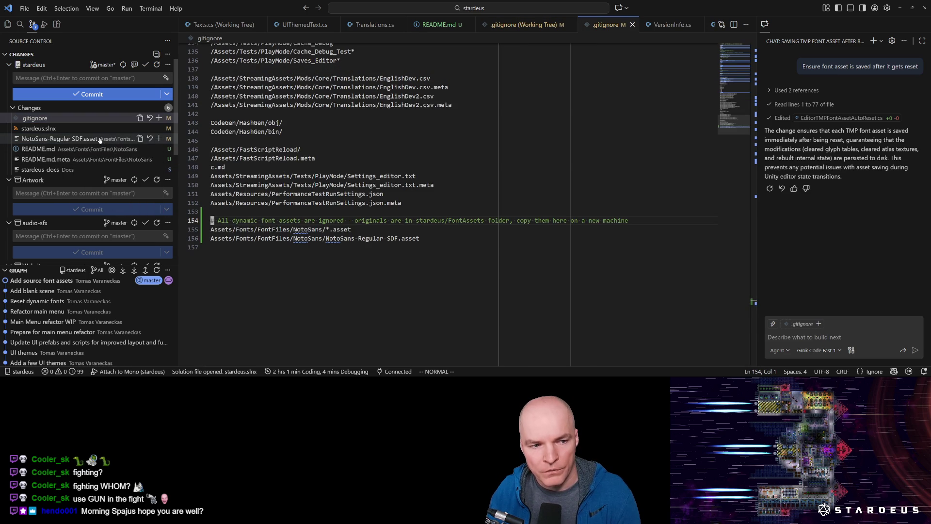
pyautogui.click(360, 230)
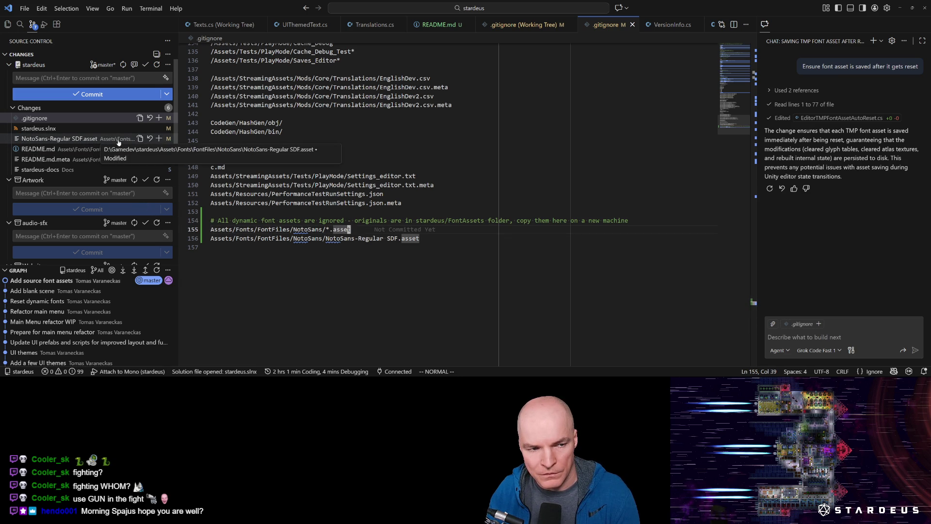
pyautogui.click(150, 138)
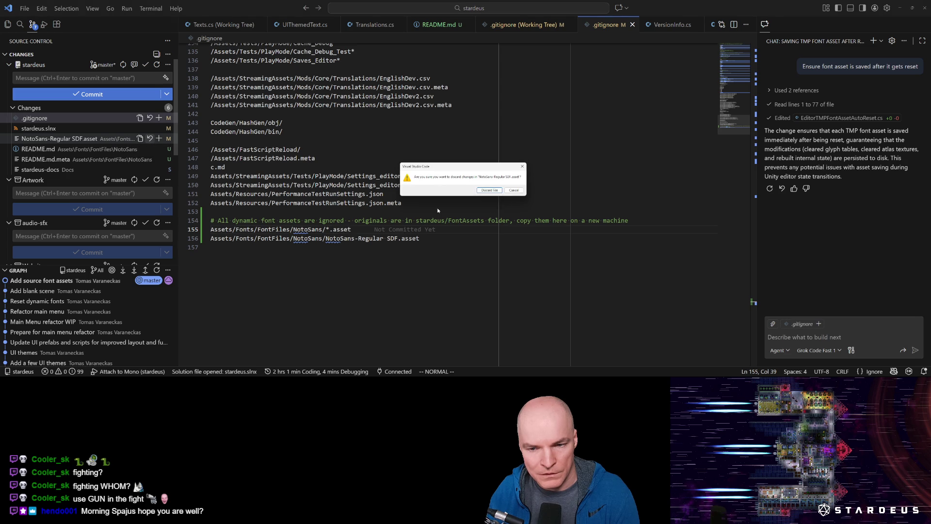
pyautogui.click(490, 190)
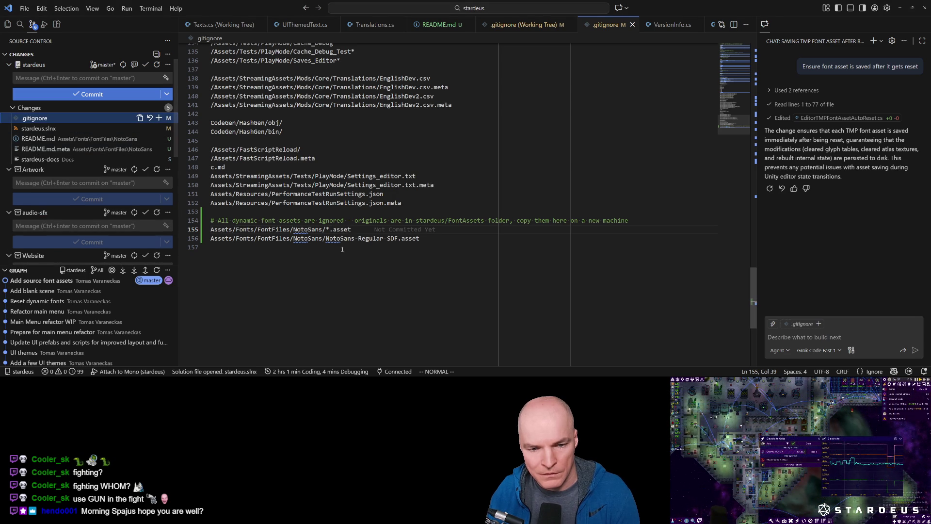
pyautogui.click(373, 238)
pyautogui.press('d')
pyautogui.press('d')
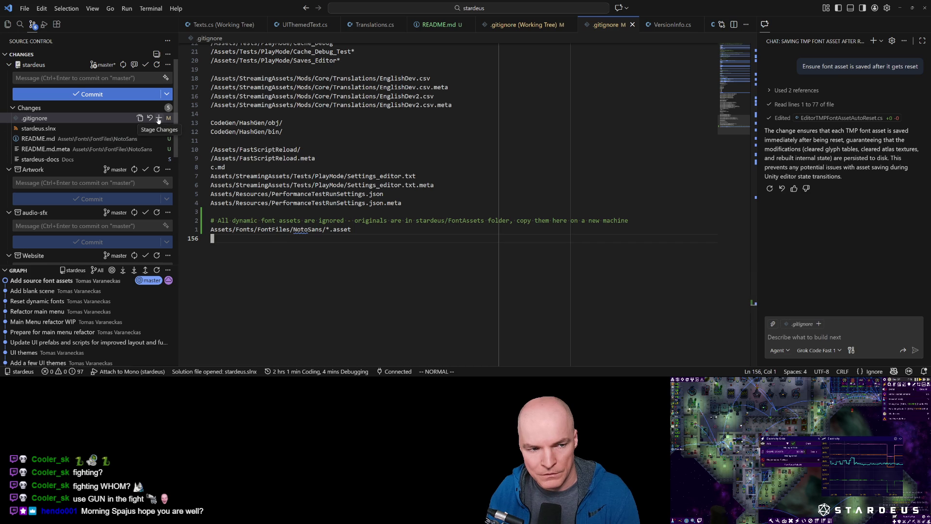
# Commit the ignore rule as 'Ignore asset changes' and sync to origin/master
pyautogui.click(77, 78)
pyautogui.write('Ug')
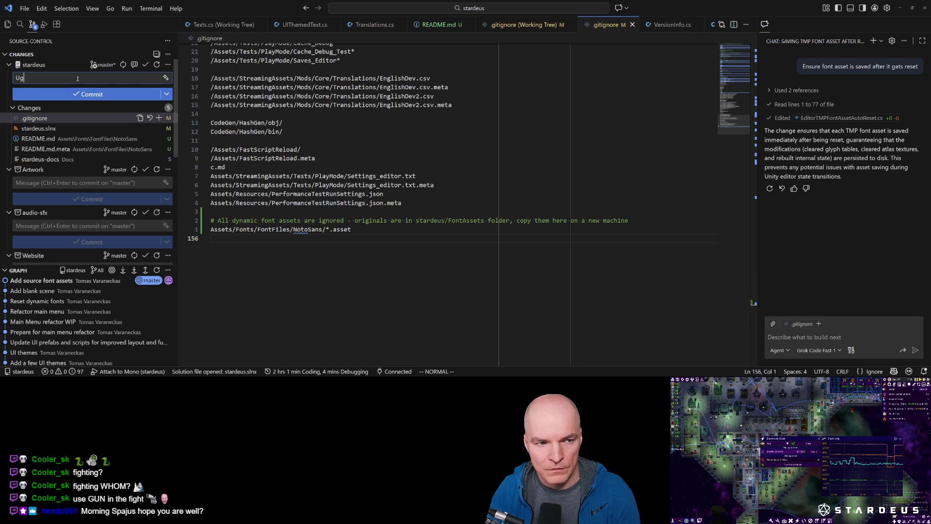
pyautogui.press('BackSpace')
pyautogui.write('Ig')
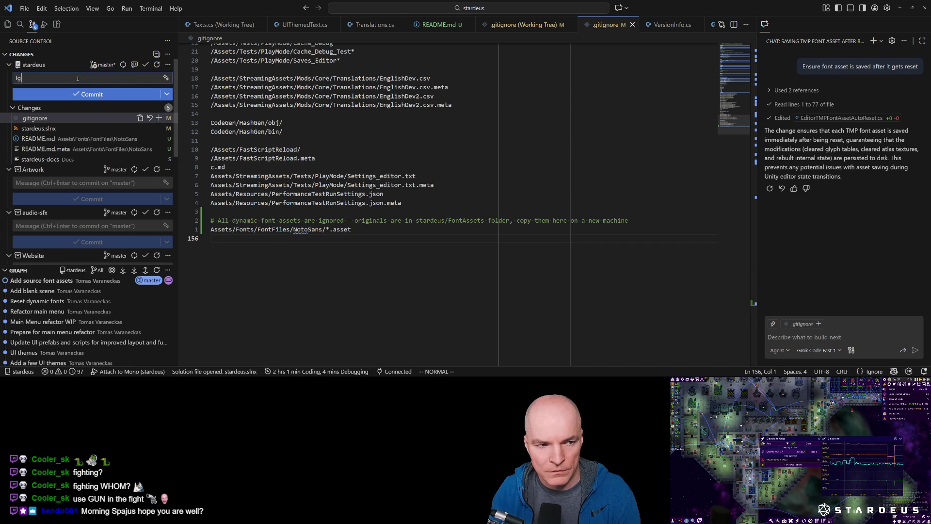
pyautogui.write('nore asset changes')
pyautogui.click(96, 93)
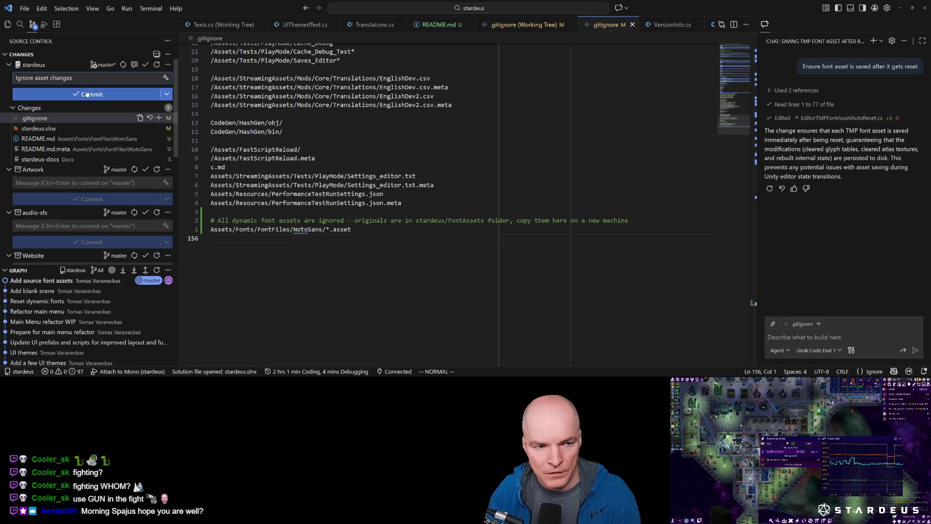
pyautogui.click(118, 66)
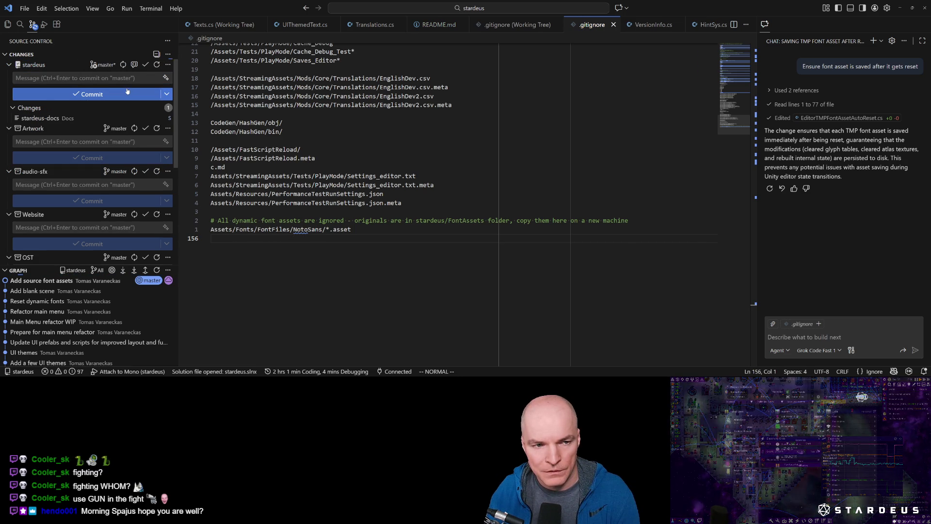
# Check Unity, then view the reappeared NotoSans-Regular SDF.asset diff
pyautogui.hotkey('alt', 'Tab')
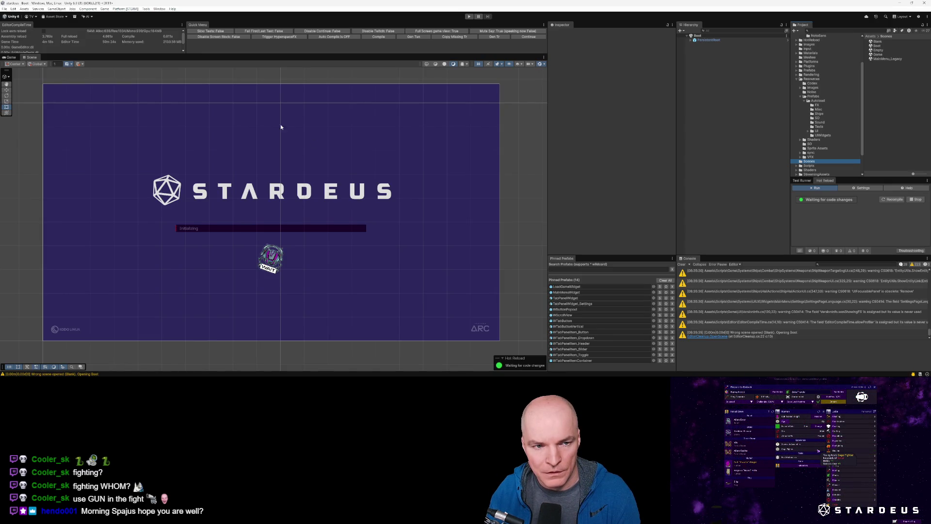
pyautogui.click(5, 9)
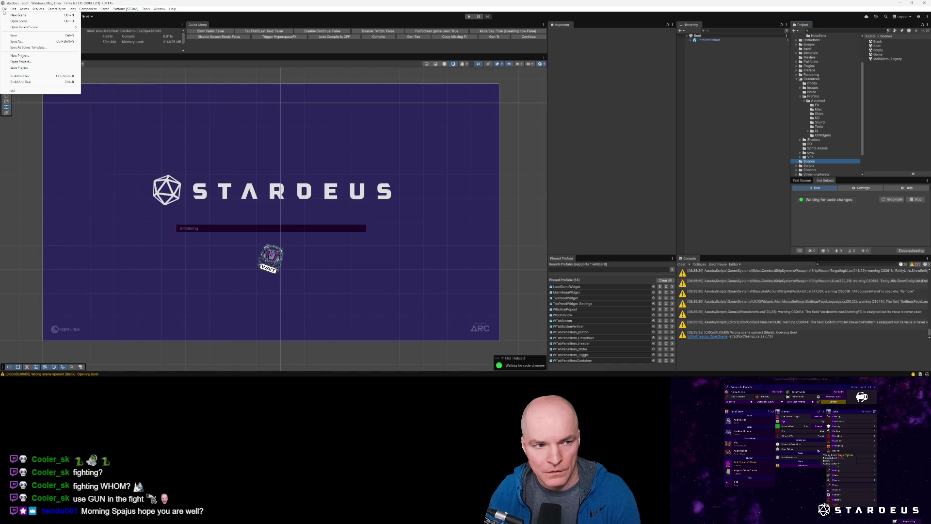
pyautogui.click(5, 10)
pyautogui.click(5, 9)
pyautogui.click(5, 9)
pyautogui.hotkey('alt', 'Tab')
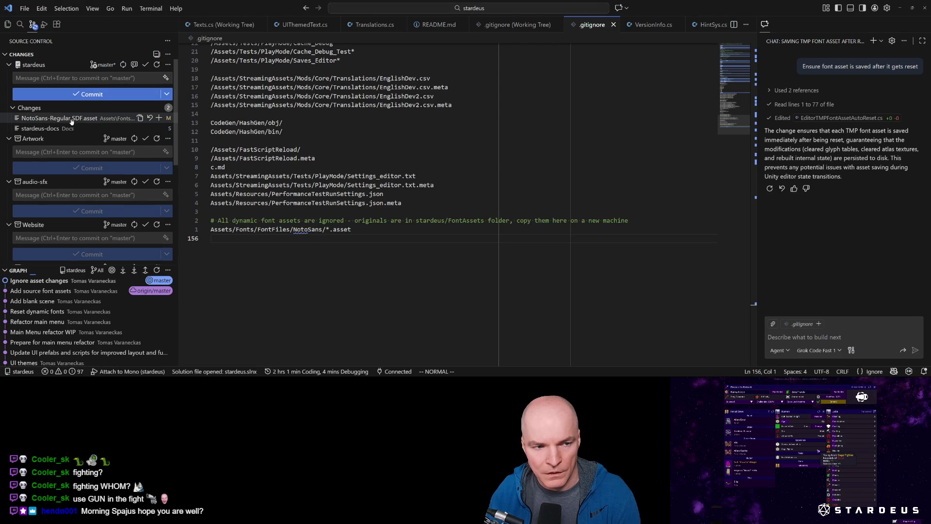
pyautogui.click(70, 119)
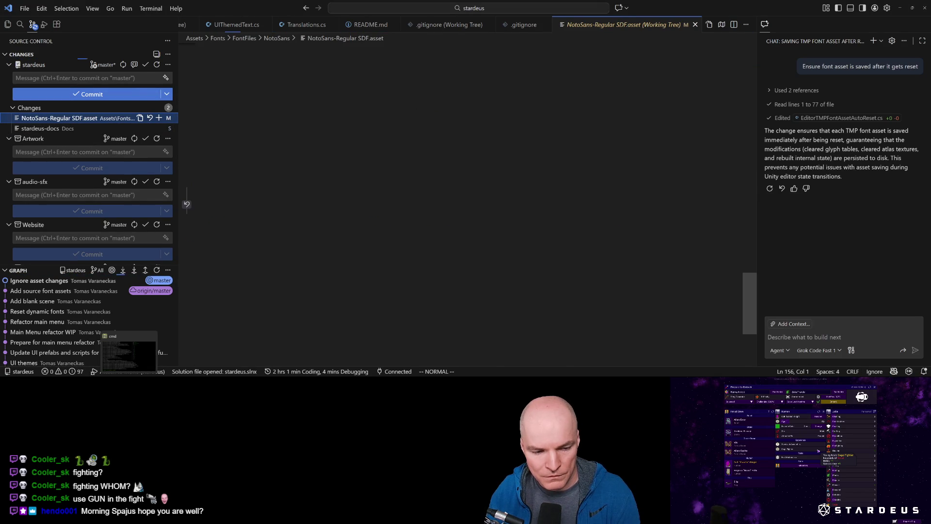
# Copy the Assets/Fonts/FontFiles/NotoSans/*.asset path from line 155 of .gitignore
pyautogui.hotkey('alt', 'Tab')
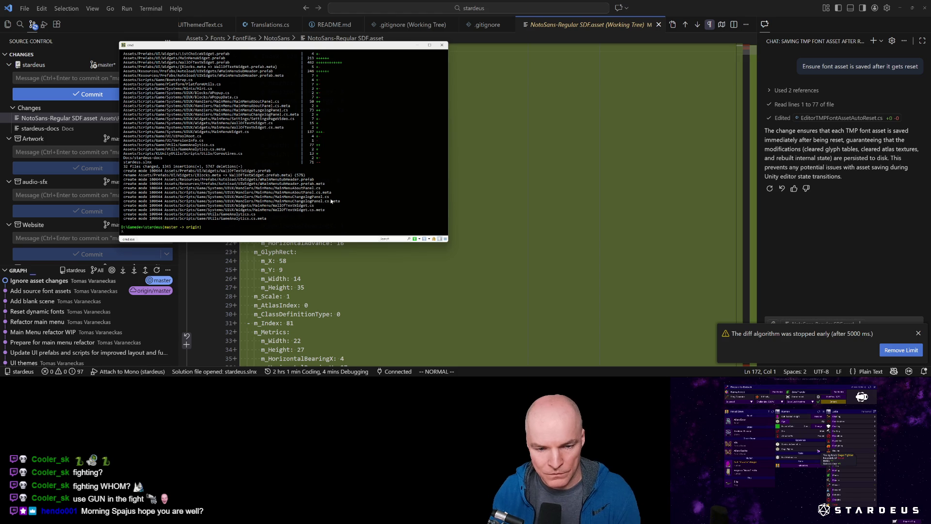
pyautogui.click(401, 28)
pyautogui.moveTo(374, 209); pyautogui.dragTo(232, 210)
pyautogui.rightClick(262, 209)
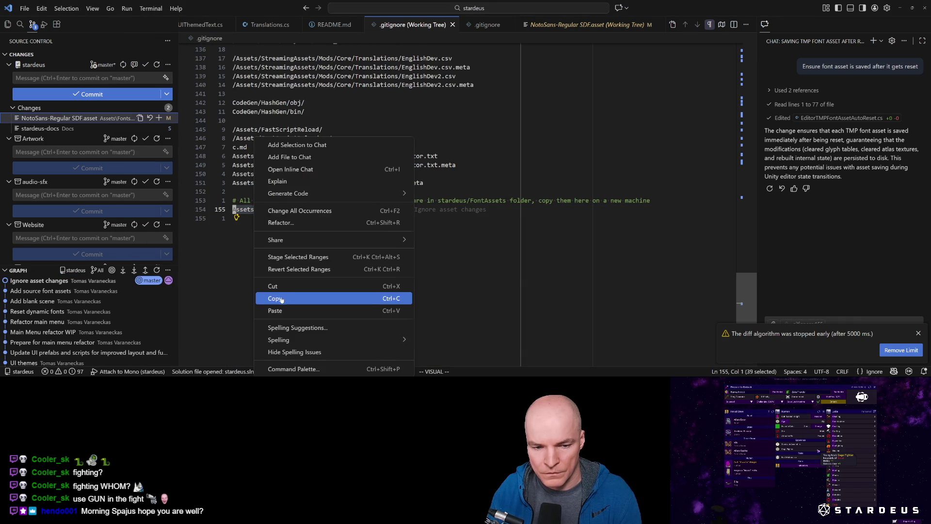
pyautogui.click(282, 298)
# Run git rm --cached on the NotoSans .asset path and review the staged deletions
pyautogui.hotkey('alt', 'Tab')
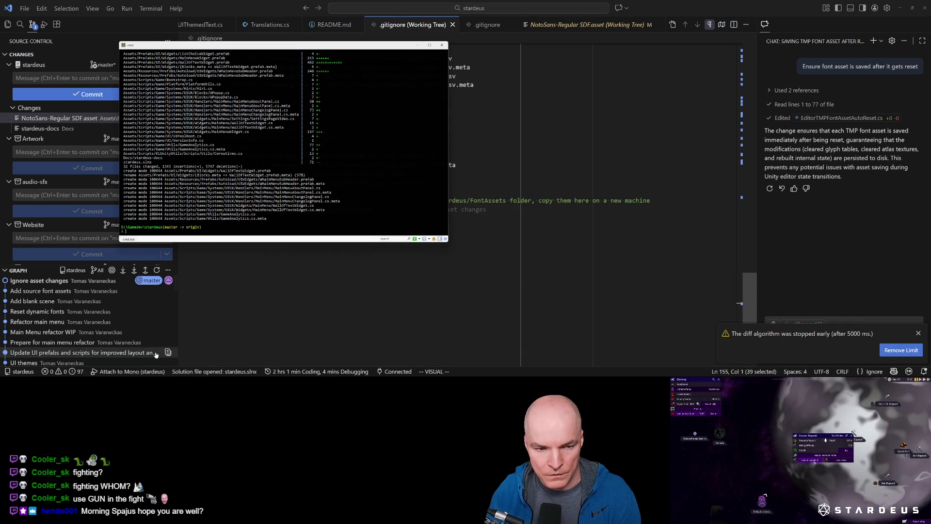
pyautogui.write('git rm')
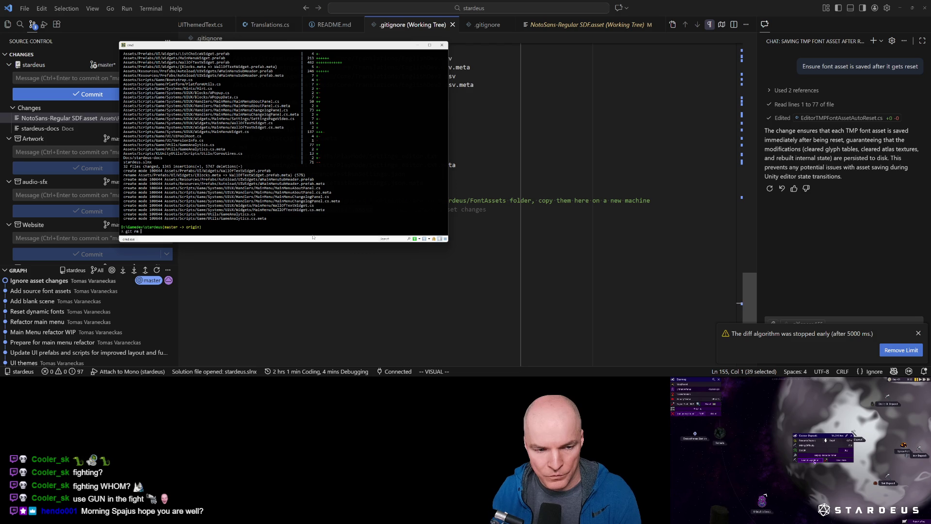
pyautogui.hotkey('ctrl', 'v')
pyautogui.press('Return')
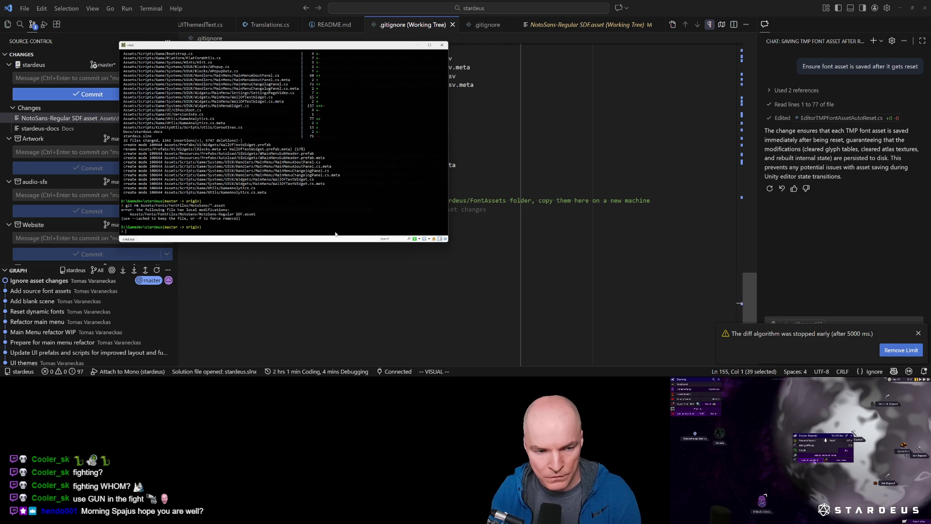
pyautogui.press('Up')
pyautogui.write('--')
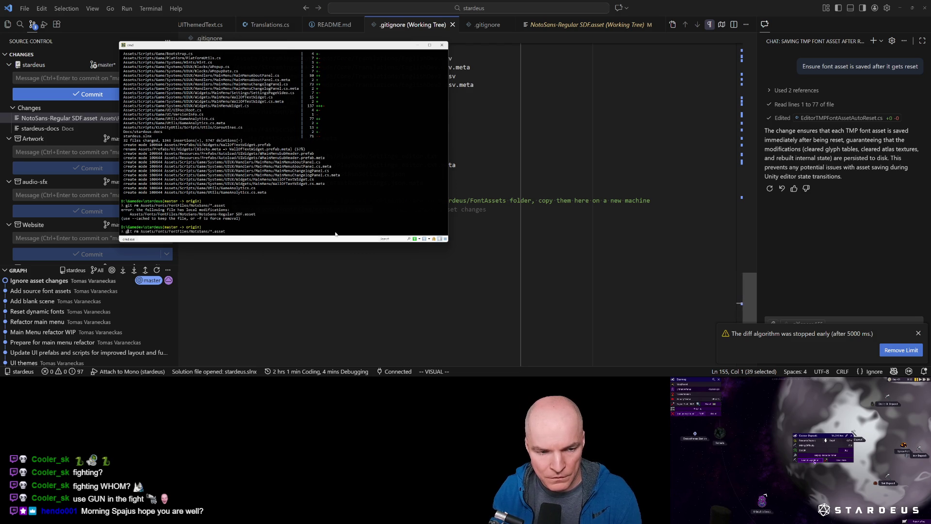
pyautogui.write(' --cached')
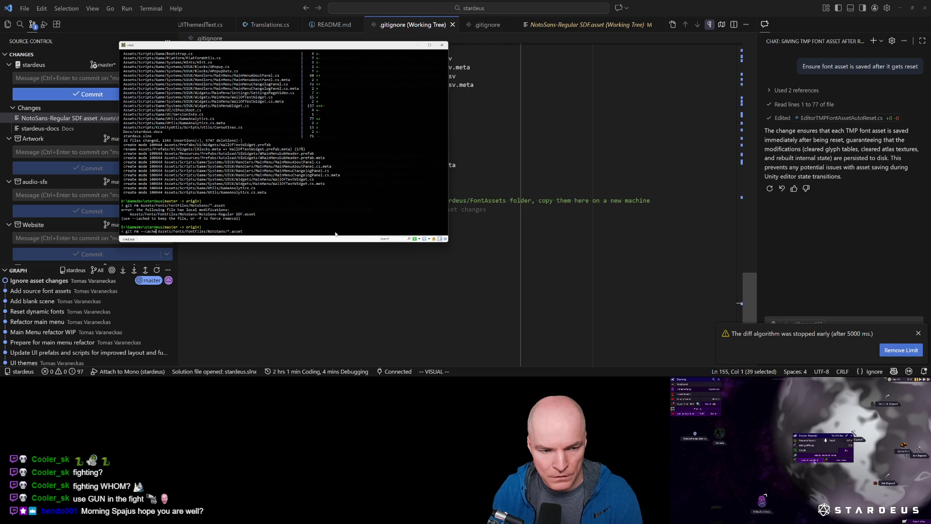
pyautogui.press('Return')
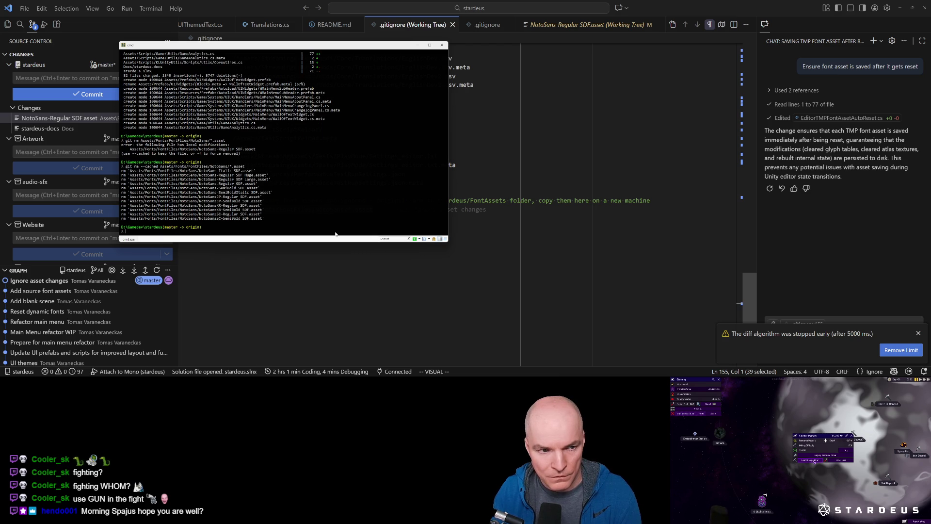
pyautogui.click(68, 108)
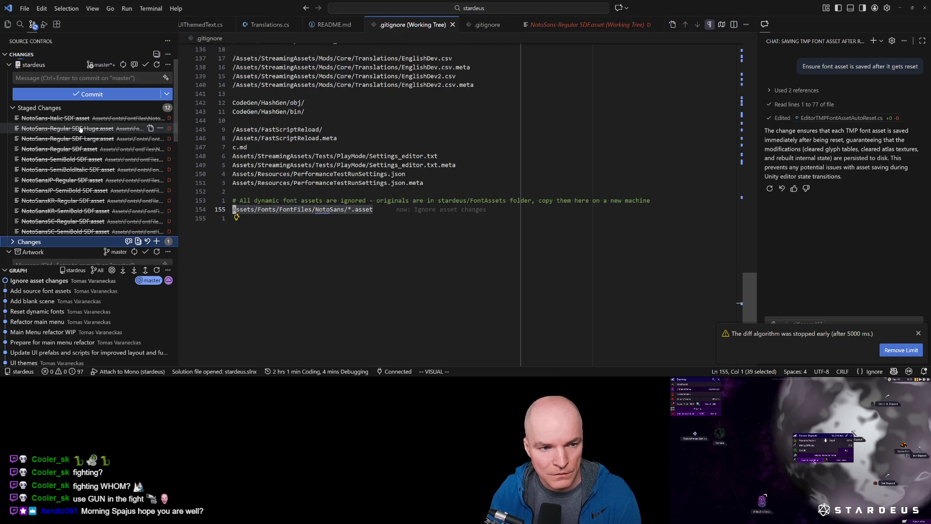
# Commit the staged font asset deletions as 'Delete ignored files from git'
pyautogui.click(74, 78)
pyautogui.write('Dele')
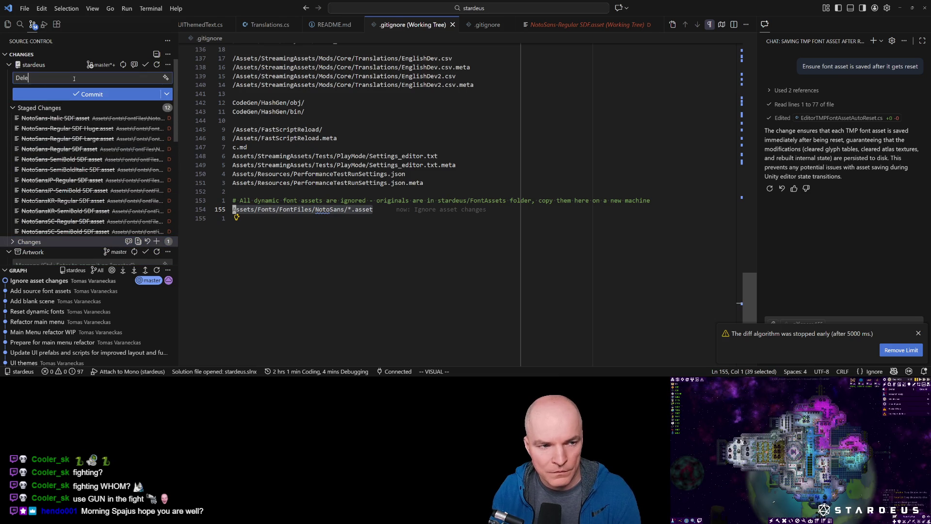
pyautogui.write('te ignored files from git')
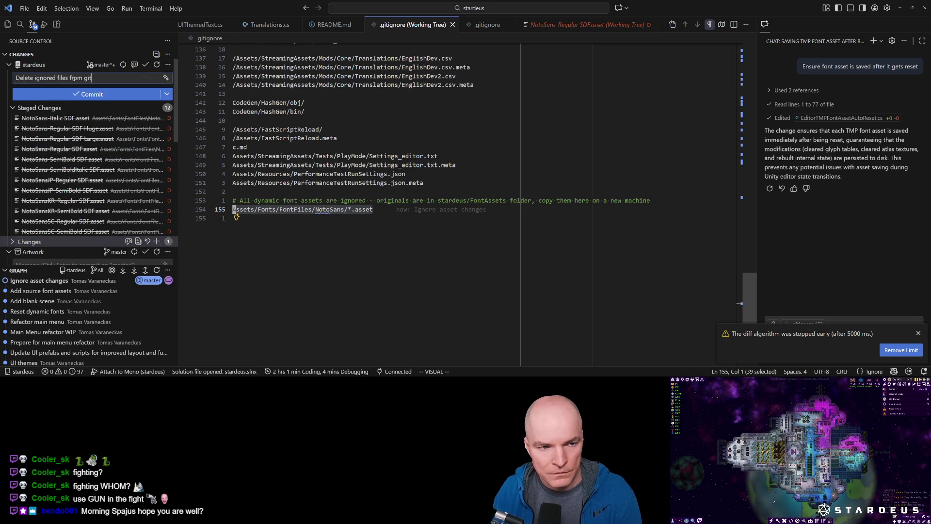
pyautogui.click(85, 95)
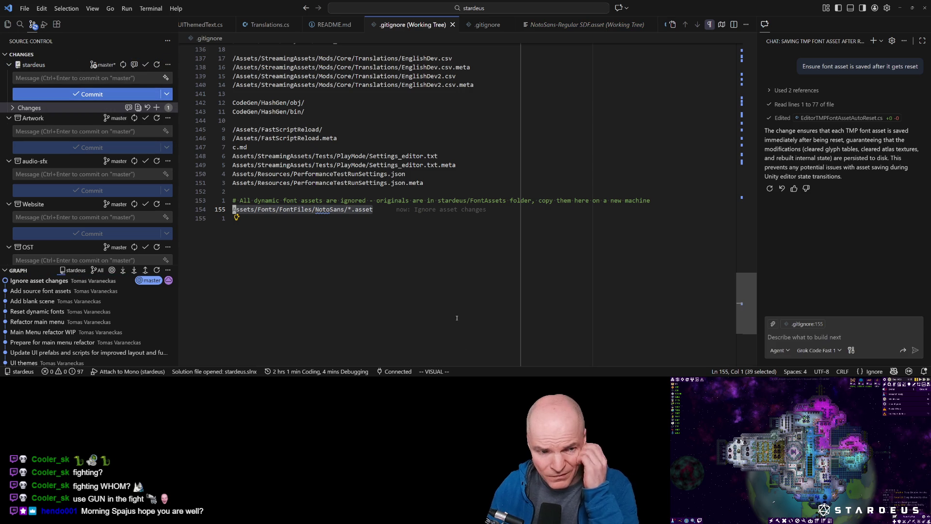
pyautogui.hotkey('alt', 'Tab')
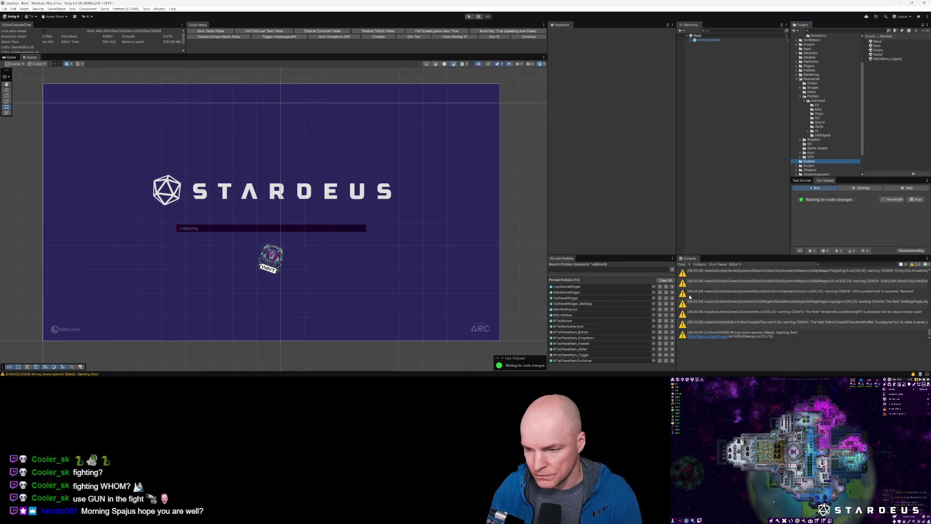
# Clear the Console, start play mode and try the menu's Continue and Load entries
pyautogui.click(682, 264)
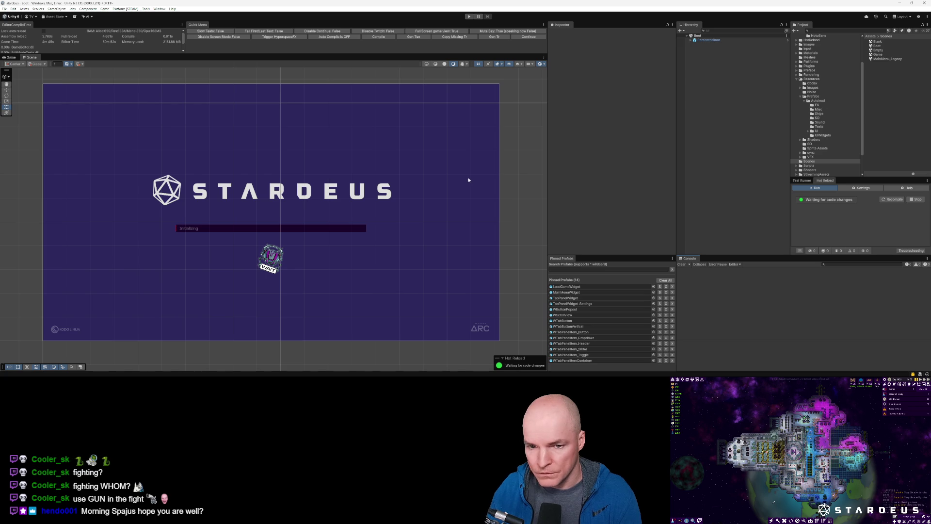
pyautogui.click(468, 17)
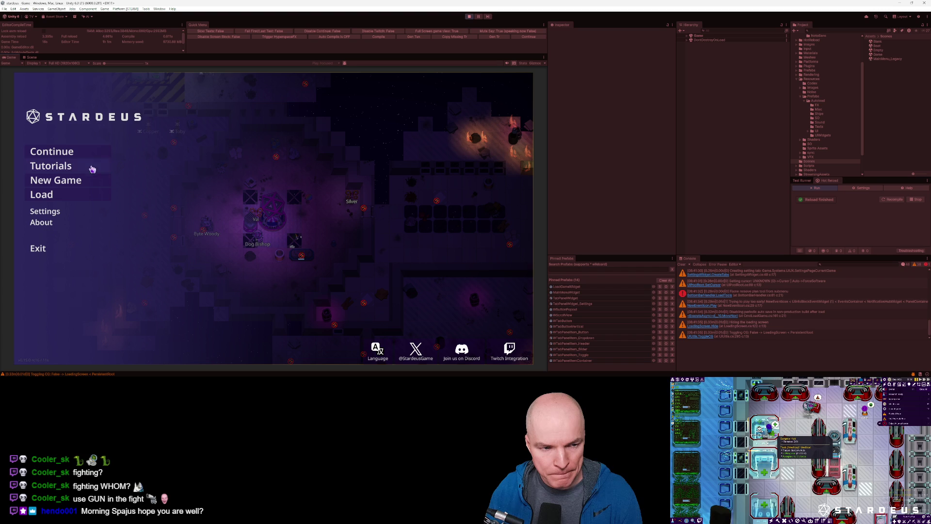
pyautogui.click(67, 153)
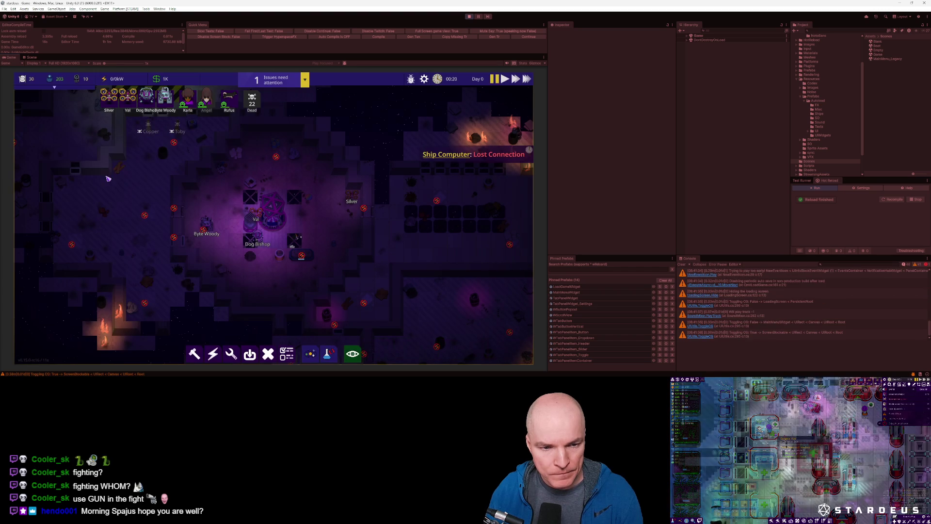
pyautogui.press('Escape')
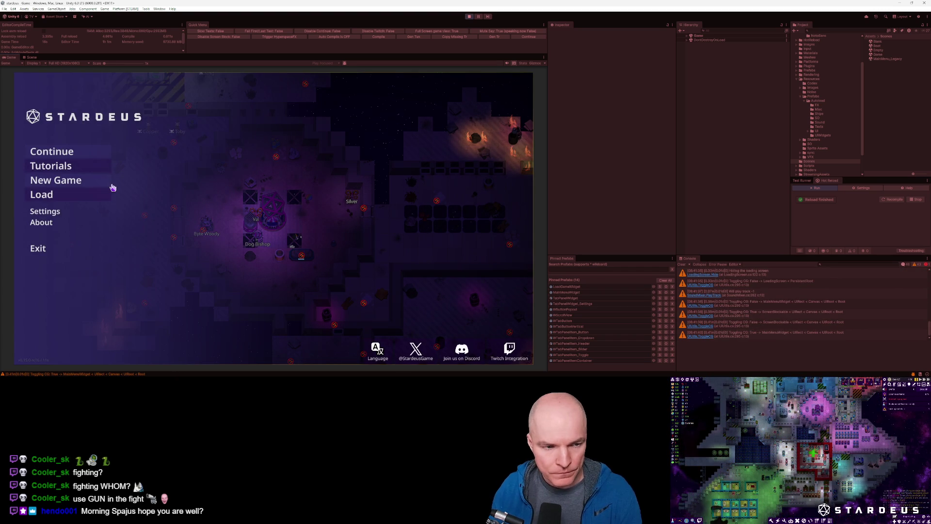
pyautogui.click(39, 195)
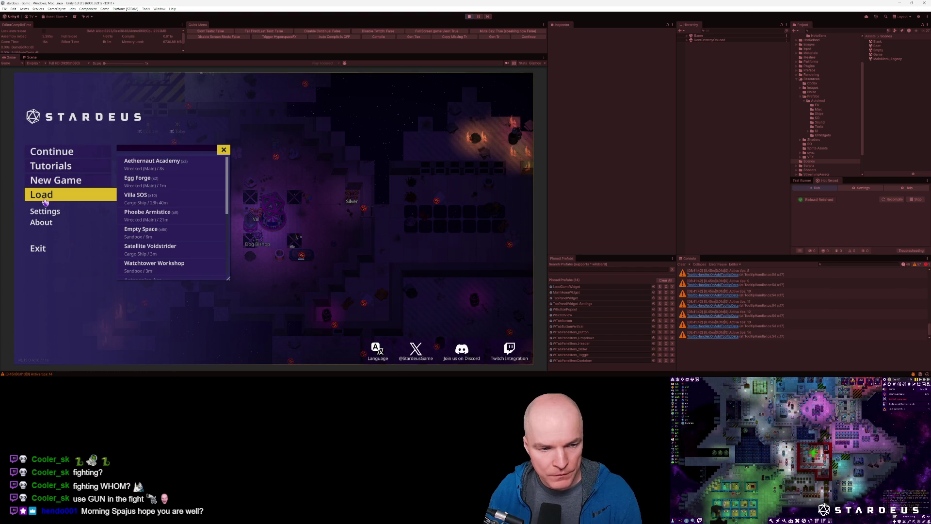
pyautogui.press('Escape')
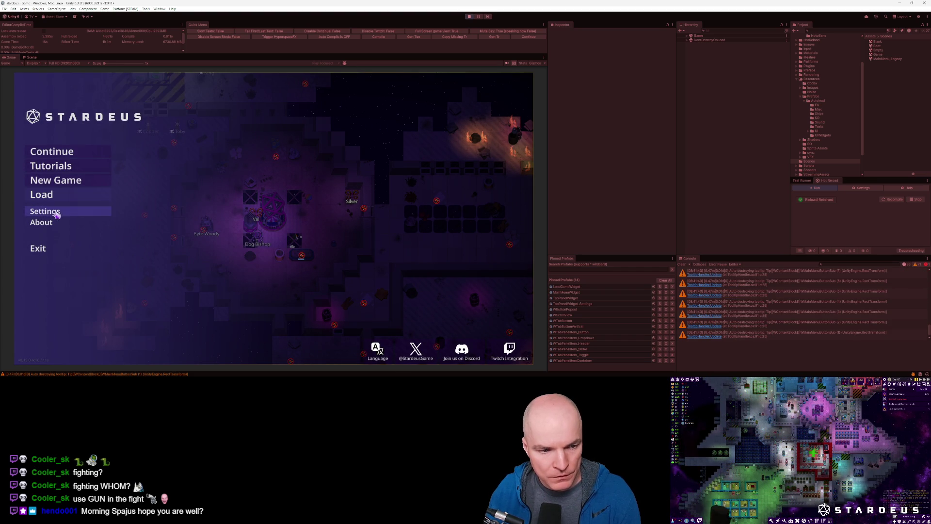
# Try the Settings and New Game entries, then open the Toggling CG warning's stack trace
pyautogui.click(52, 213)
pyautogui.press('Escape')
pyautogui.press('Escape')
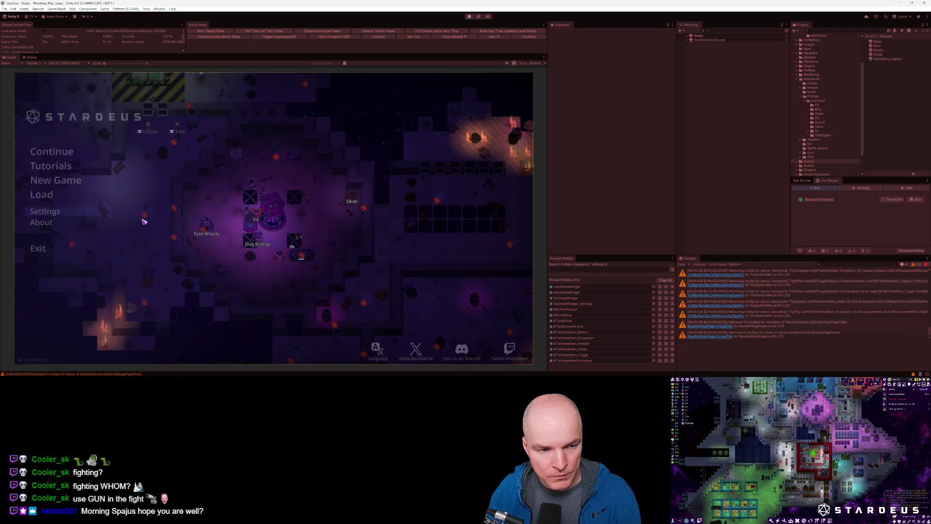
pyautogui.press('Escape')
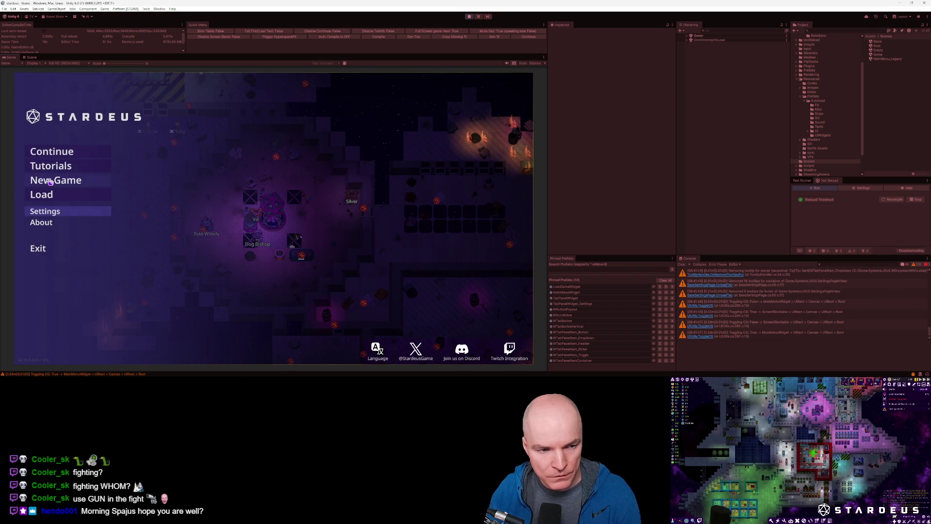
pyautogui.click(57, 180)
pyautogui.press('Escape')
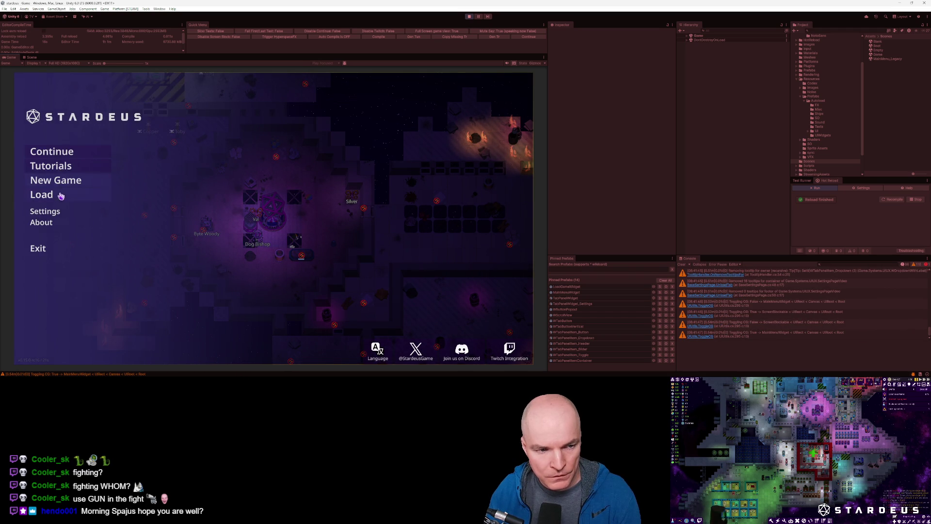
pyautogui.press('Escape')
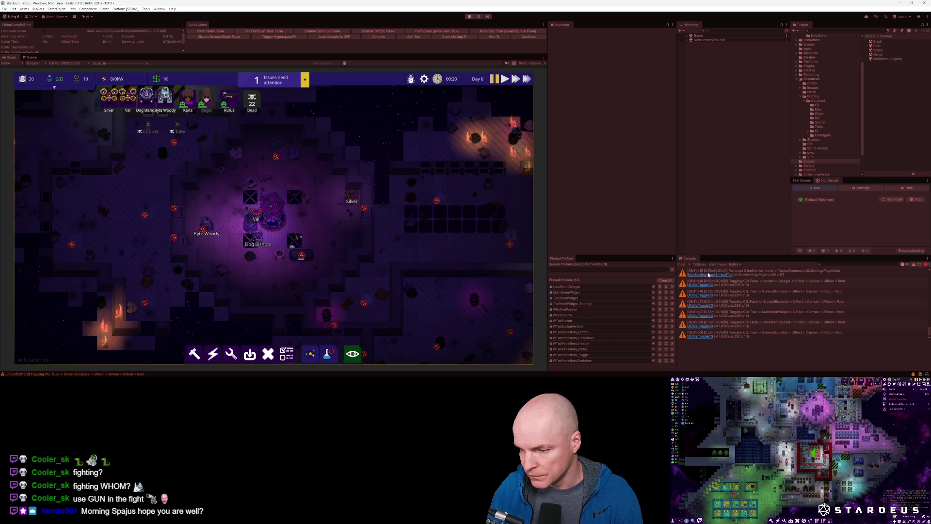
pyautogui.click(694, 283)
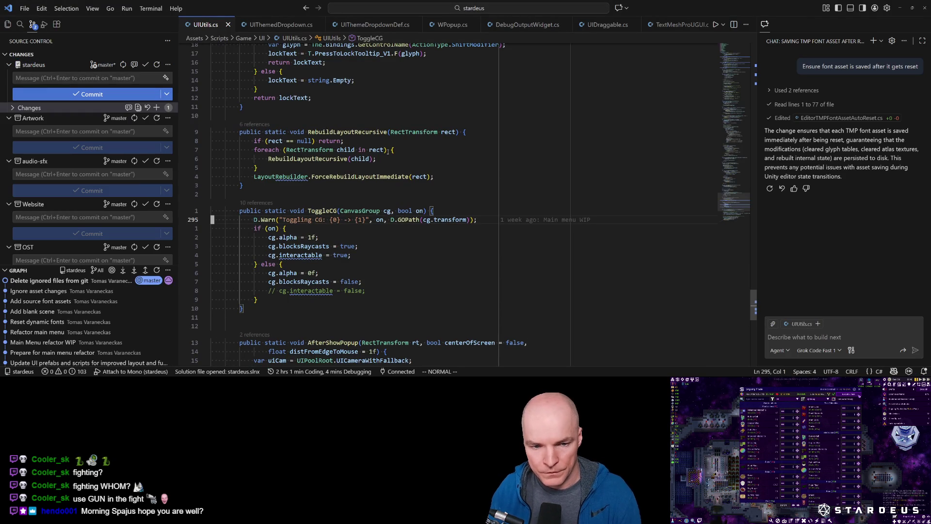
# Comment out the Toggling CG D.Warn line in UIUtils.cs and save the file
pyautogui.hotkey('ctrl', '/')
pyautogui.hotkey('ctrl', 's')
pyautogui.hotkey('alt', 'Tab')
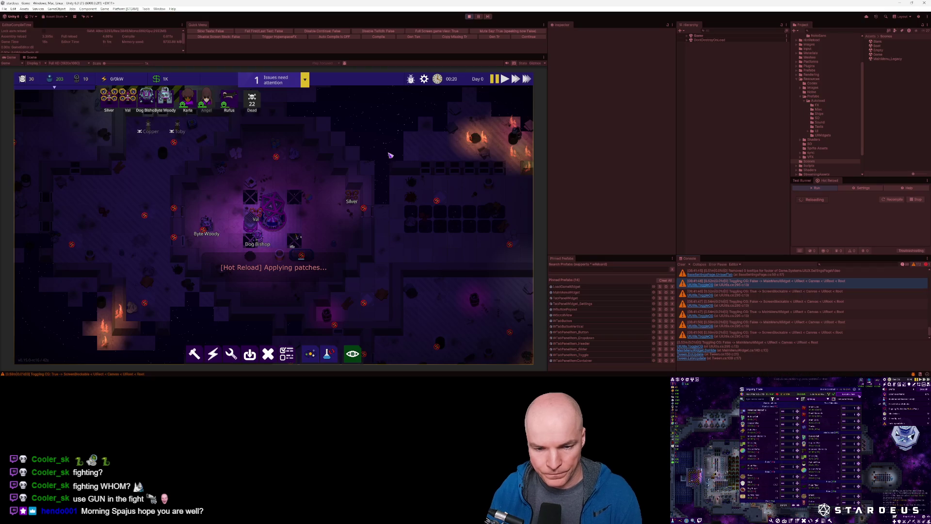
# Stop play mode in Unity, clear the Console and restart play mode
pyautogui.click(681, 265)
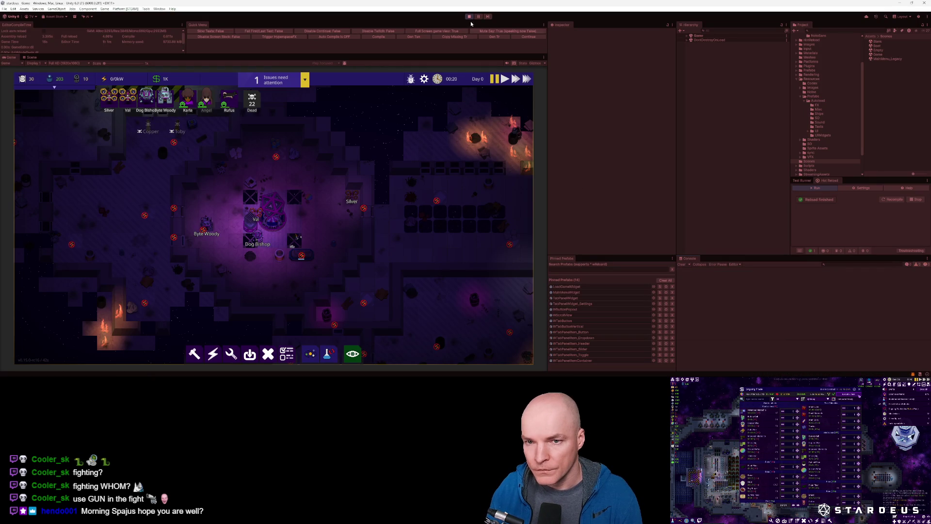
pyautogui.hotkey('ctrl', 'p')
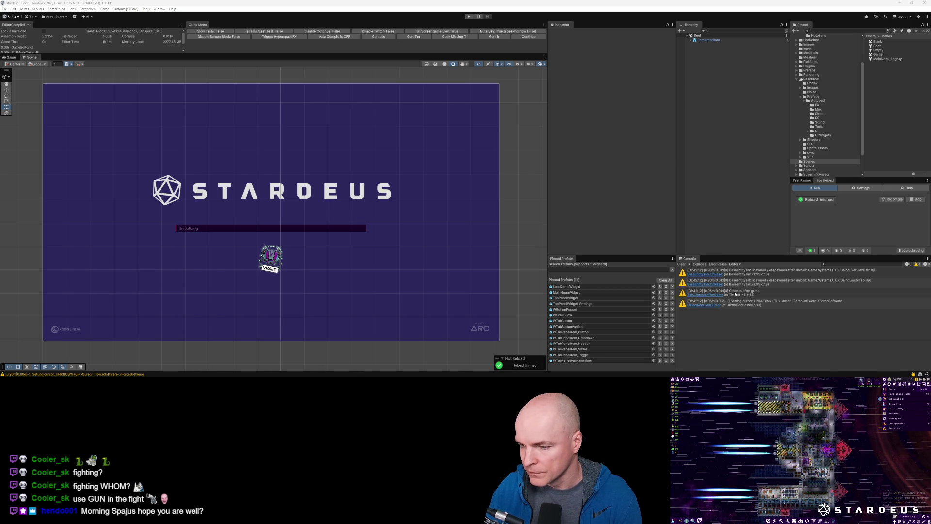
pyautogui.click(682, 264)
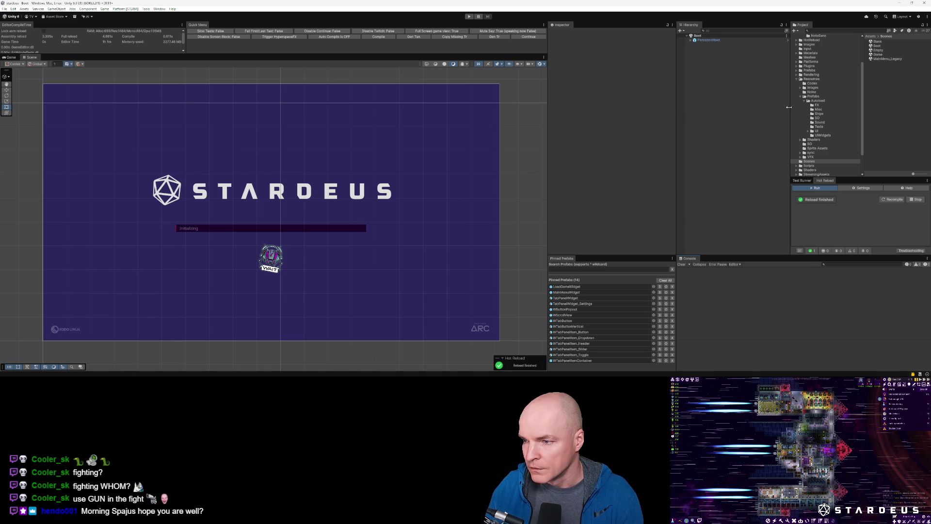
pyautogui.click(529, 36)
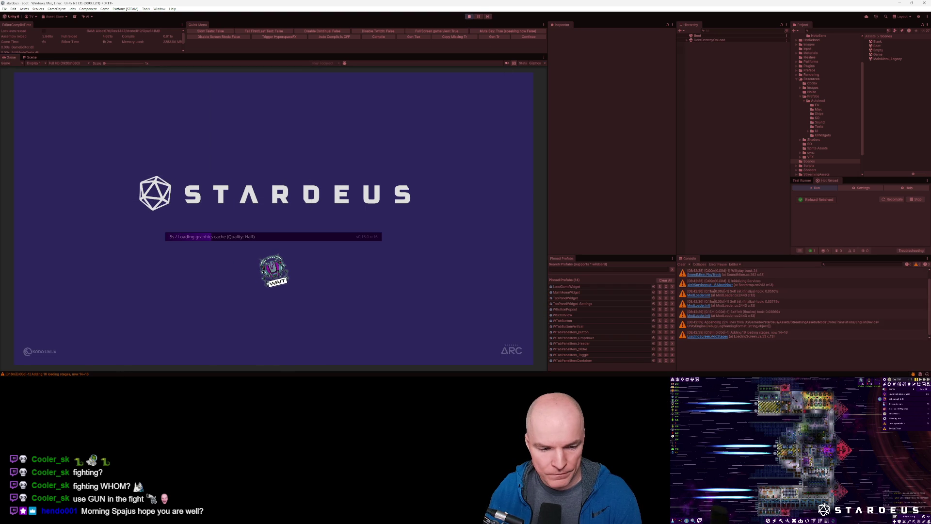
pyautogui.hotkey('alt', 'Tab')
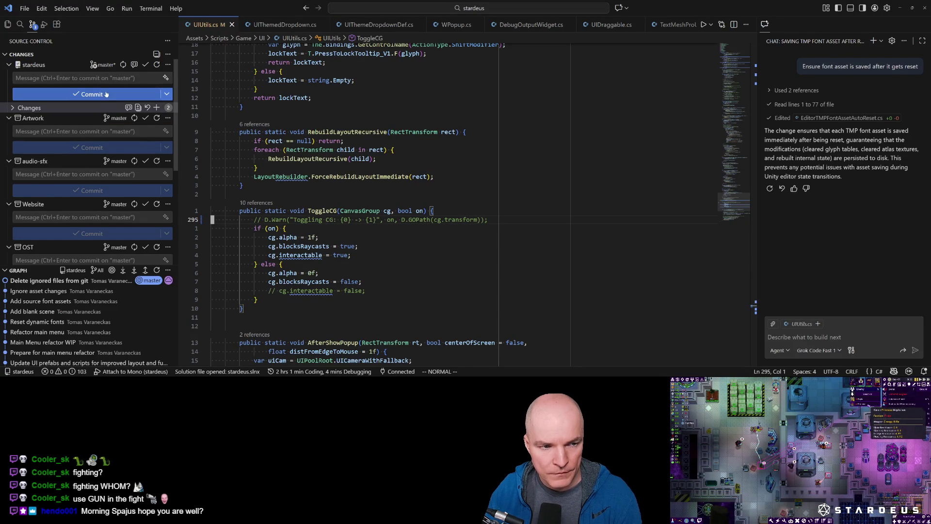
# Open the Working Tree diff of UIUtils.cs from the Source Control Changes list
pyautogui.click(13, 109)
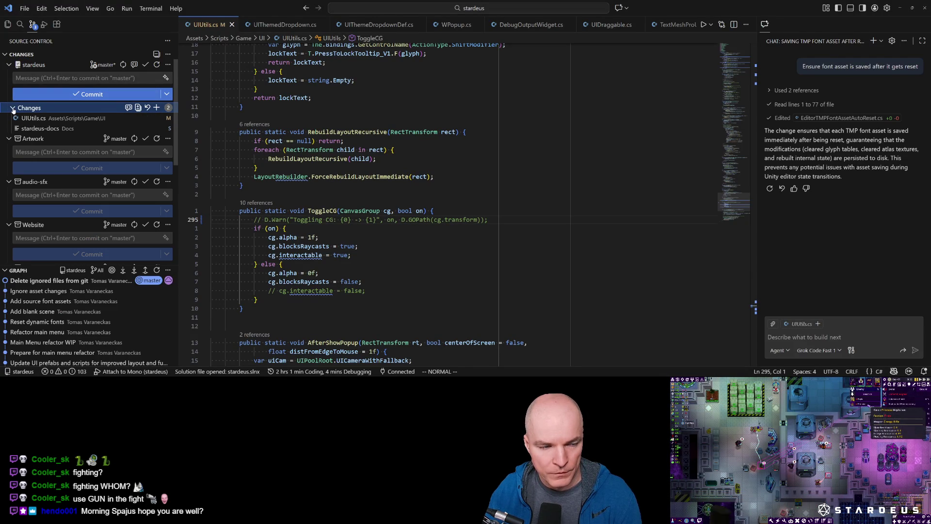
pyautogui.click(13, 109)
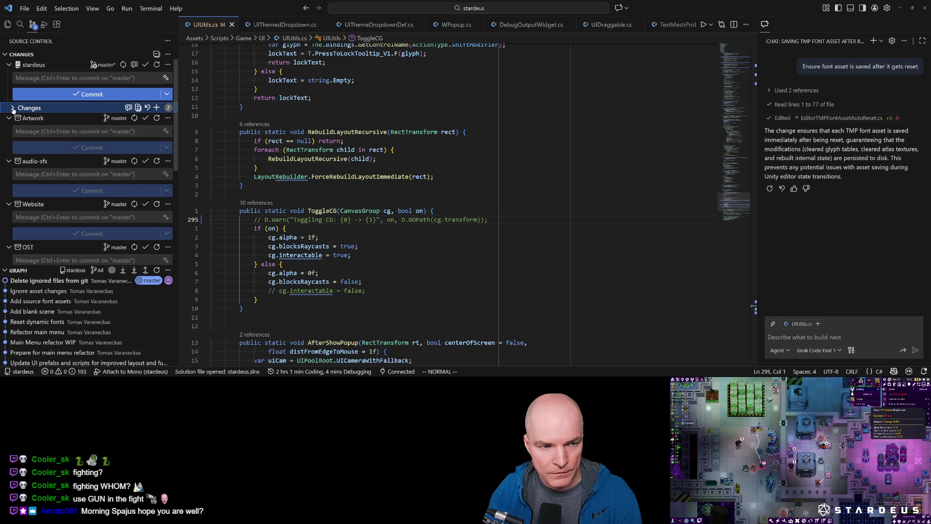
pyautogui.click(13, 109)
pyautogui.click(34, 117)
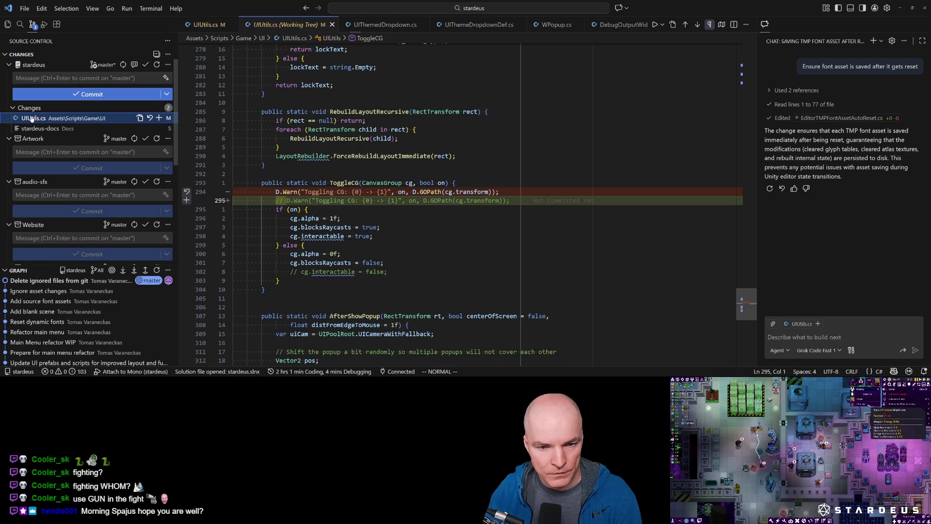
pyautogui.hotkey('alt', 'Tab')
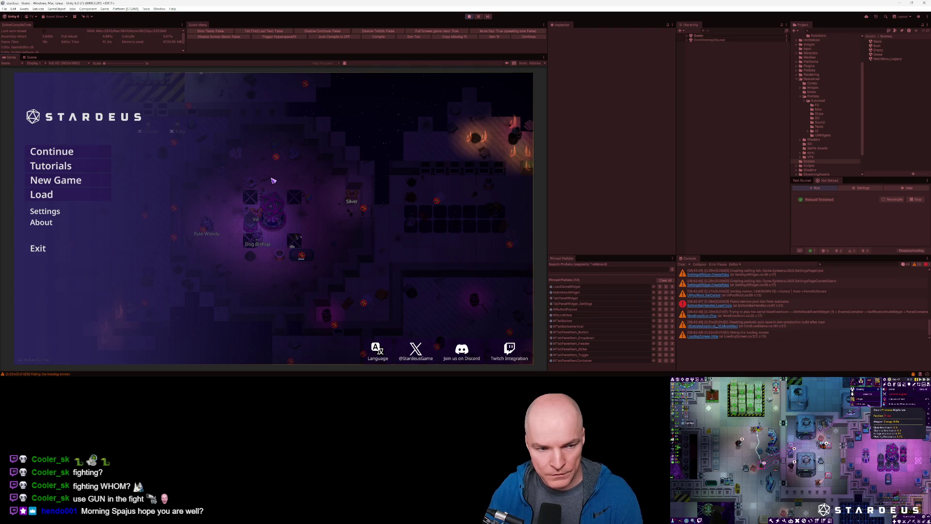
# Clear the Console and view the About pages: Credits, Changelog and Links, then go back
pyautogui.click(683, 265)
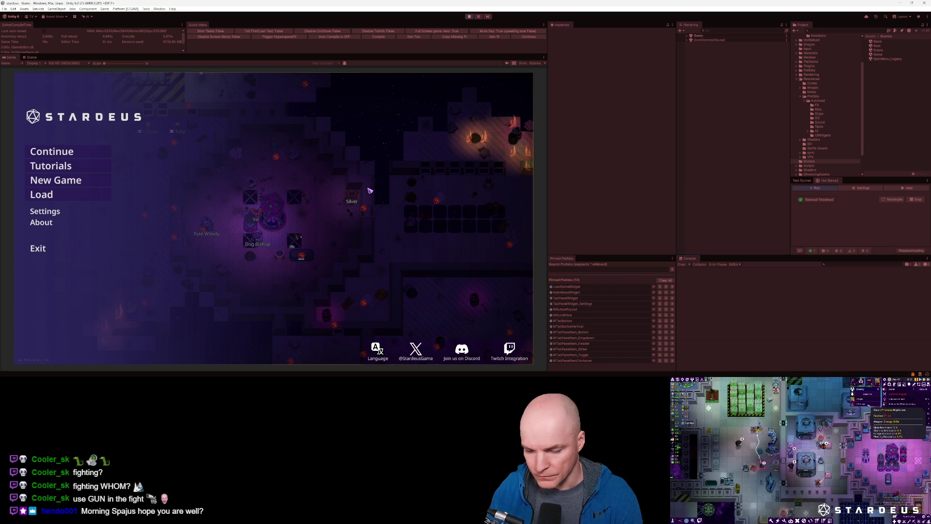
pyautogui.click(61, 223)
pyautogui.click(61, 165)
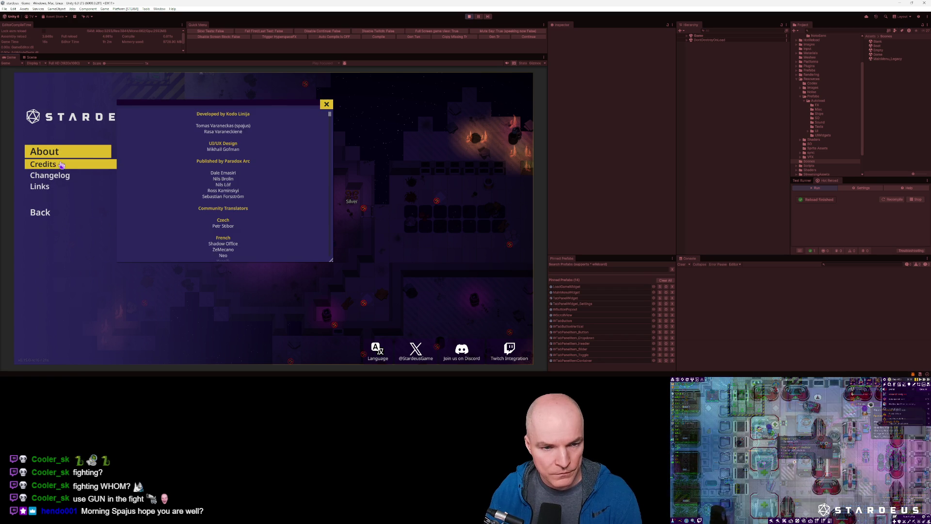
pyautogui.click(56, 176)
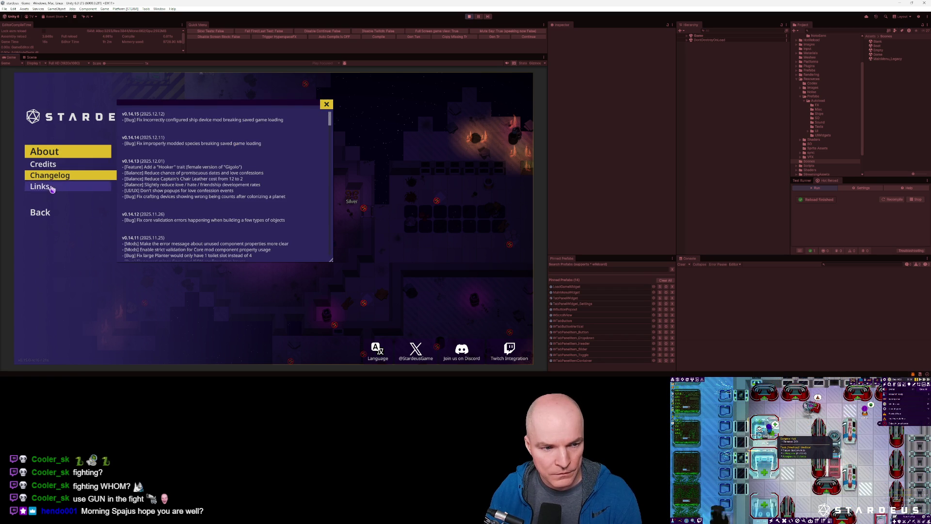
pyautogui.click(52, 188)
pyautogui.scroll(-5, 180, 221)
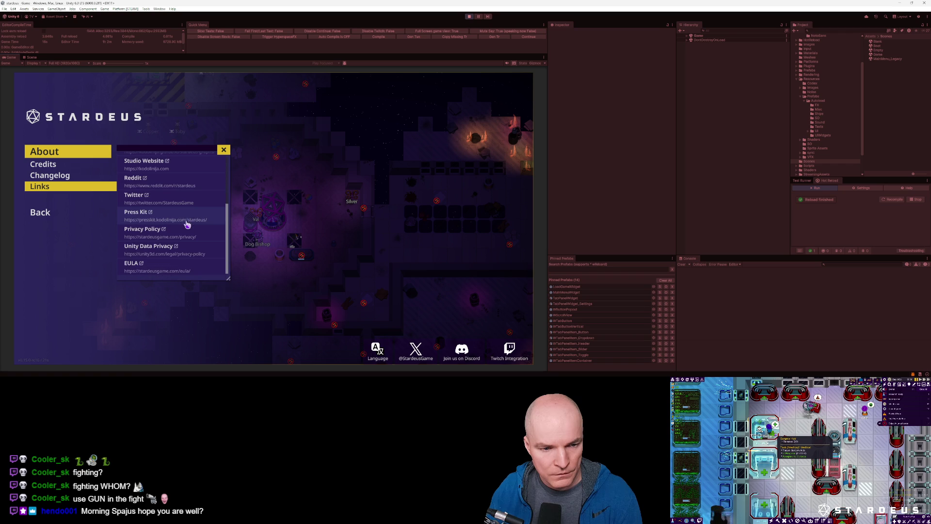
pyautogui.scroll(5, 189, 238)
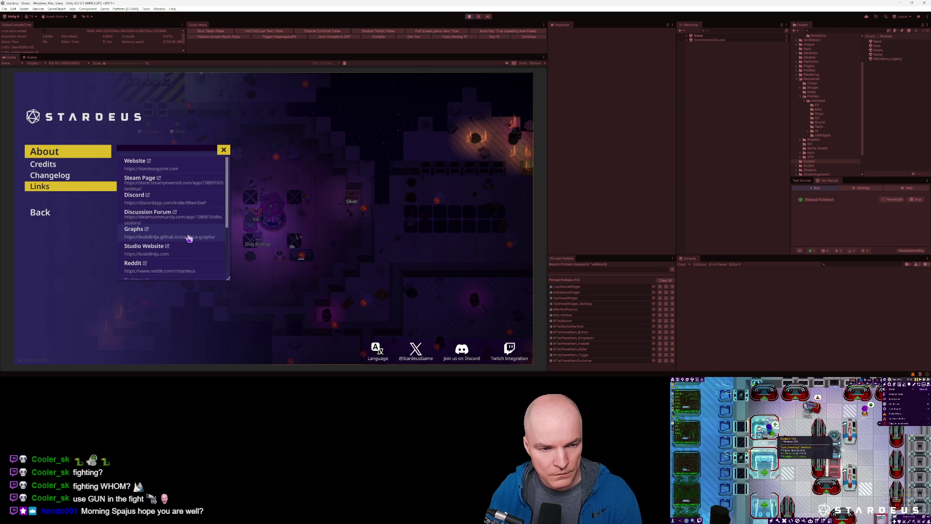
pyautogui.scroll(-5, 188, 237)
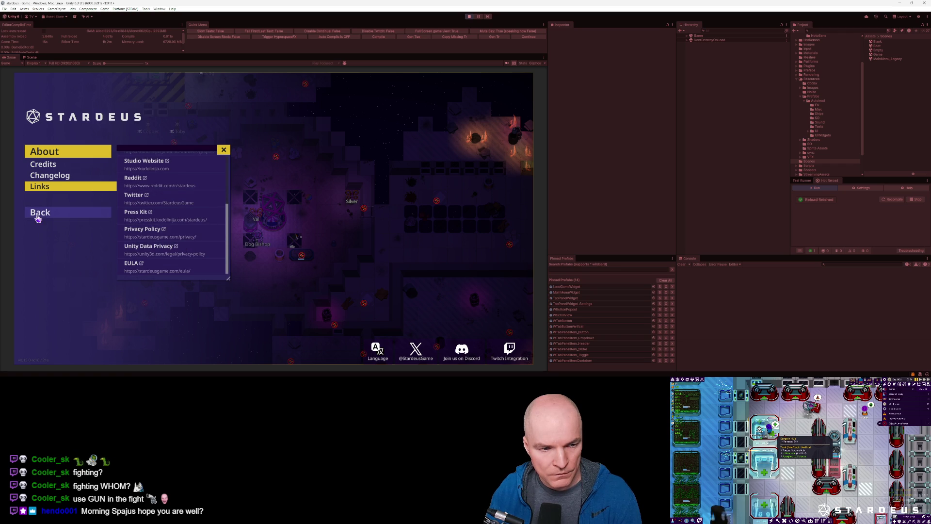
pyautogui.click(40, 216)
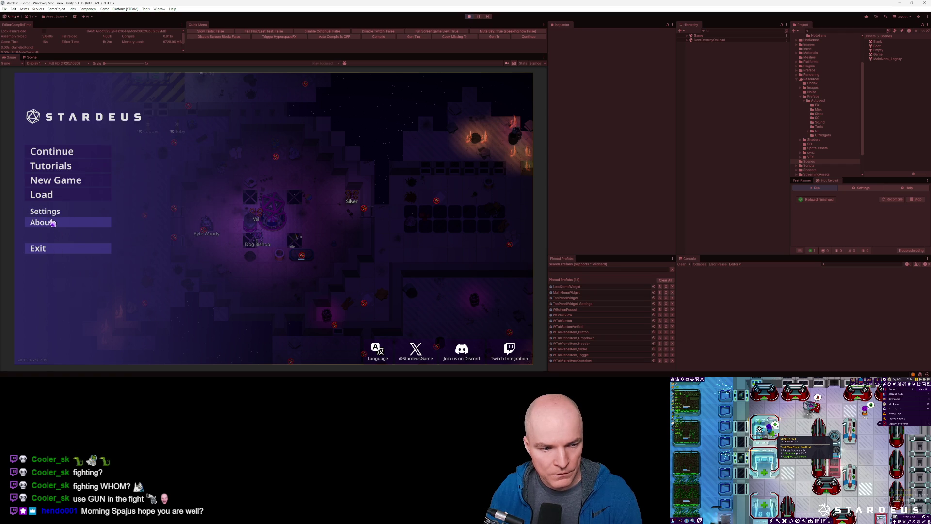
# Open the Tutorials submenu and return to the main menu
pyautogui.click(56, 166)
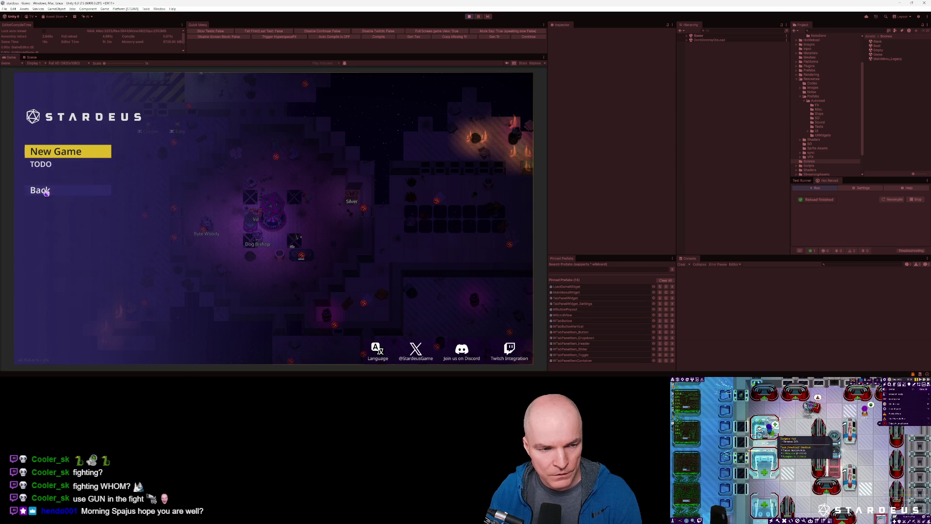
pyautogui.click(46, 189)
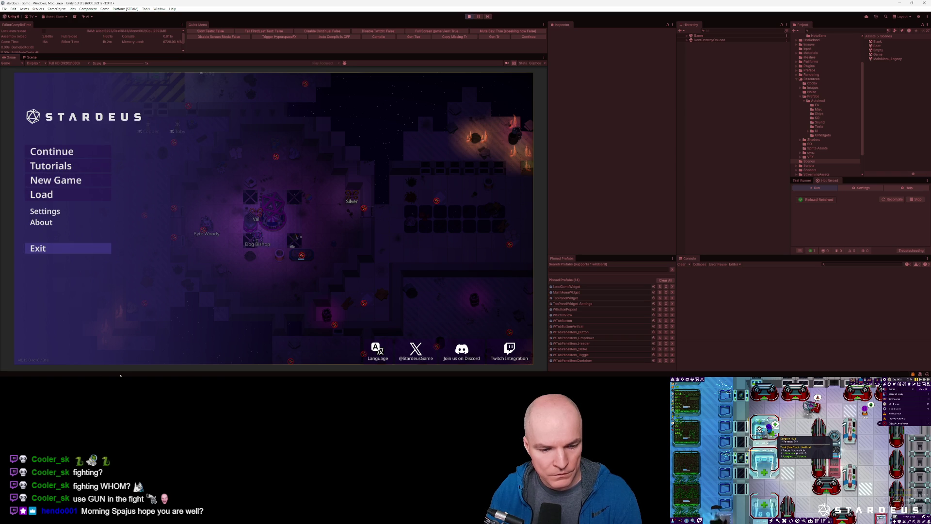
pyautogui.hotkey('alt', 'Tab')
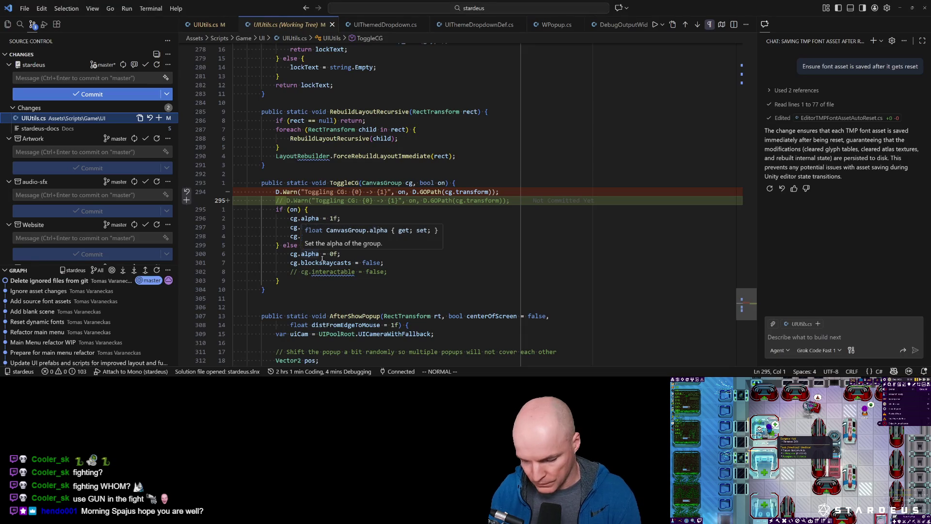
# Open MainMenuPageTutorials.cs through a 'tutorials' quick search and reveal it in Explorer
pyautogui.hotkey('ctrl', 'p')
pyautogui.write('tutorials')
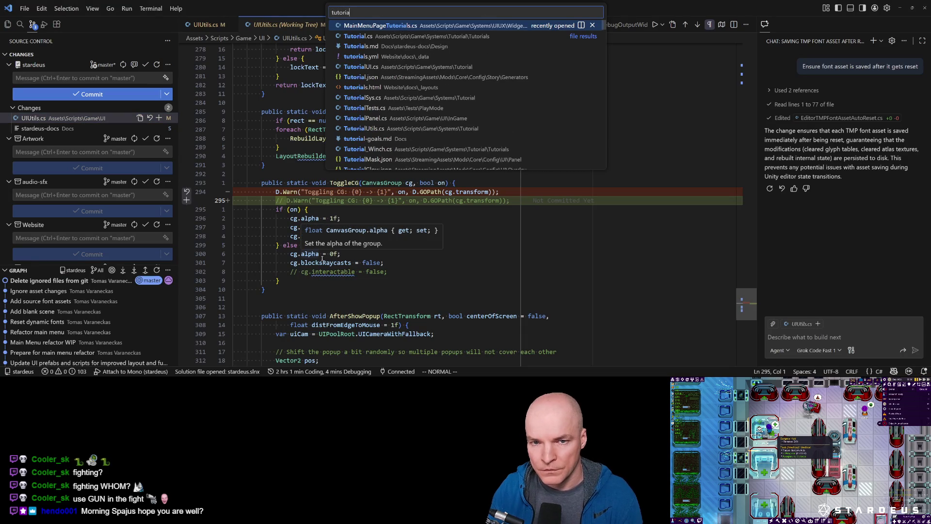
pyautogui.press('Return')
pyautogui.hotkey('ctrl', 'shift', 'e')
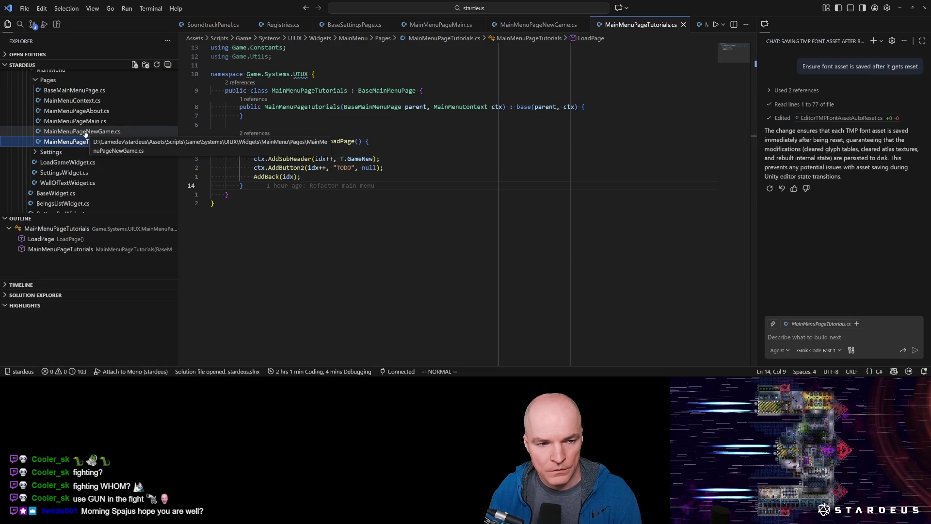
# Comment out the AddSubmenu MenuTutorials line in MainMenuPageMain.cs and save it
pyautogui.click(75, 121)
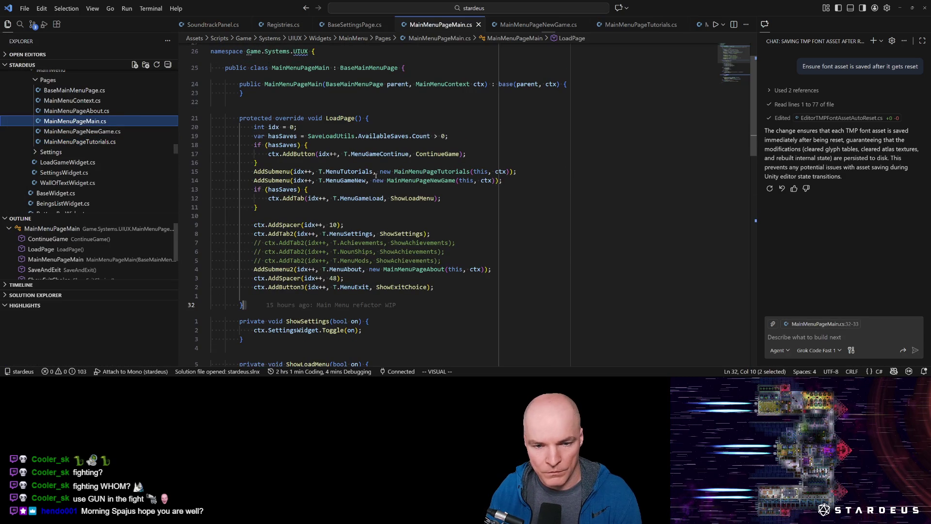
pyautogui.click(397, 172)
pyautogui.hotkey('ctrl', '/')
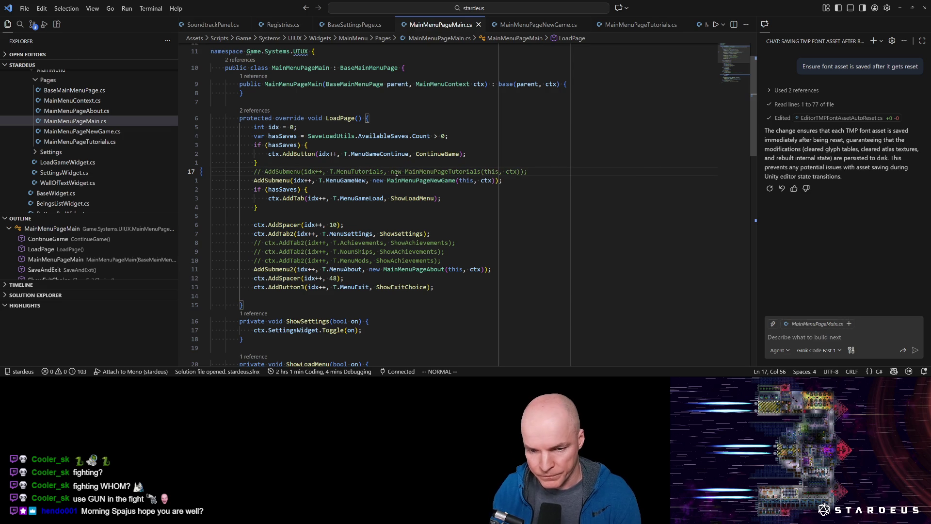
pyautogui.hotkey('ctrl', 's')
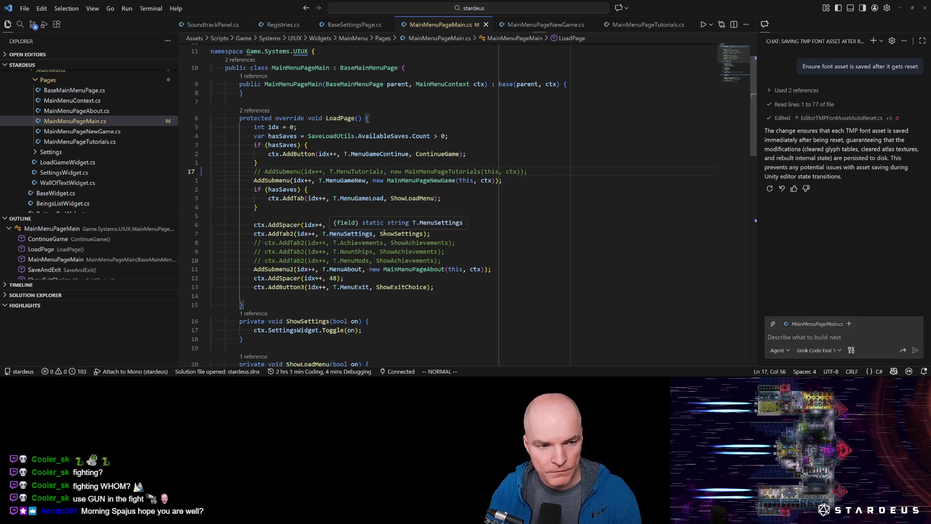
pyautogui.hotkey('alt', 'Tab')
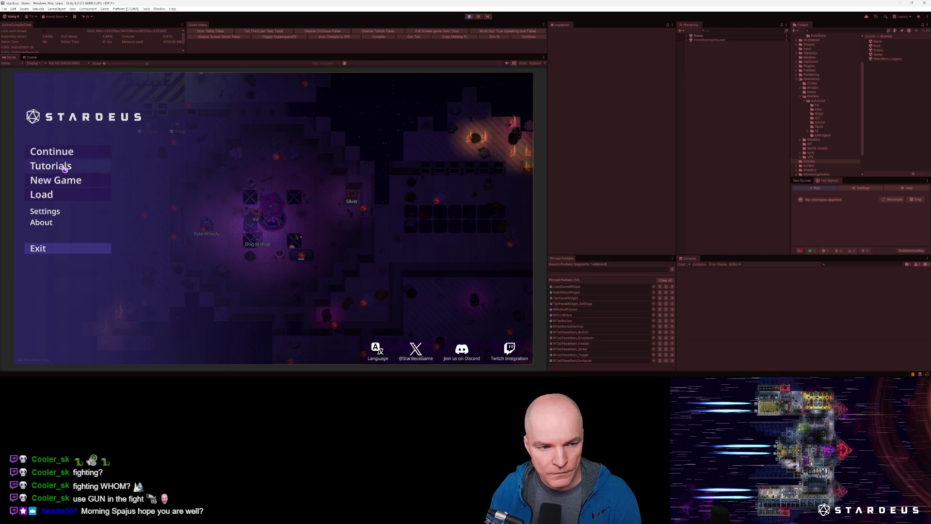
# Refresh the menu via Tutorials and Back, confirm Tutorials is gone, then open Settings
pyautogui.click(65, 168)
pyautogui.click(48, 190)
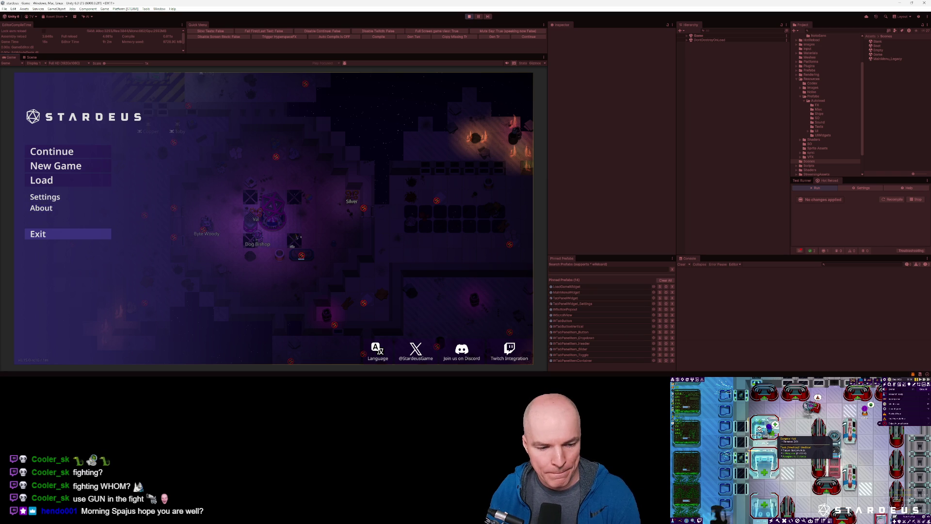
pyautogui.hotkey('alt', 'Tab')
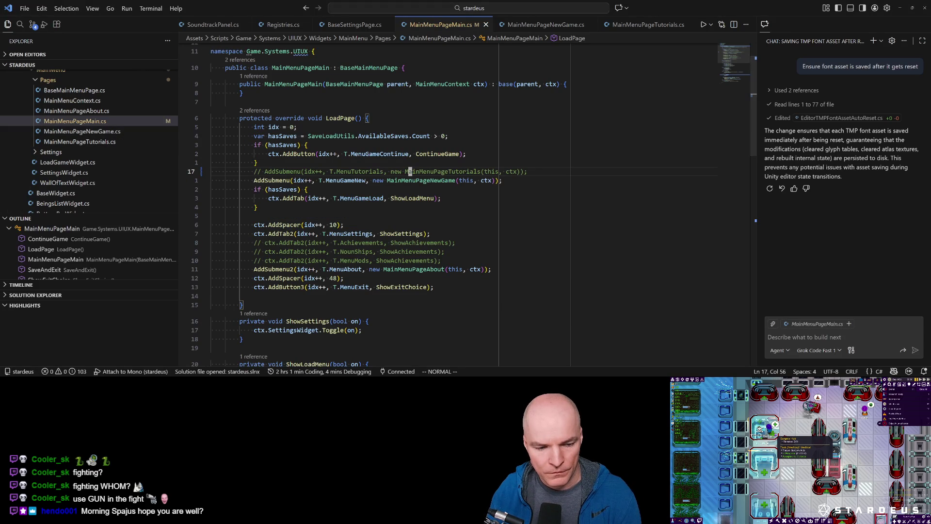
pyautogui.moveTo(82, 381)
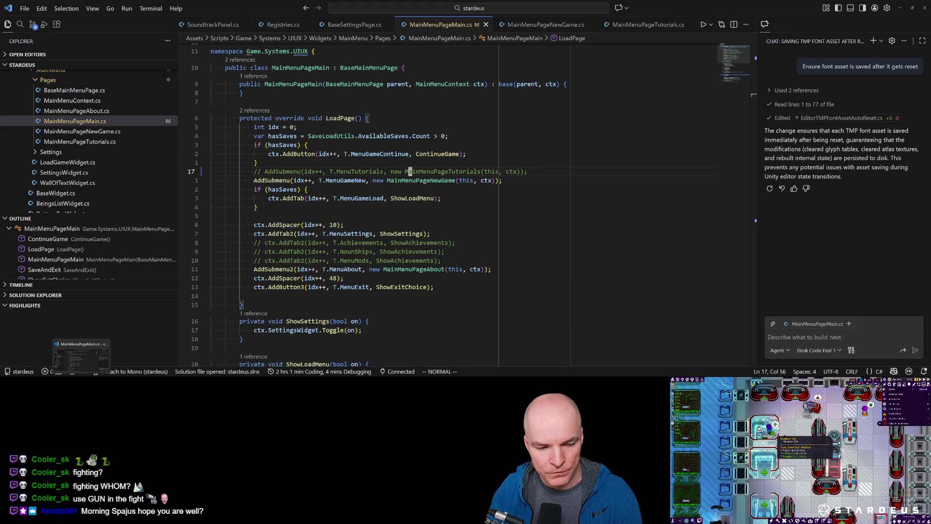
pyautogui.hotkey('alt', 'Tab')
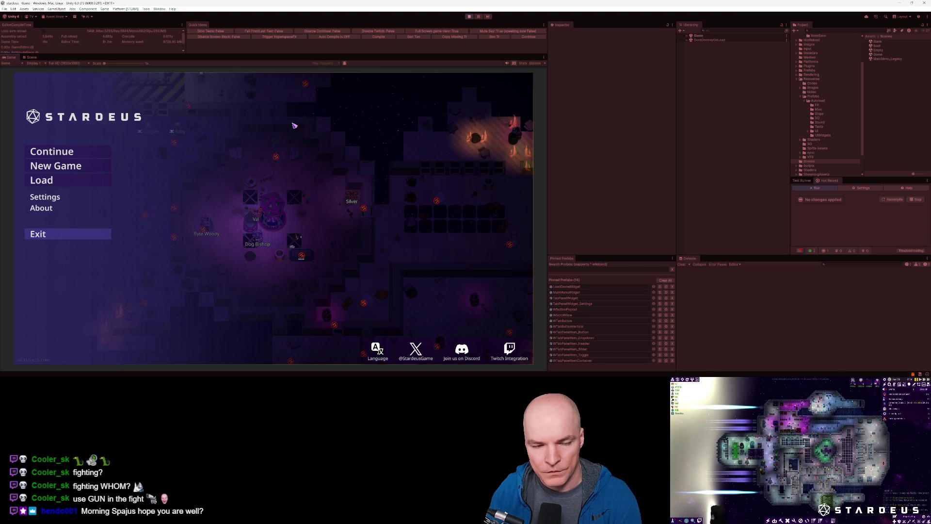
pyautogui.click(59, 197)
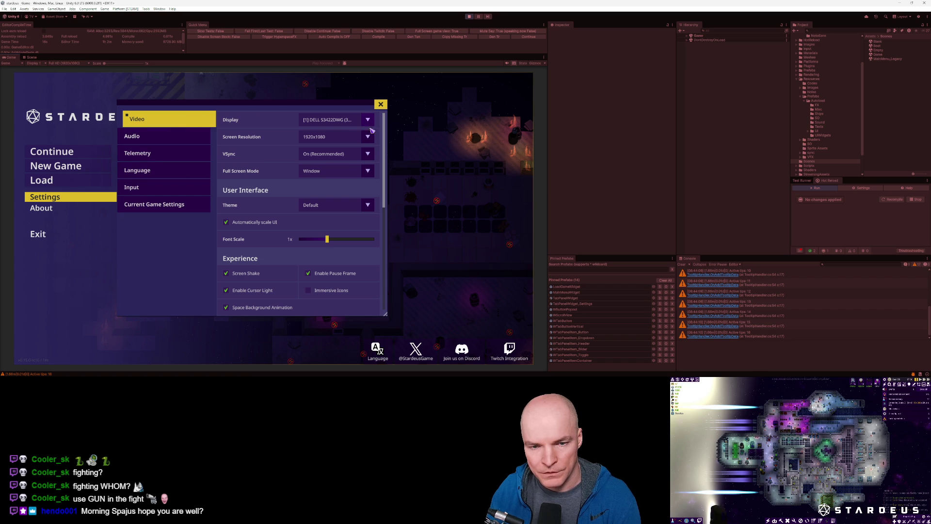
pyautogui.click(180, 153)
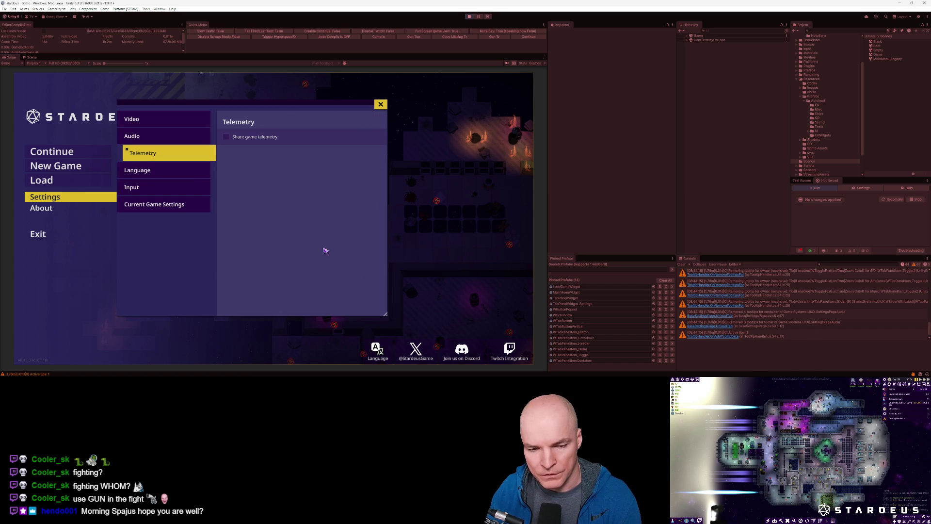
pyautogui.click(167, 175)
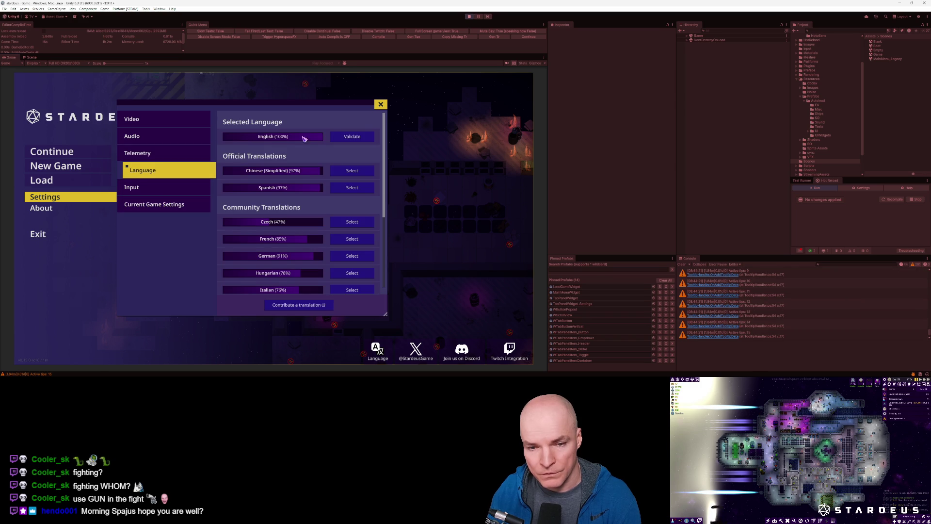
pyautogui.click(382, 105)
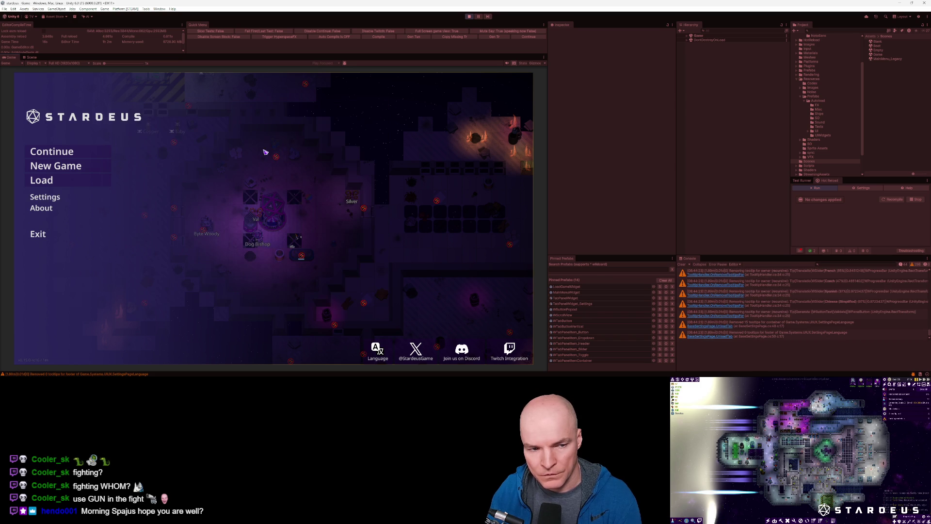
# Open the Load list and preview the Egg Forge, Phoebe Armistice and Aethernaut Academy saves
pyautogui.click(51, 183)
pyautogui.scroll(3, 150, 193)
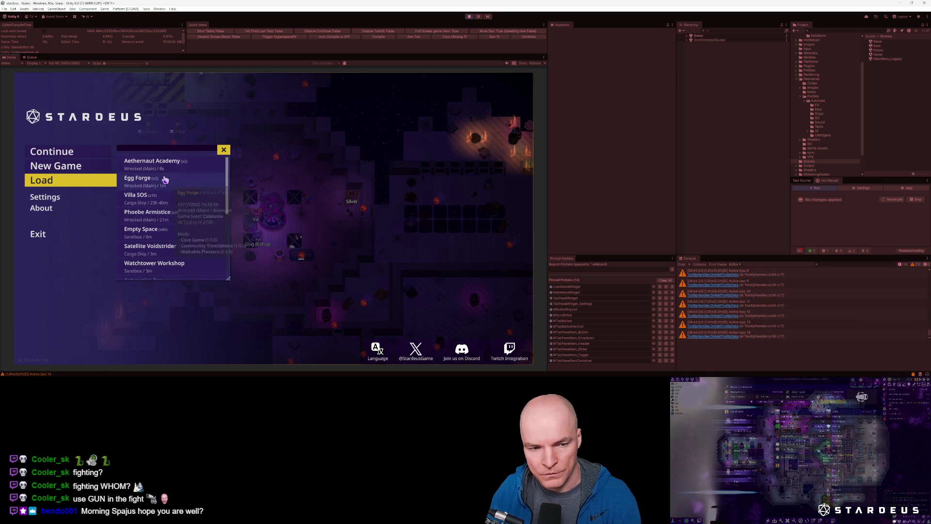
pyautogui.click(162, 188)
pyautogui.click(162, 212)
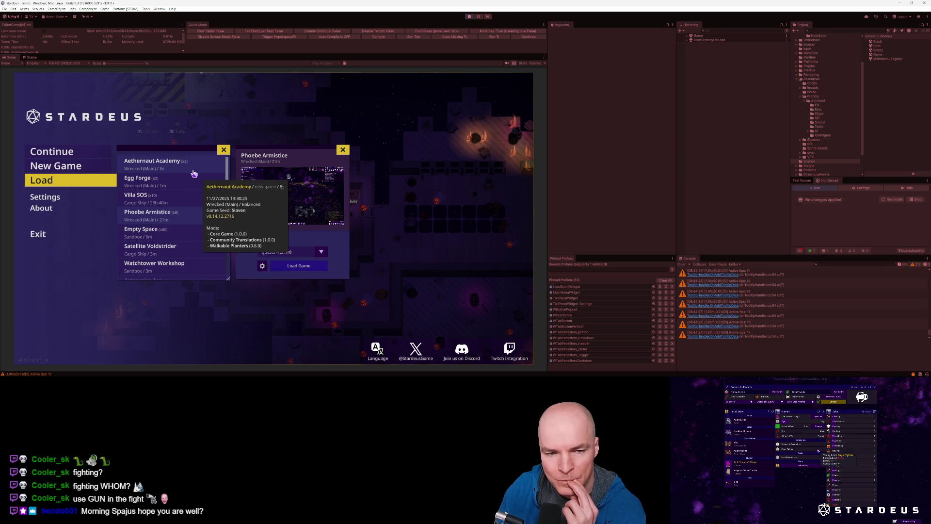
pyautogui.click(176, 170)
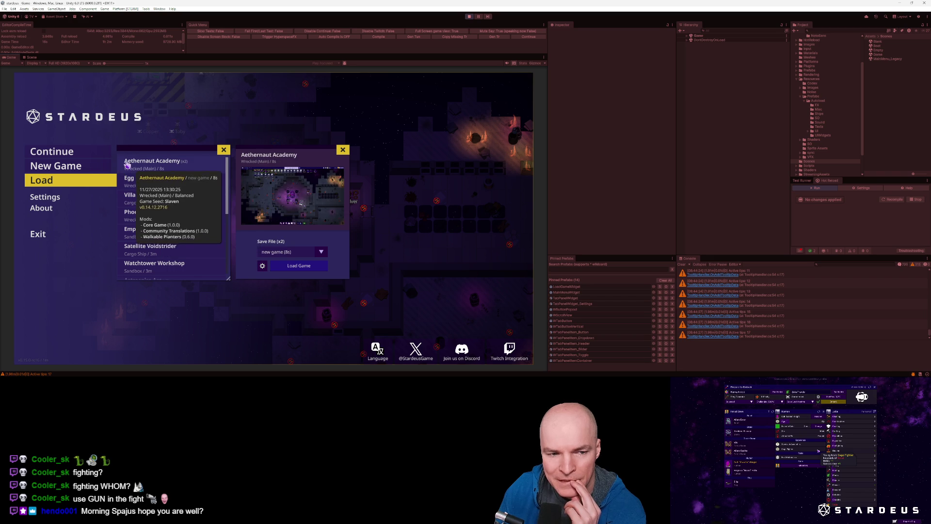
# Scroll through the saves and select Colony Ragnar and Bunker Pulsar
pyautogui.scroll(-8, 141, 238)
pyautogui.scroll(-1, 168, 226)
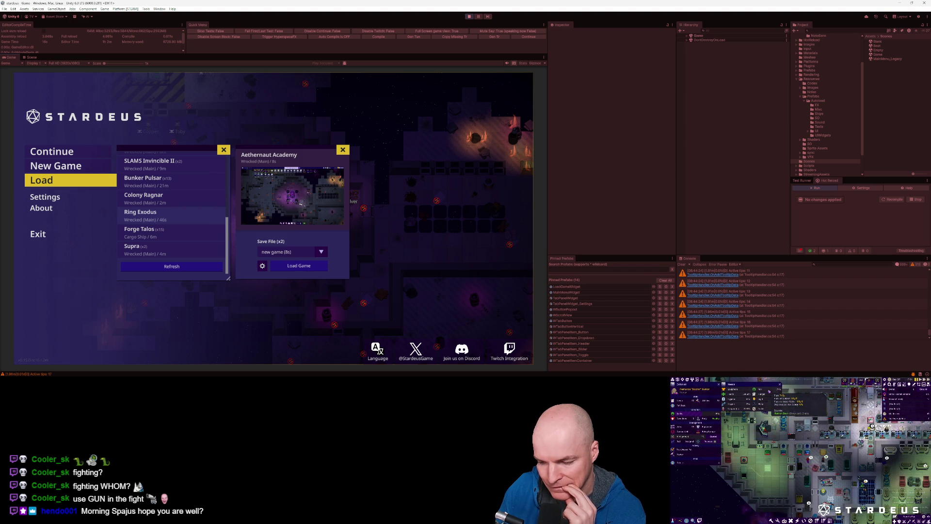
pyautogui.scroll(3, 173, 232)
pyautogui.scroll(-3, 180, 241)
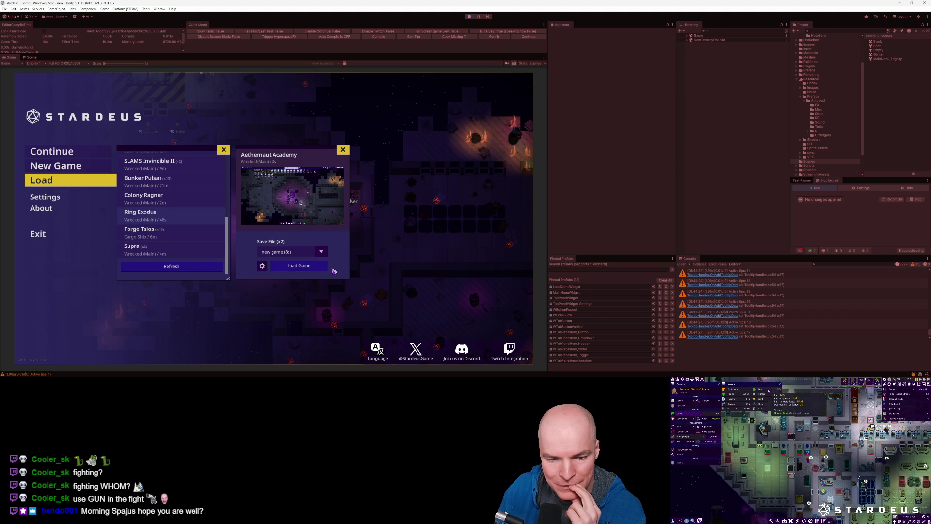
pyautogui.scroll(5, 167, 211)
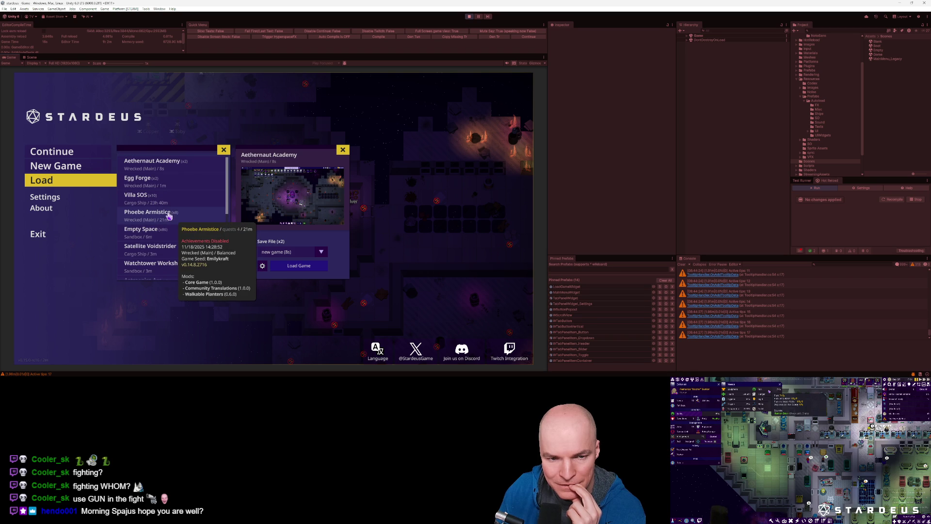
pyautogui.scroll(-5, 170, 223)
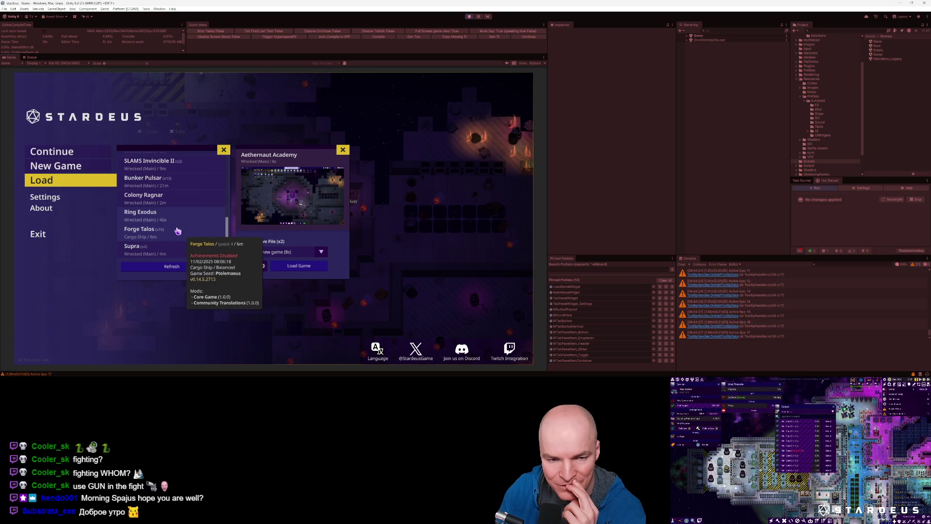
pyautogui.click(180, 198)
pyautogui.click(172, 181)
# Preview the Supra and Ring Exodus saves, then open the developer console with a recalled command
pyautogui.scroll(3, 171, 214)
pyautogui.scroll(1, 171, 215)
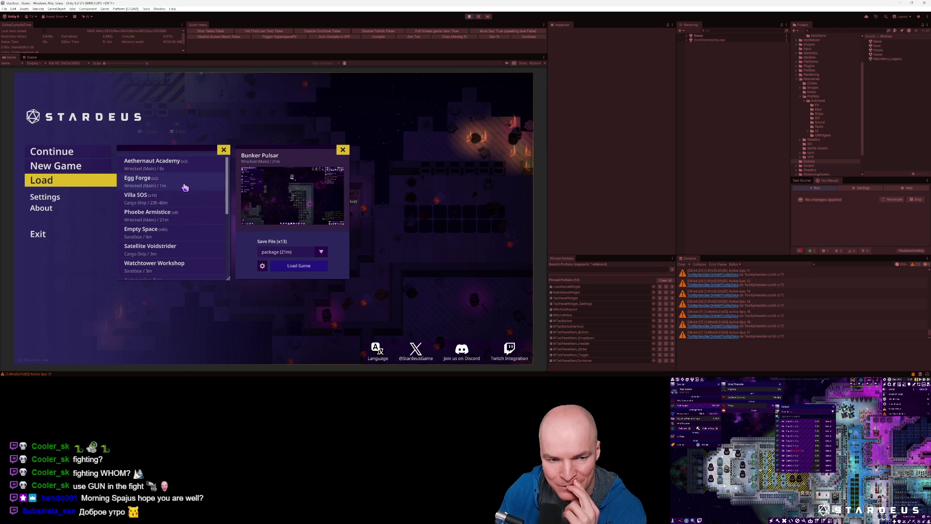
pyautogui.scroll(-5, 183, 194)
pyautogui.click(172, 249)
pyautogui.click(170, 215)
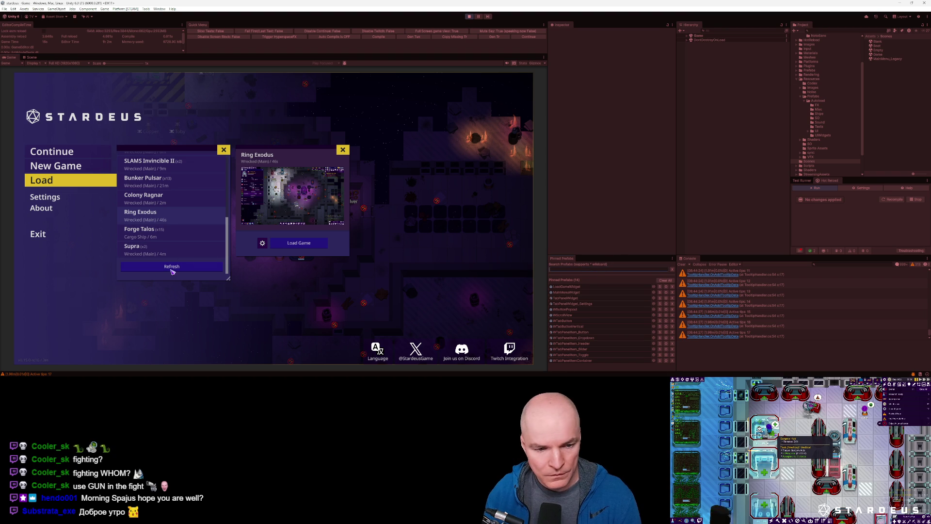
pyautogui.press('`')
pyautogui.press('Up')
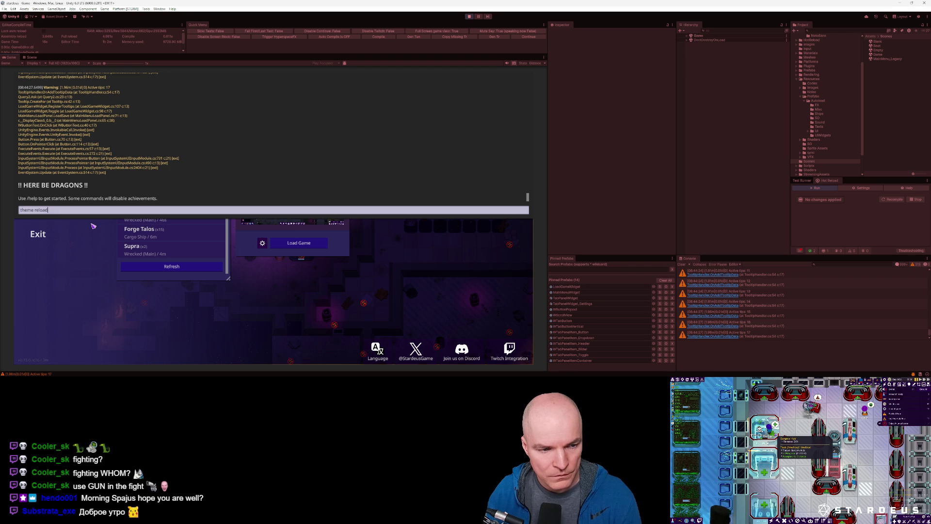
# Run 'theme debug', then open the WMenuPanelButton prefab found by searching 'wmenupanel' in the Scene view
pyautogui.press('Return')
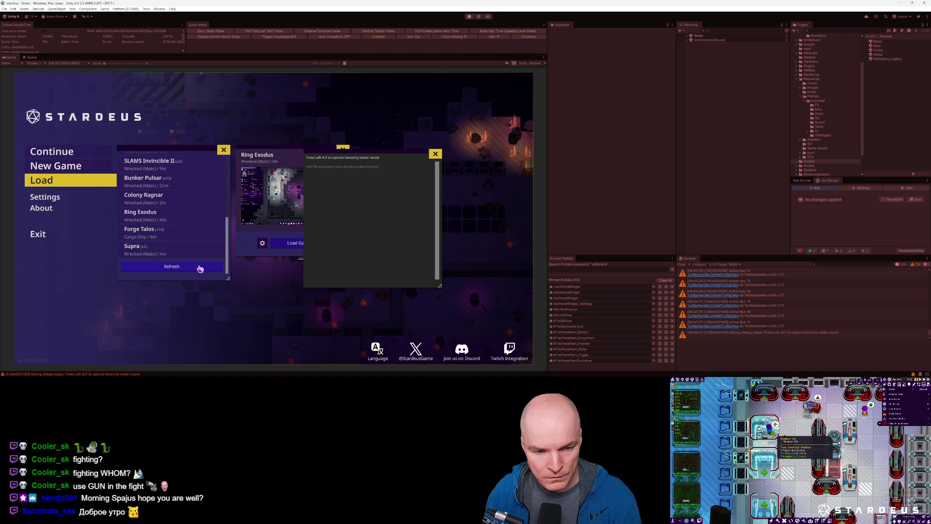
pyautogui.press('alt')
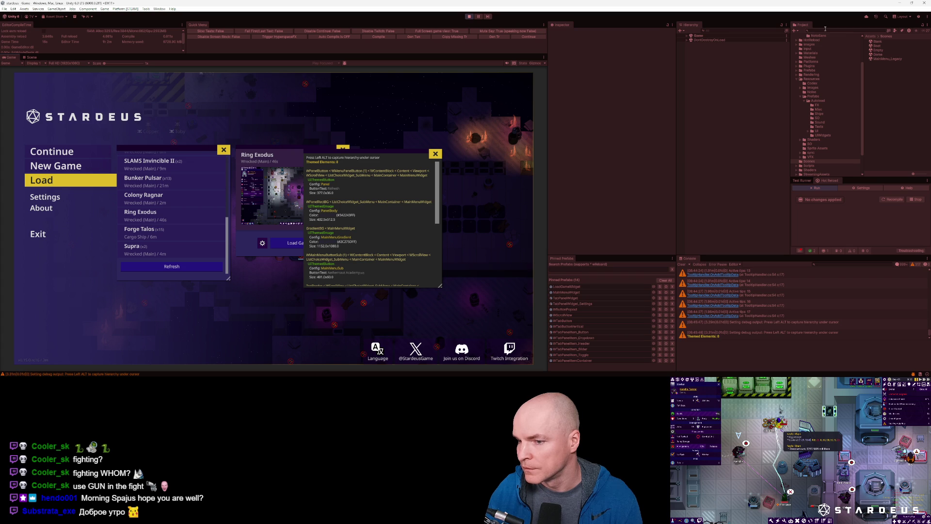
pyautogui.write('wmenupanel')
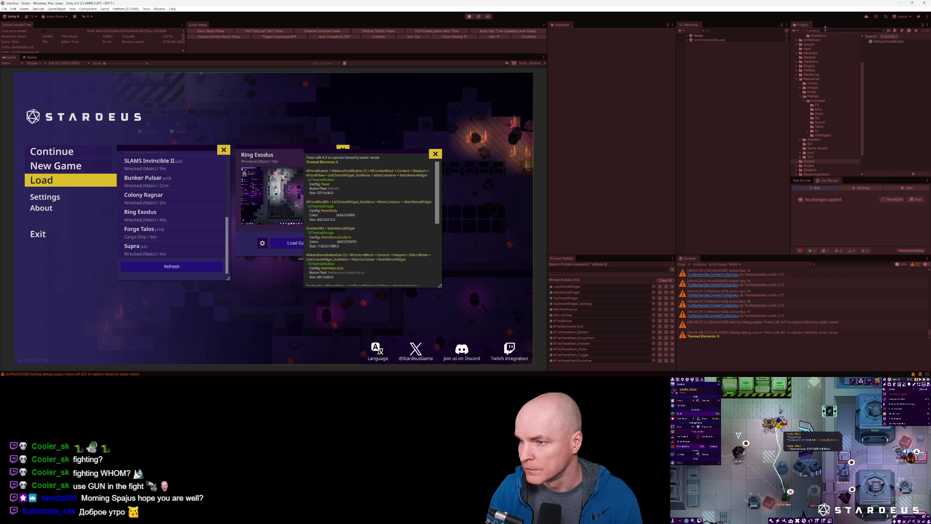
pyautogui.click(888, 42)
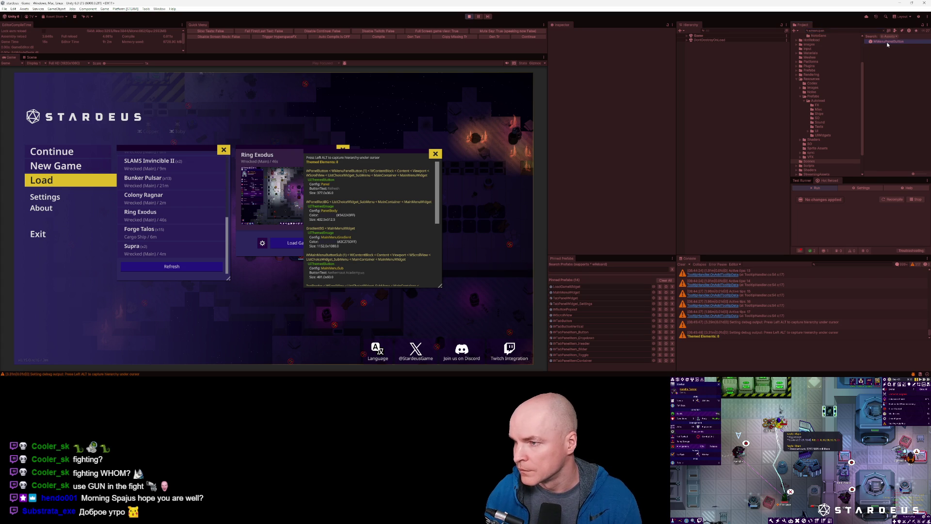
pyautogui.doubleClick(888, 42)
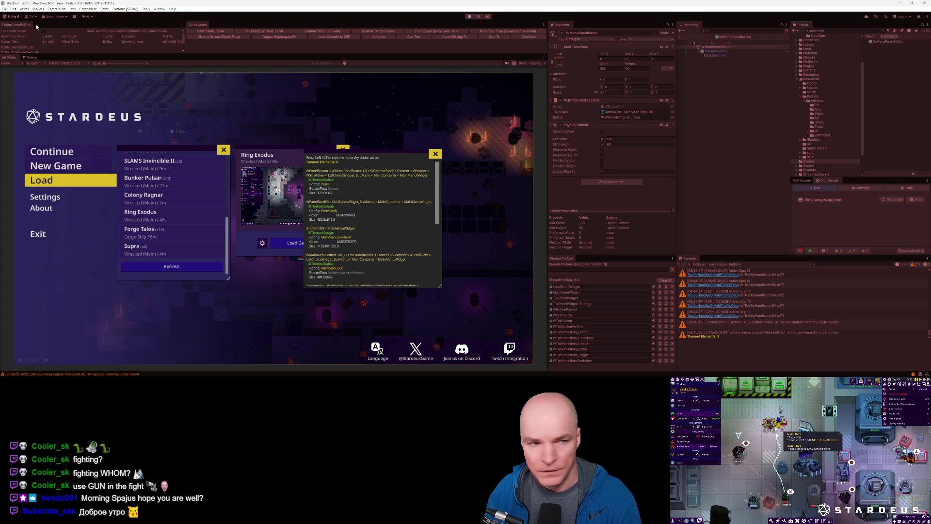
pyautogui.click(27, 58)
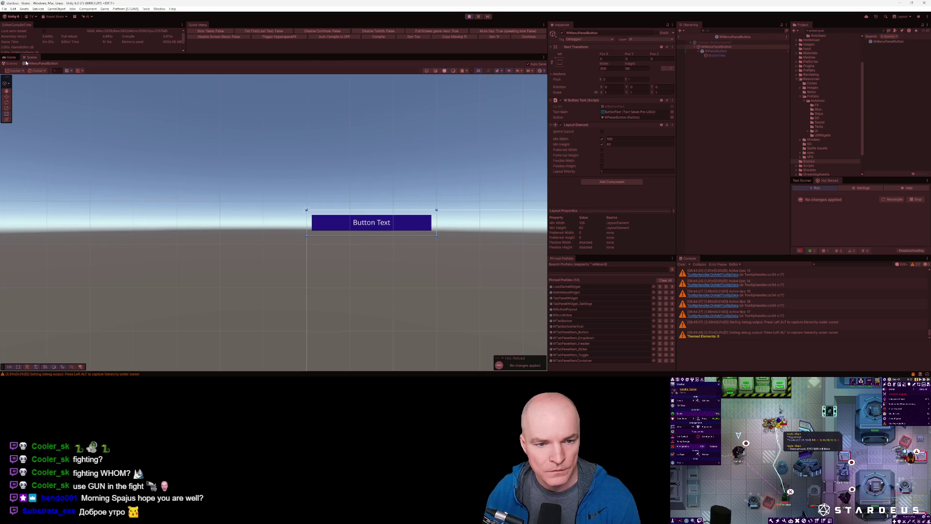
# Select WPanelButton and apply the middle-centre, then vertical-stretch anchor preset
pyautogui.click(718, 52)
pyautogui.click(717, 47)
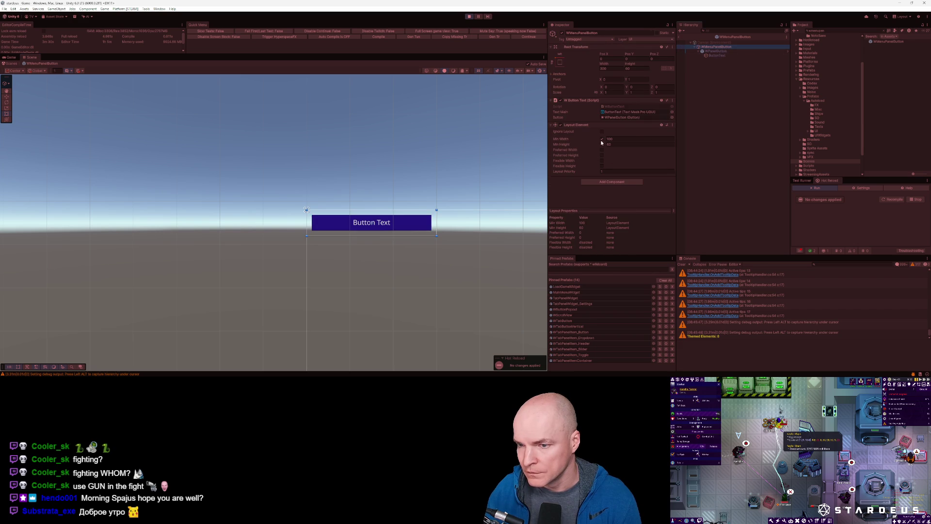
pyautogui.click(683, 51)
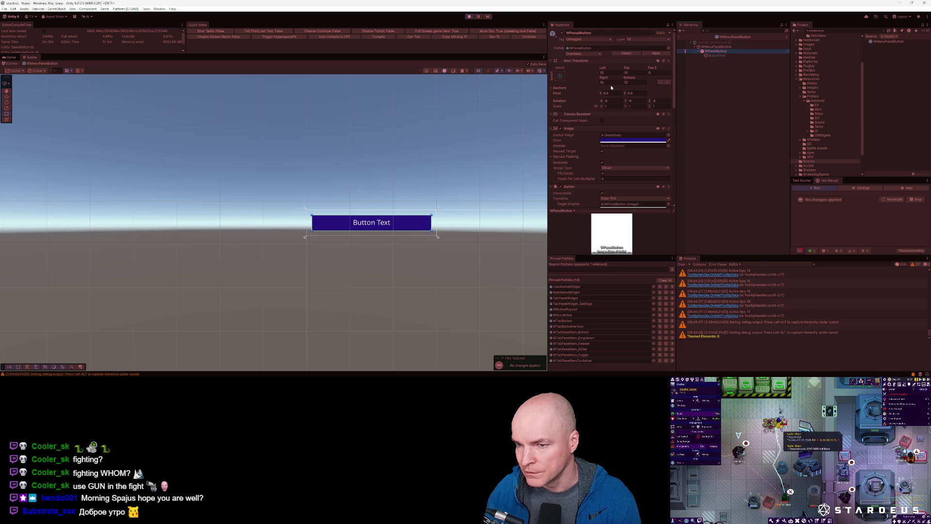
pyautogui.click(561, 77)
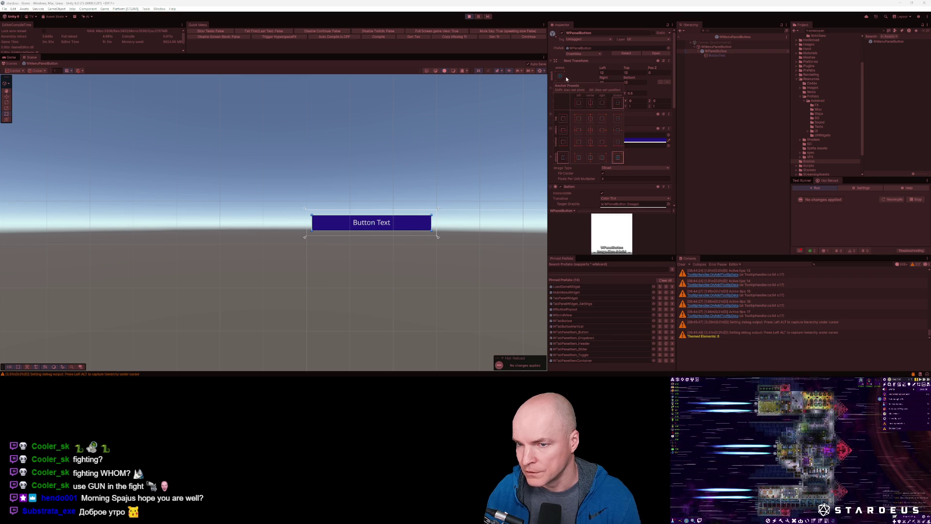
pyautogui.click(617, 130)
pyautogui.click(634, 82)
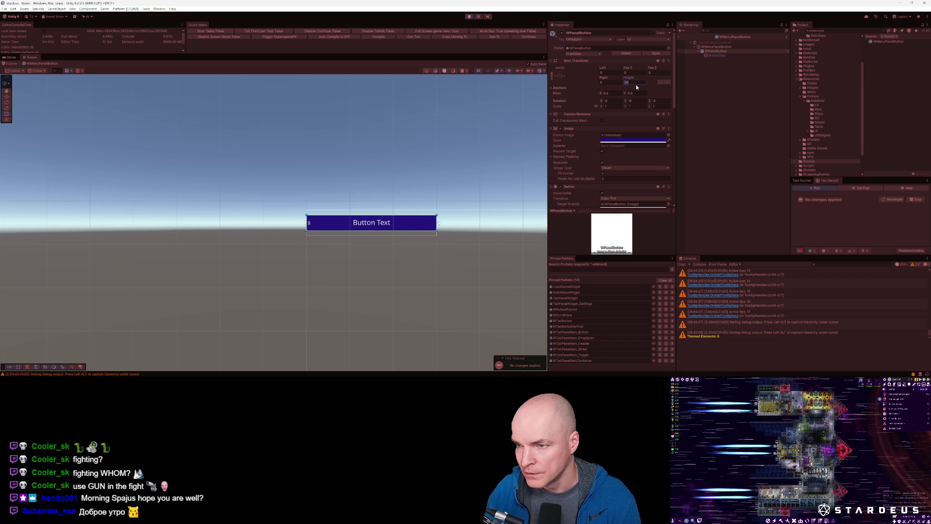
pyautogui.click(561, 76)
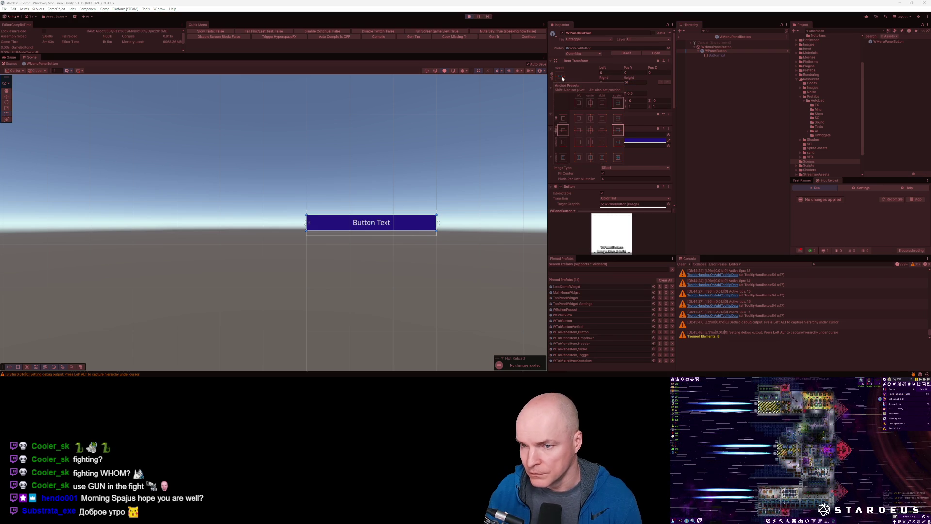
pyautogui.click(590, 130)
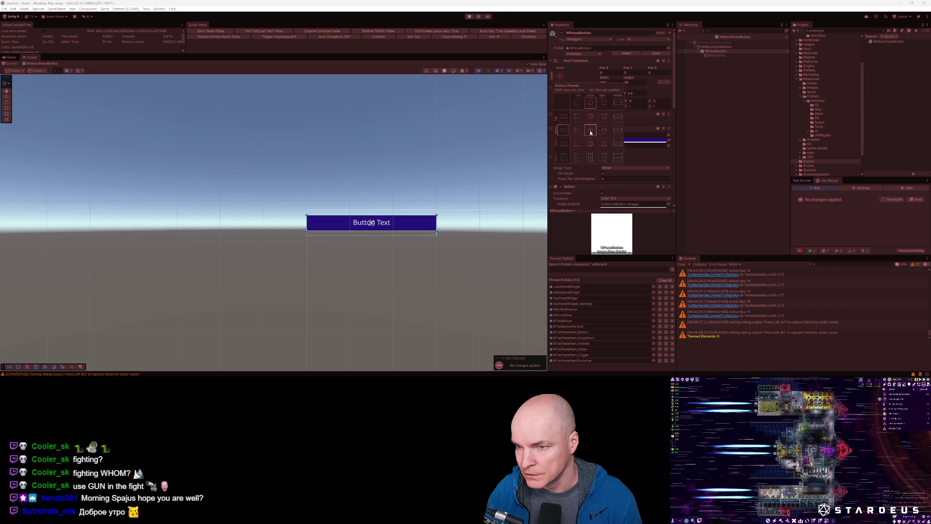
pyautogui.click(591, 158)
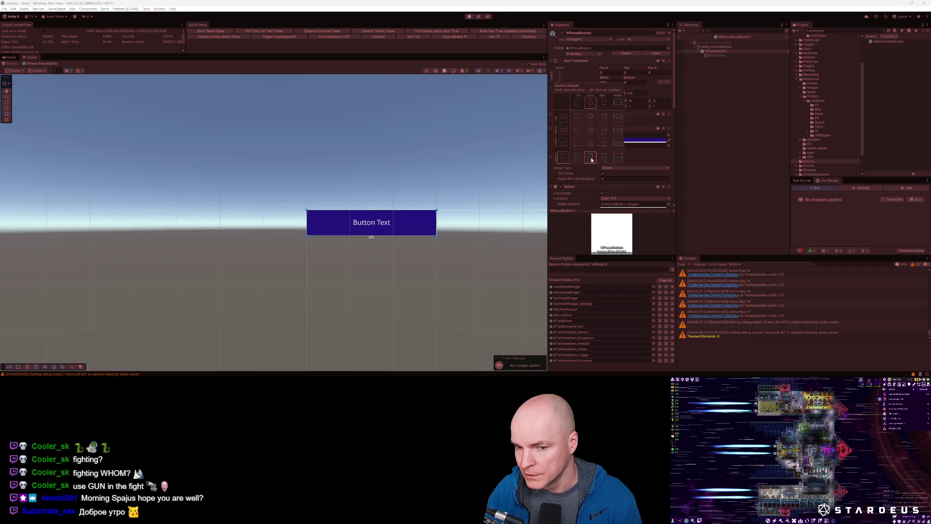
# Set WPanelButton's Top and Bottom offsets to 12
pyautogui.click(632, 72)
pyautogui.write('12')
pyautogui.press('Tab')
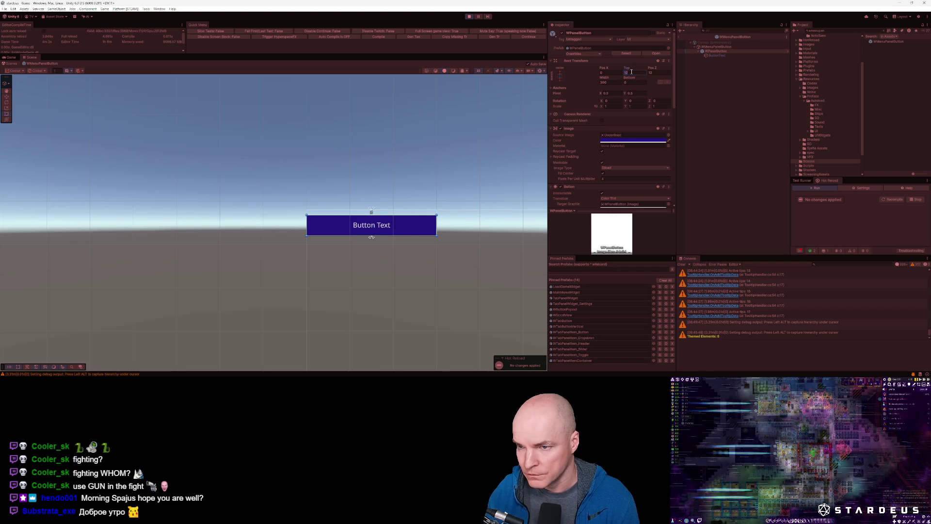
pyautogui.click(633, 83)
pyautogui.write('12')
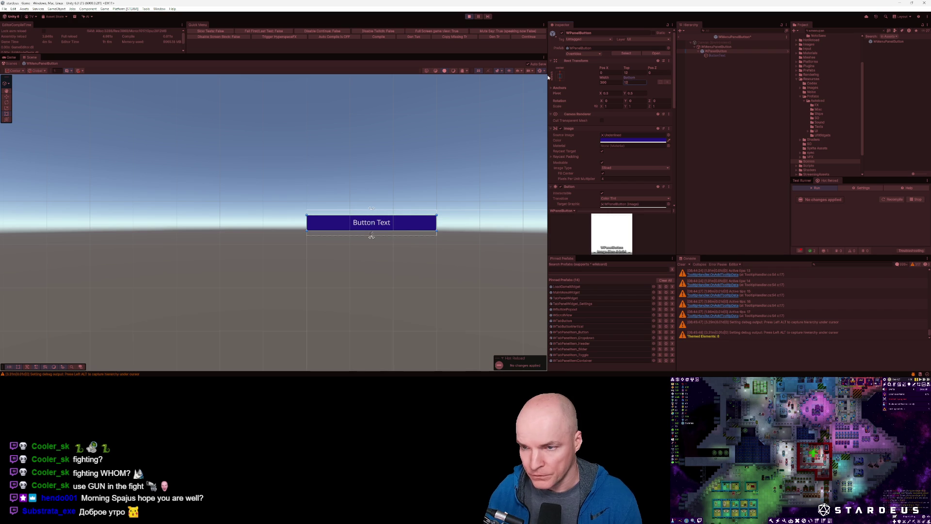
# Try widths of 250 and 150, settling on a width of 200
pyautogui.click(610, 83)
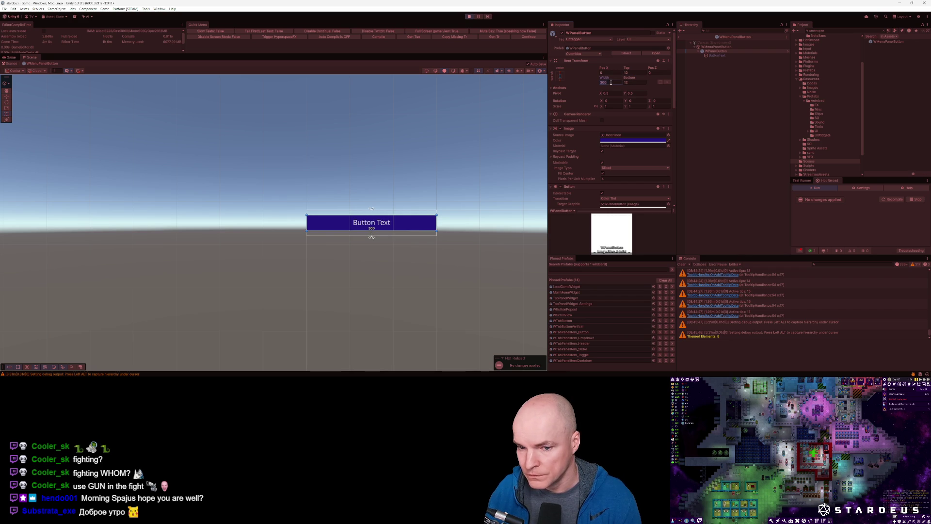
pyautogui.write('250')
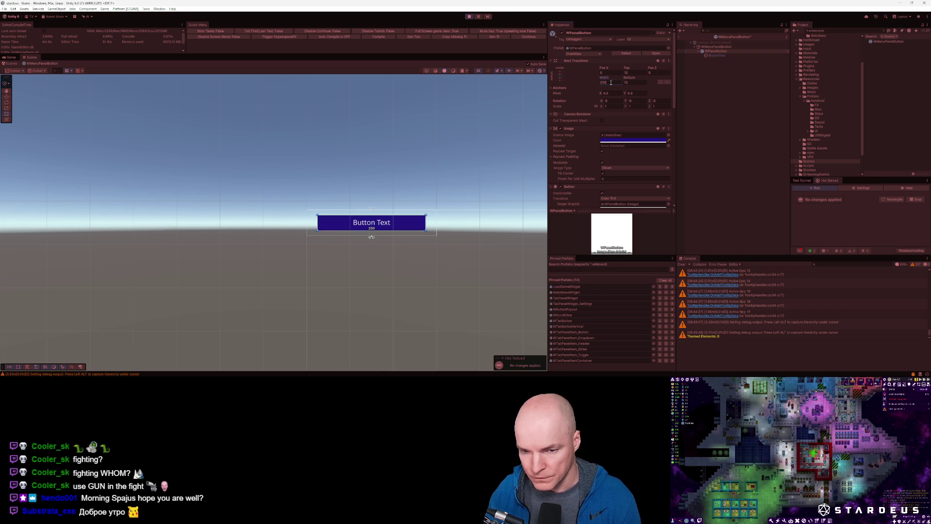
pyautogui.press('BackSpace')
pyautogui.press('BackSpace')
pyautogui.press('BackSpace')
pyautogui.write('150')
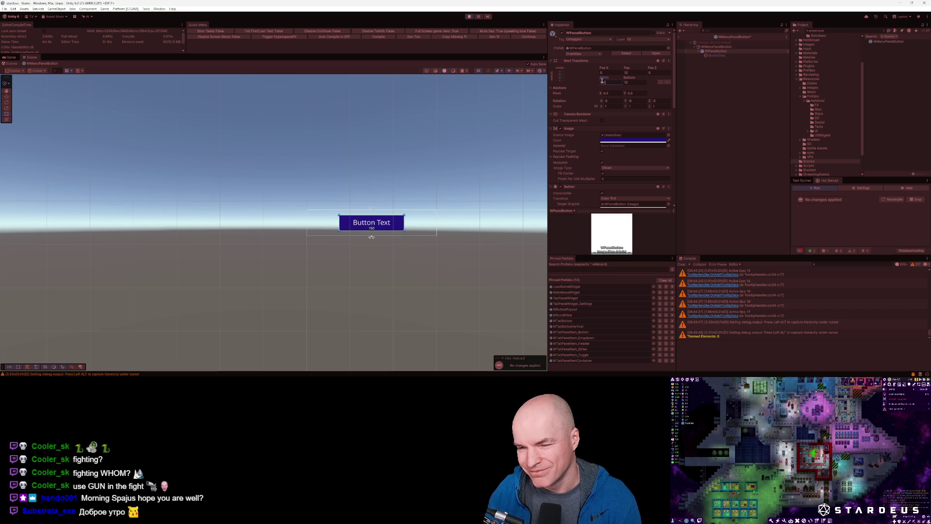
pyautogui.write('200')
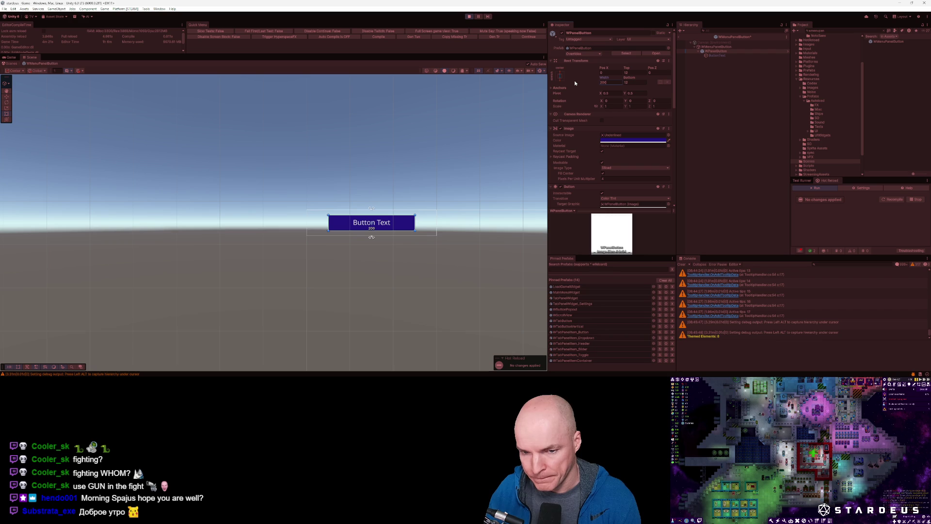
pyautogui.click(560, 76)
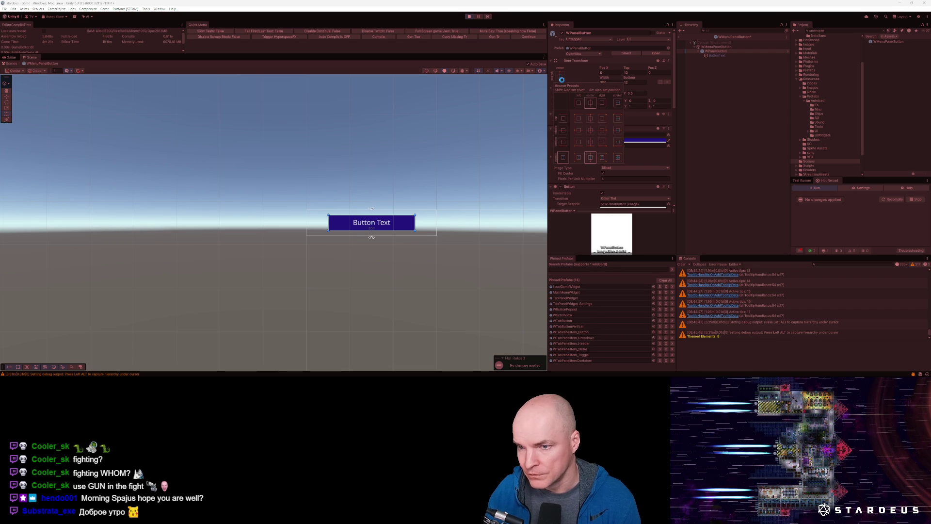
# Make the WPanelButton button stretch to fill its parent with a left offset of 60
pyautogui.keyDown('alt'); pyautogui.click(616, 159); pyautogui.keyUp('alt')
pyautogui.click(614, 72)
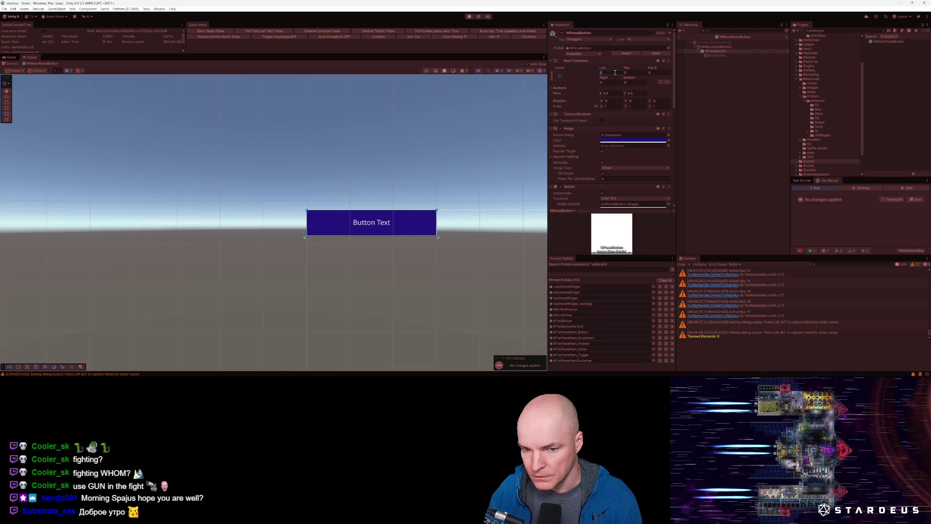
pyautogui.write('24')
pyautogui.press('Tab')
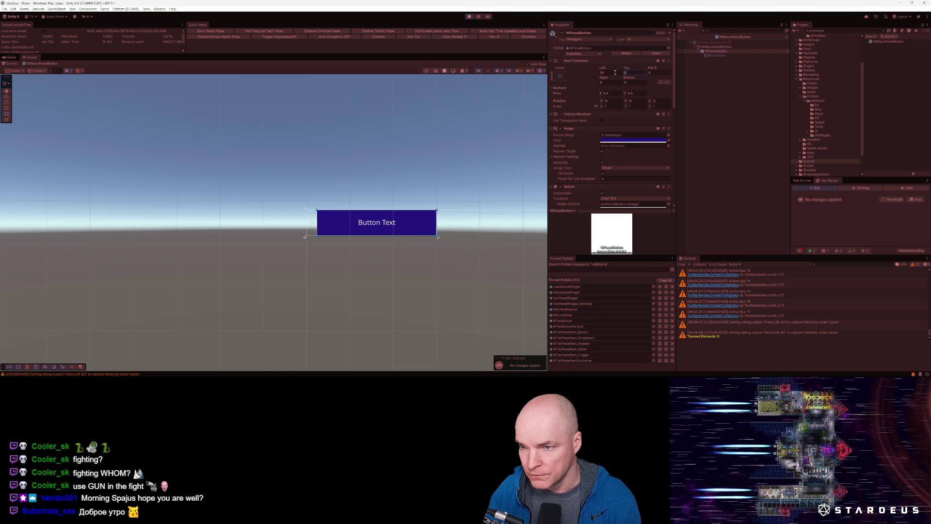
pyautogui.click(615, 72)
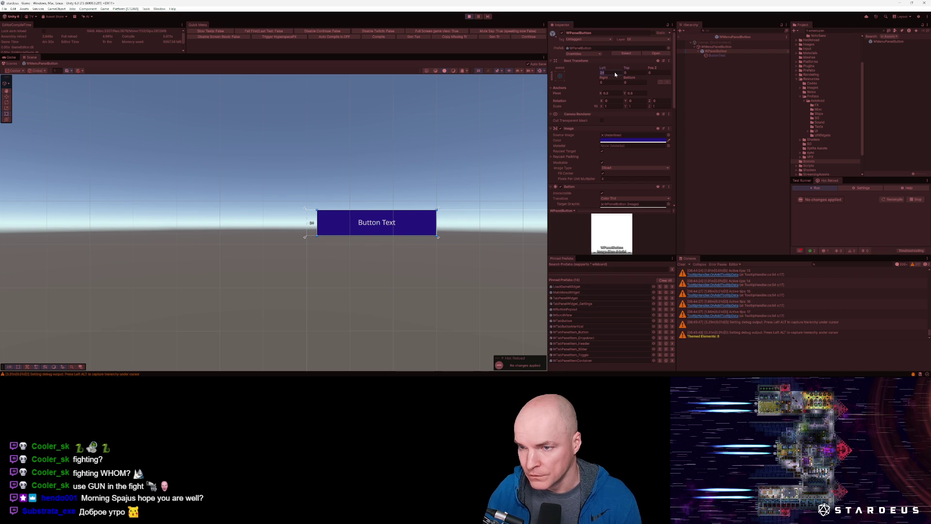
pyautogui.write('60')
pyautogui.press('Tab')
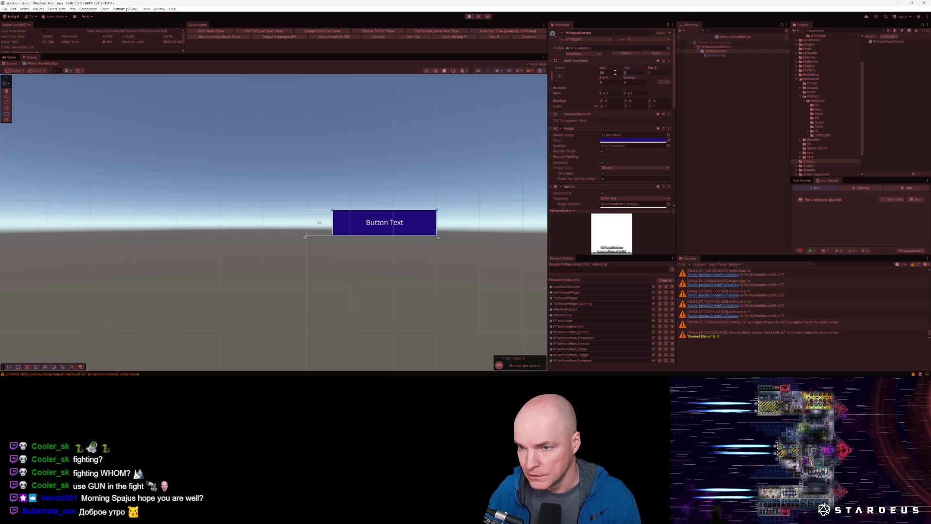
# Set top 12, right 60 and bottom 12 offsets, then exit prefab mode to the scene
pyautogui.write('12')
pyautogui.press('Tab')
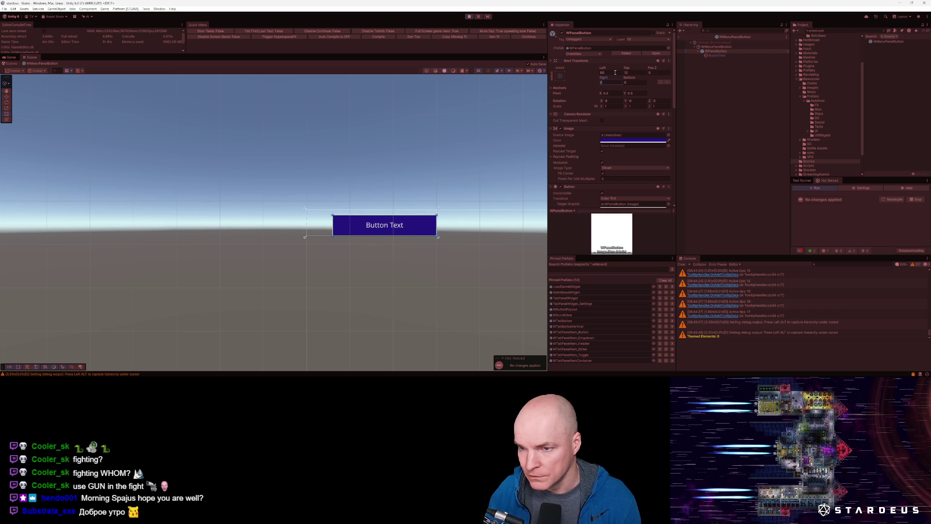
pyautogui.write('60')
pyautogui.press('Tab')
pyautogui.write('12')
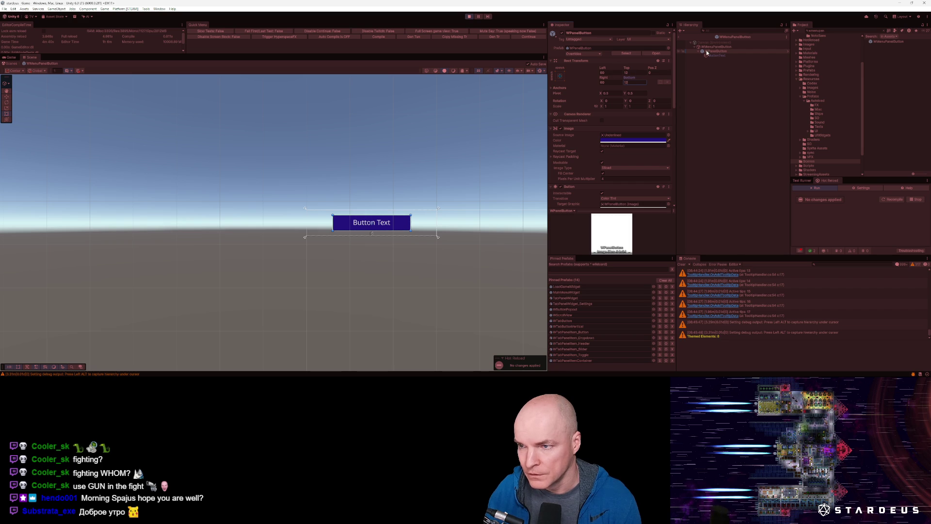
pyautogui.click(679, 37)
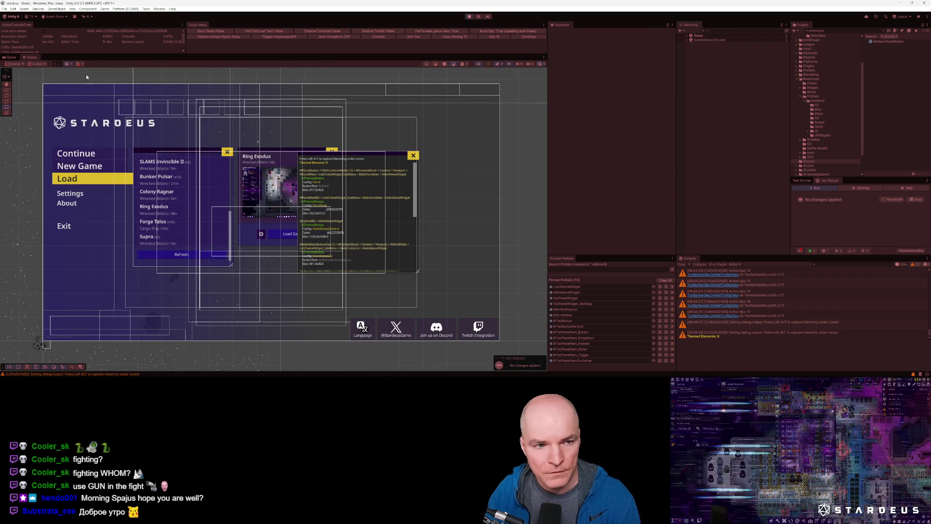
# In the Game view, try New Game's Story Mode, Custom Scenario and Sandbox, then go back
pyautogui.hotkey('ctrl', '2')
pyautogui.click(54, 165)
pyautogui.click(46, 164)
pyautogui.click(48, 175)
pyautogui.click(46, 186)
pyautogui.click(41, 214)
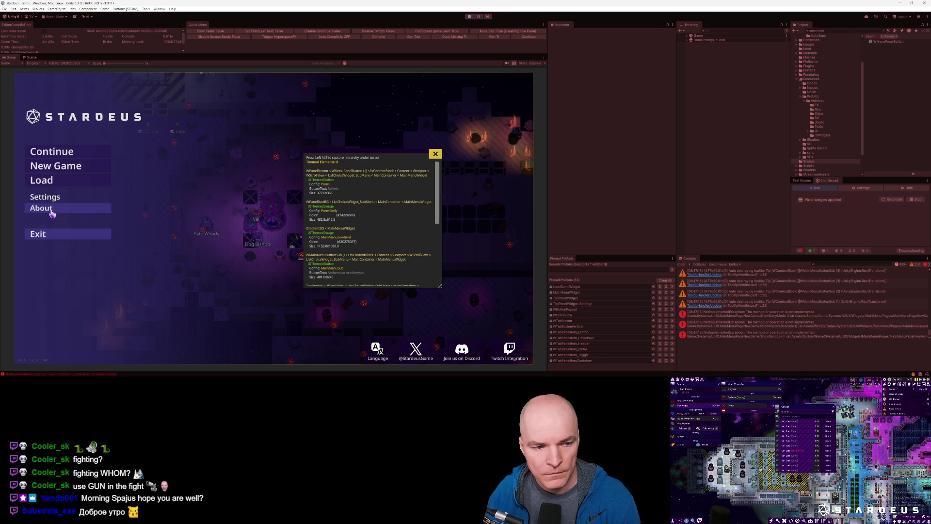
# Open the Load save list, refresh it several times and scroll through the saves
pyautogui.click(41, 180)
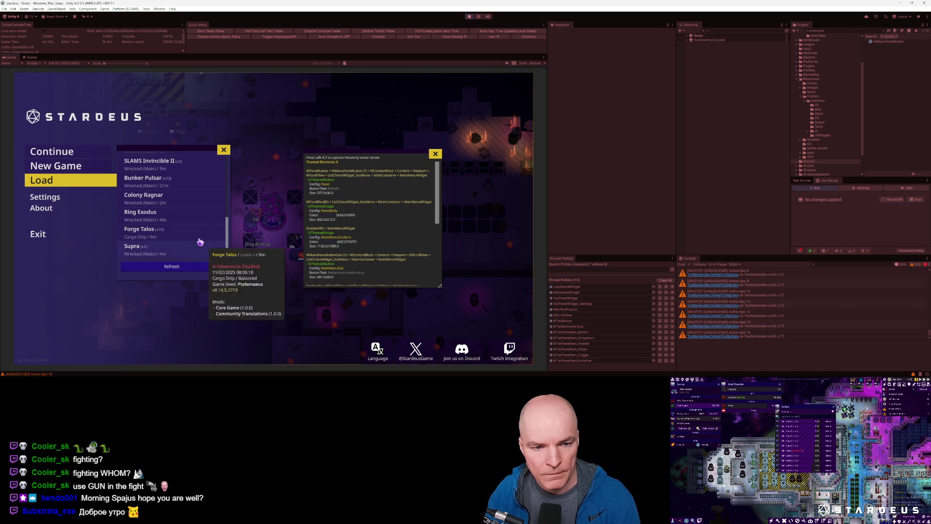
pyautogui.click(184, 266)
pyautogui.click(183, 266)
pyautogui.click(176, 271)
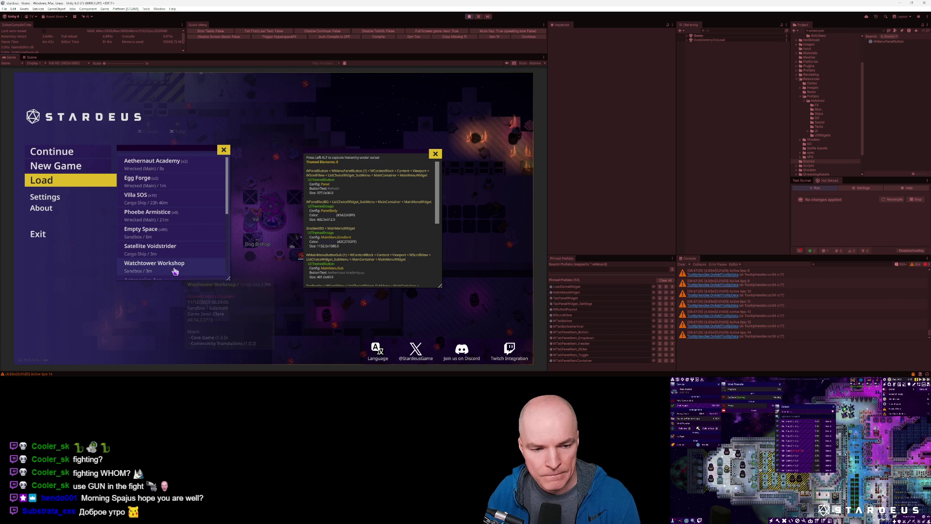
pyautogui.moveTo(175, 204)
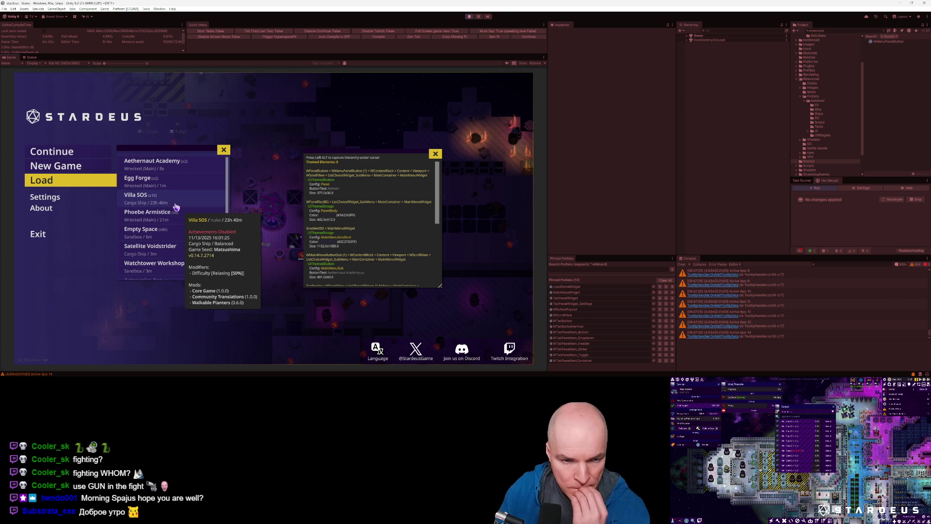
pyautogui.scroll(-5, 176, 209)
pyautogui.scroll(5, 192, 235)
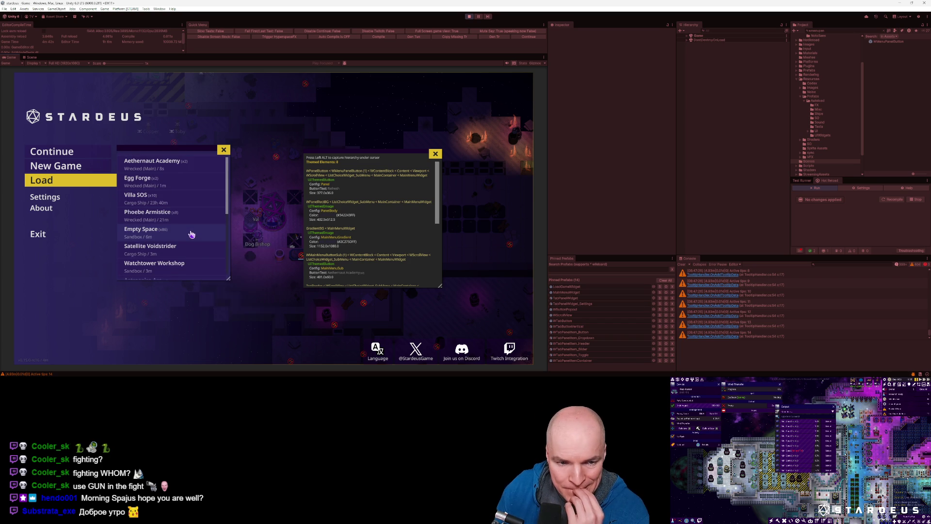
# Close the debug hierarchy overlay, view the Egg Forge save's details, and close the Load list
pyautogui.click(436, 155)
pyautogui.click(201, 181)
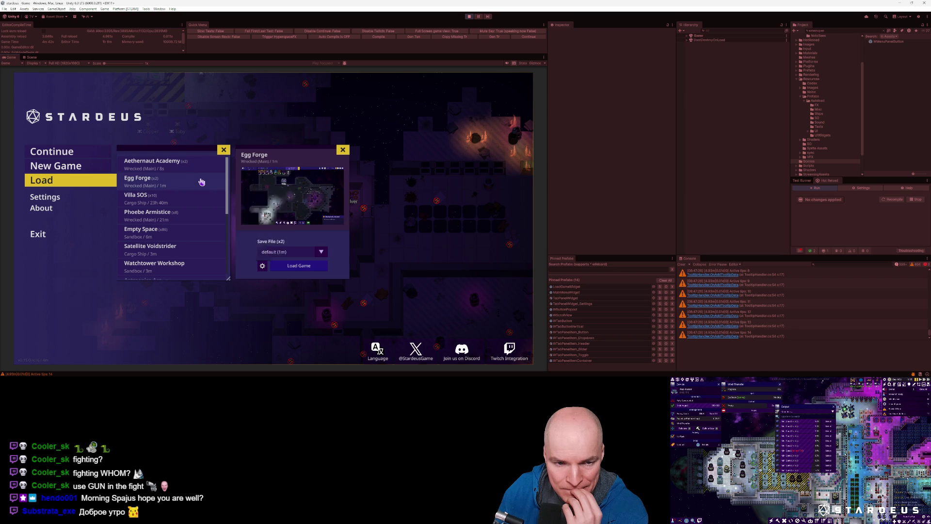
pyautogui.click(224, 152)
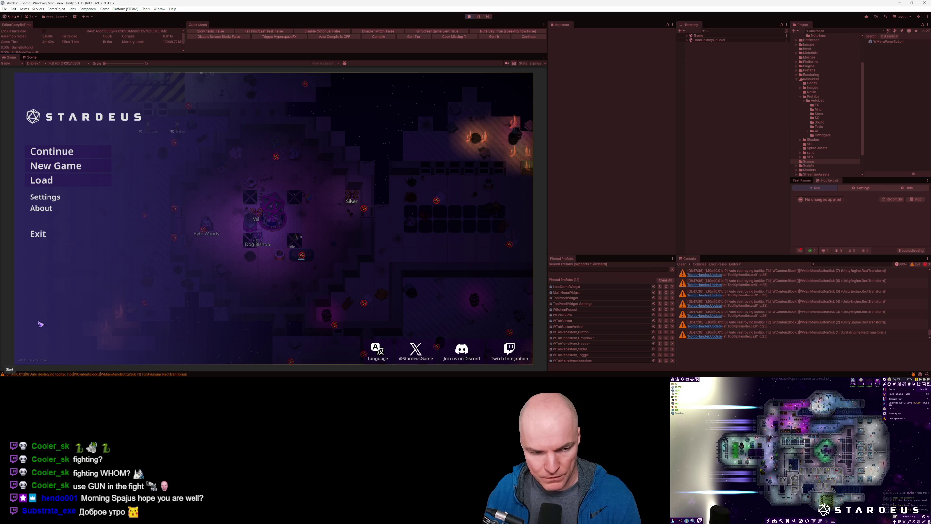
# Reopen the Load list to browse saves, then switch to the Figma settings drafts
pyautogui.click(46, 181)
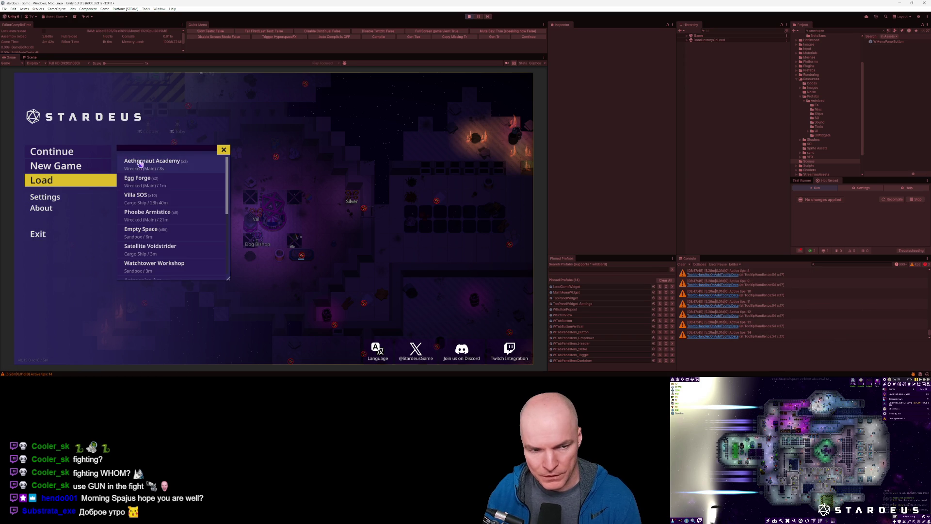
pyautogui.moveTo(157, 186)
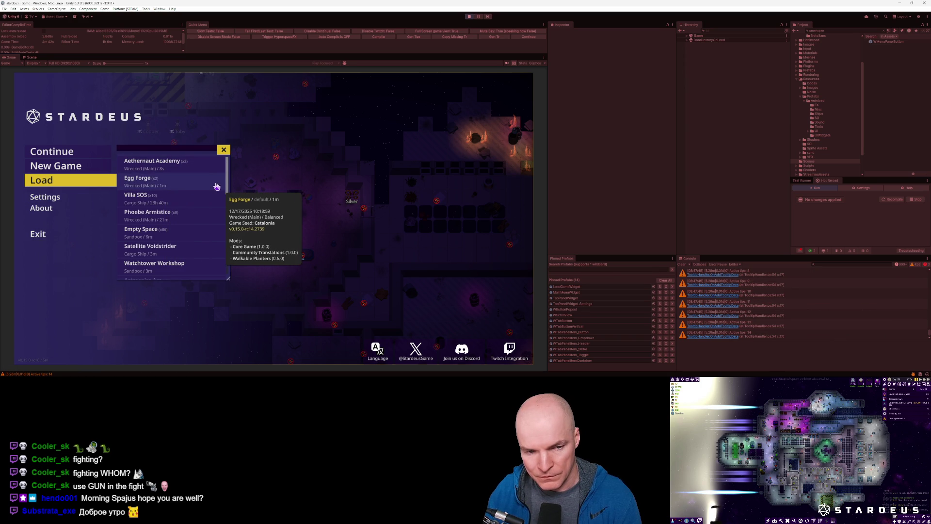
pyautogui.moveTo(216, 198)
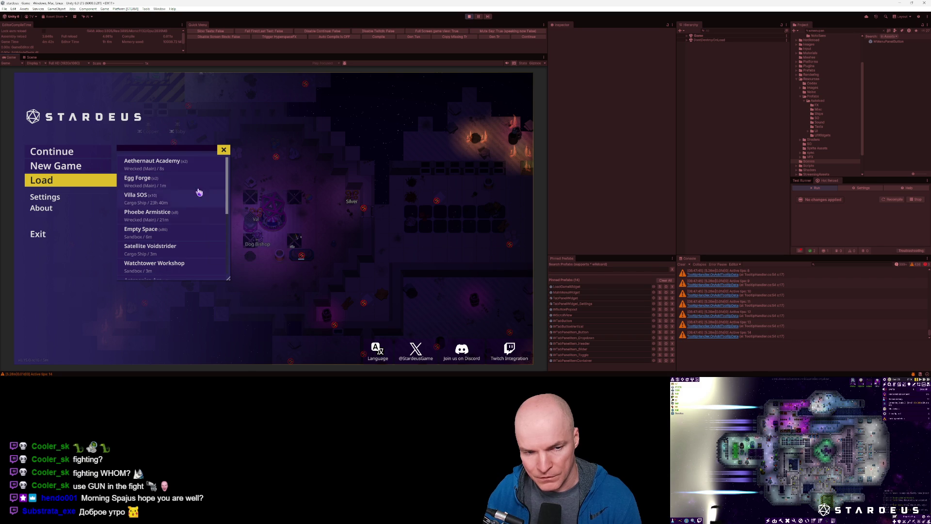
pyautogui.moveTo(196, 166)
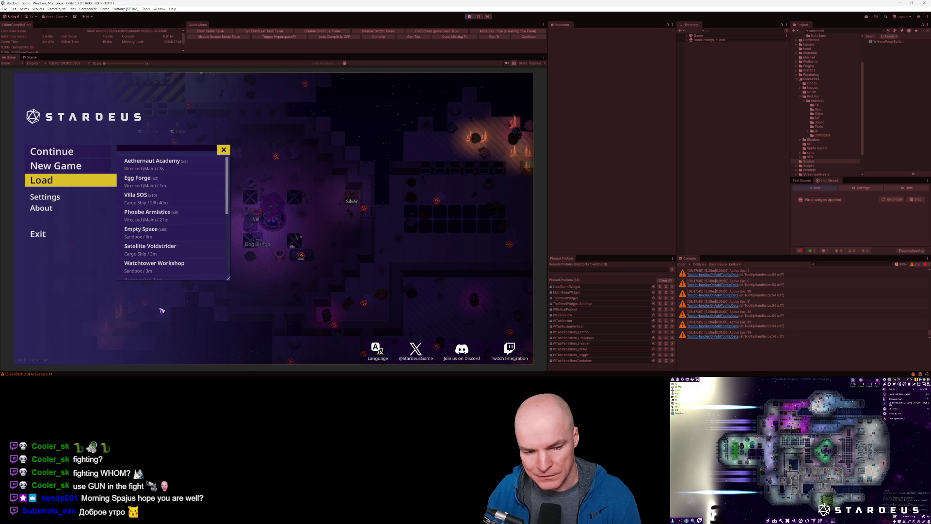
pyautogui.click(117, 356)
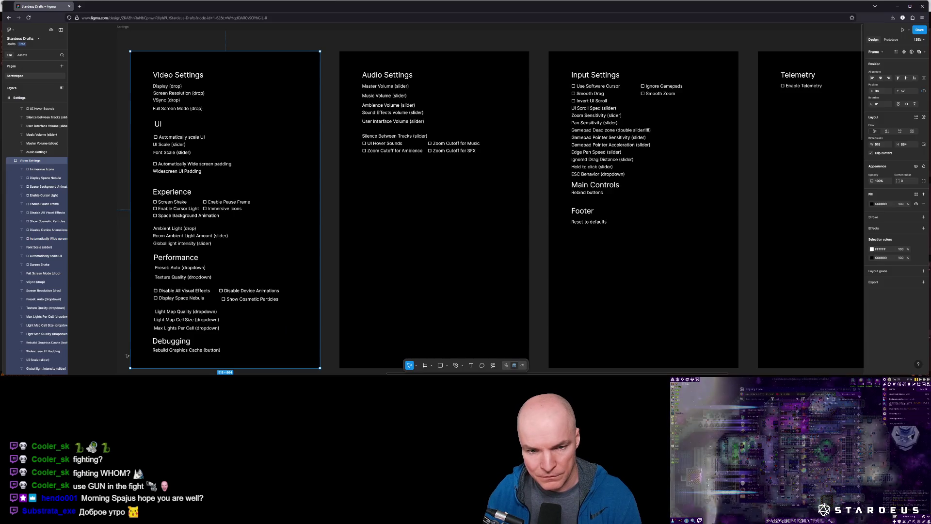
# Zoom the Figma canvas out to view all six settings mockups, then bring up the Start menu
pyautogui.scroll(-5, 345, 257)
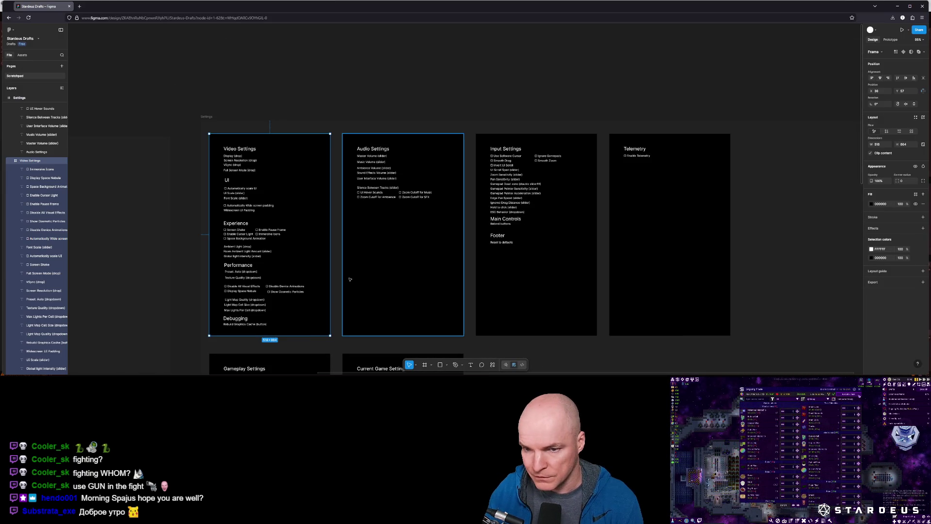
pyautogui.scroll(-3, 395, 263)
pyautogui.scroll(-3, 379, 238)
pyautogui.scroll(-2, 363, 213)
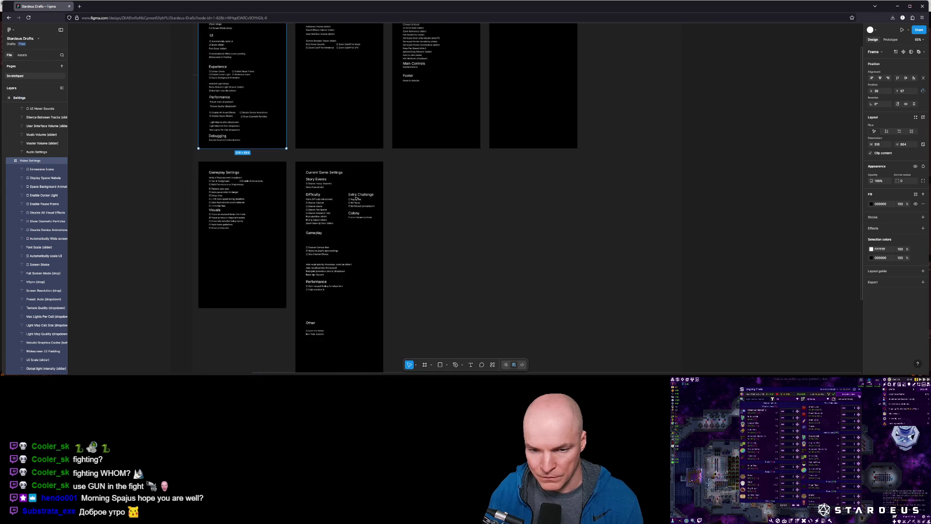
pyautogui.scroll(1, 401, 229)
pyautogui.scroll(2, 401, 229)
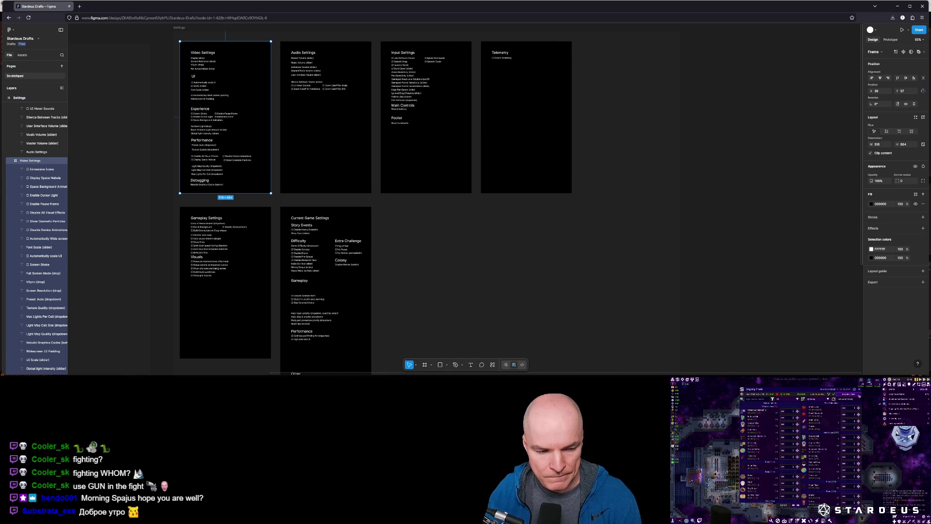
pyautogui.press('super')
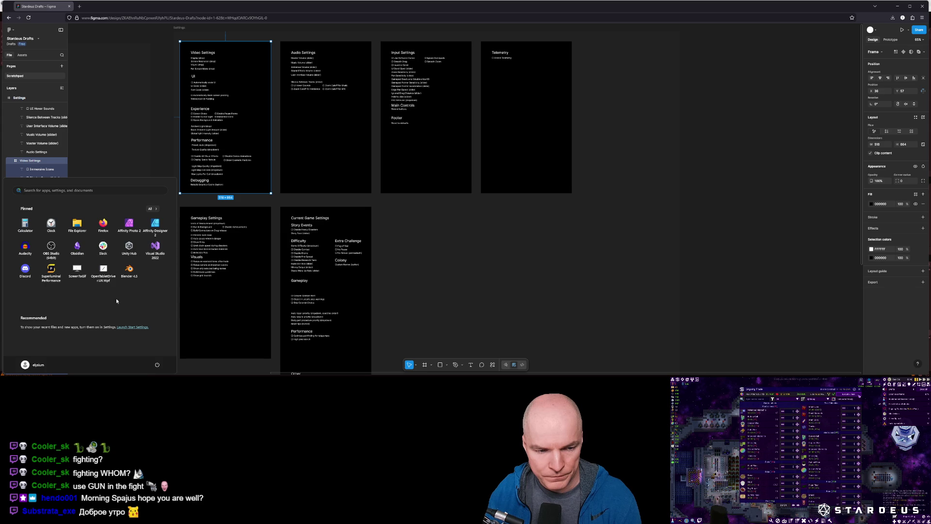
# Search the Start menu for 'obsidian' and launch Stardeus from the best-match result
pyautogui.write('obsidian')
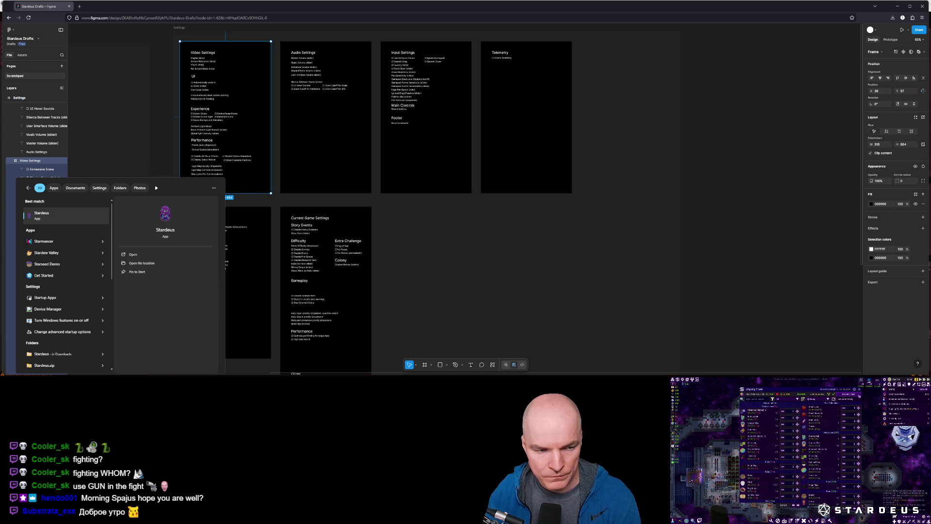
pyautogui.click(59, 218)
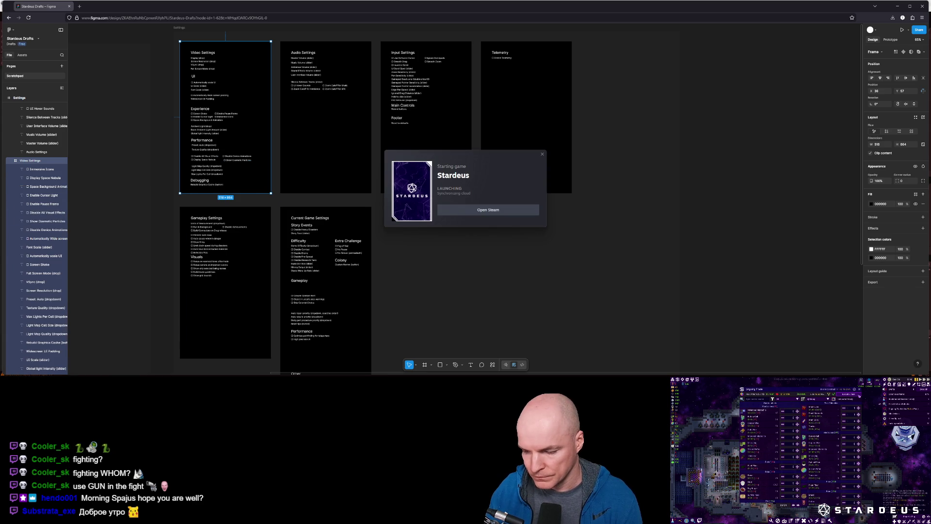
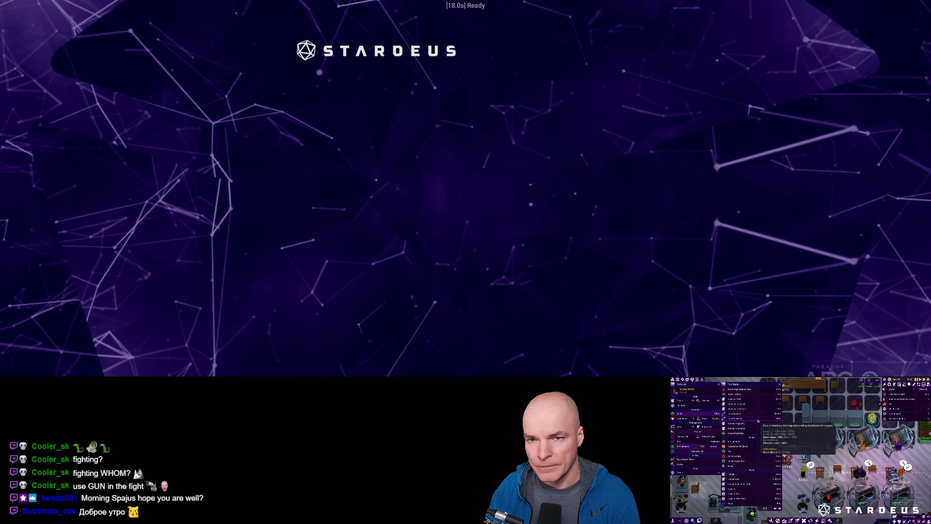
# Dismiss the Stardeus title prompt and open the Mods screen from the main menu
pyautogui.click(334, 166)
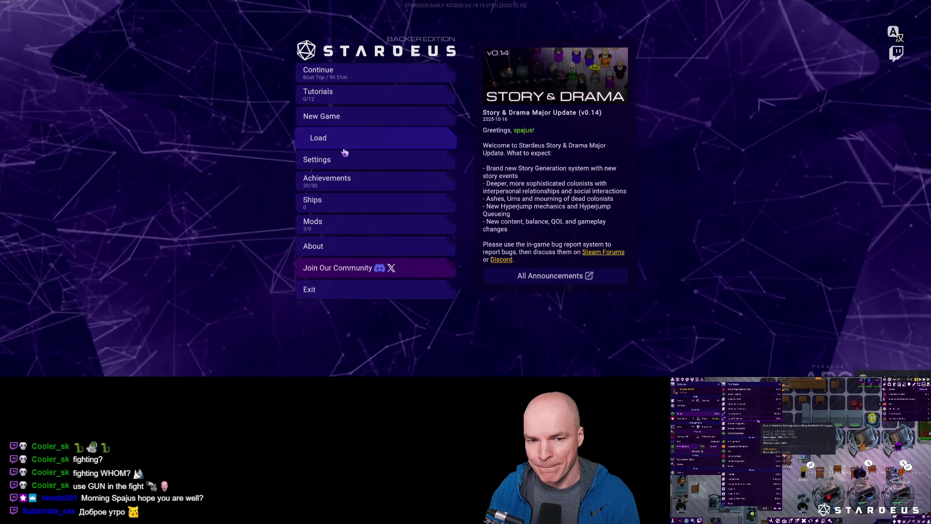
pyautogui.click(333, 166)
pyautogui.click(338, 74)
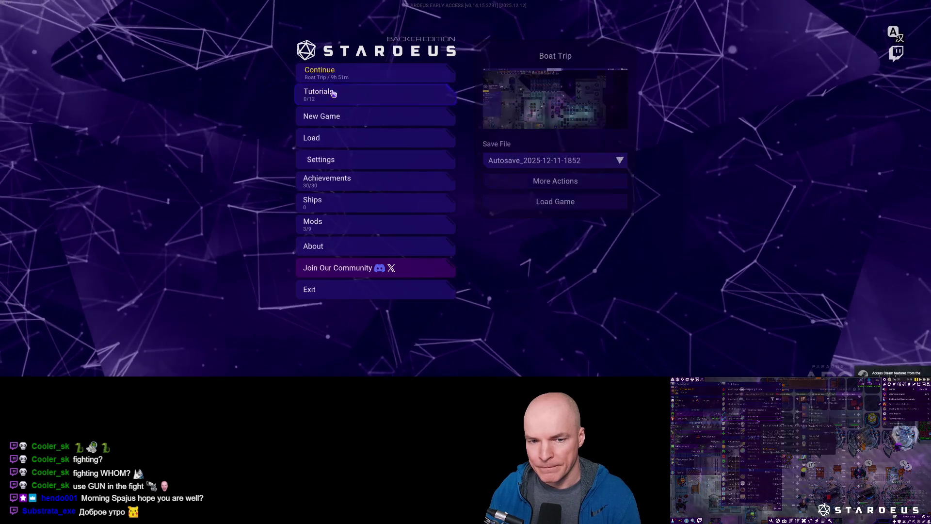
pyautogui.click(321, 221)
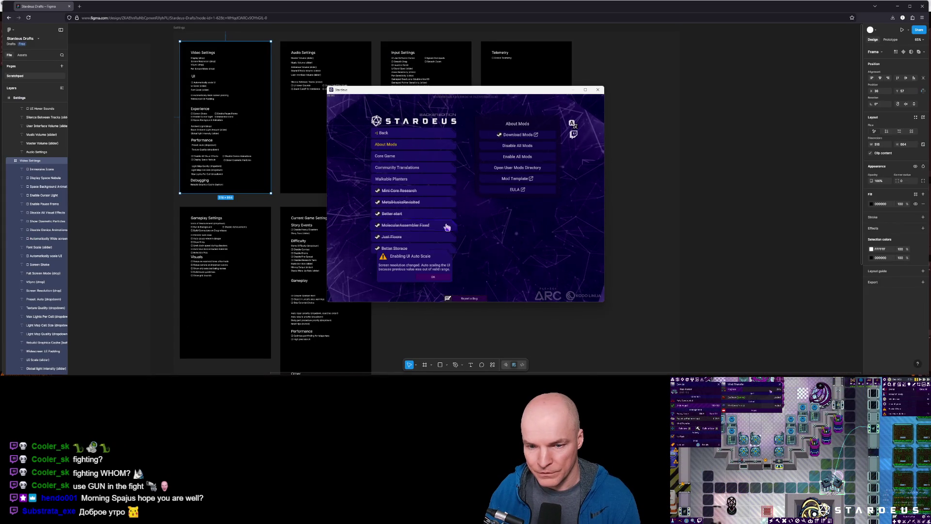
# Close the UI auto scale warning and snap the Figma file to the left half of the screen
pyautogui.click(435, 280)
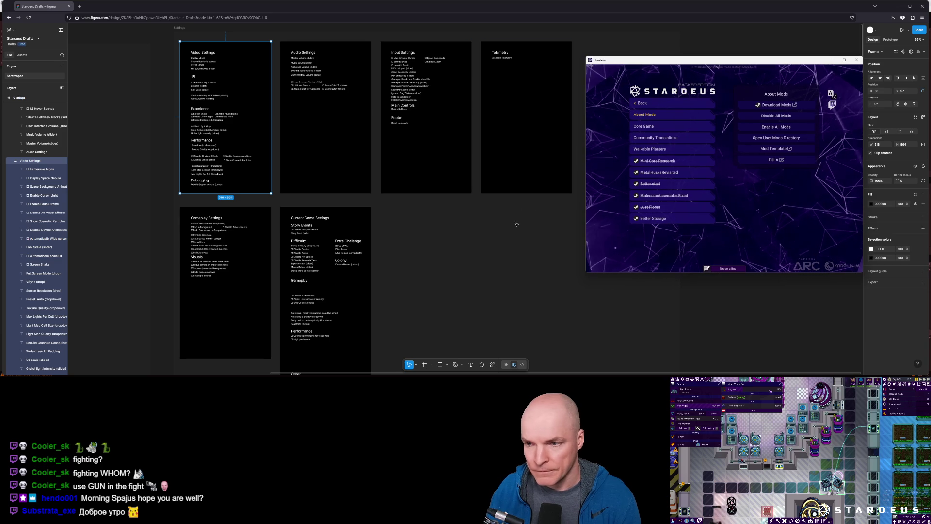
pyautogui.click(614, 11)
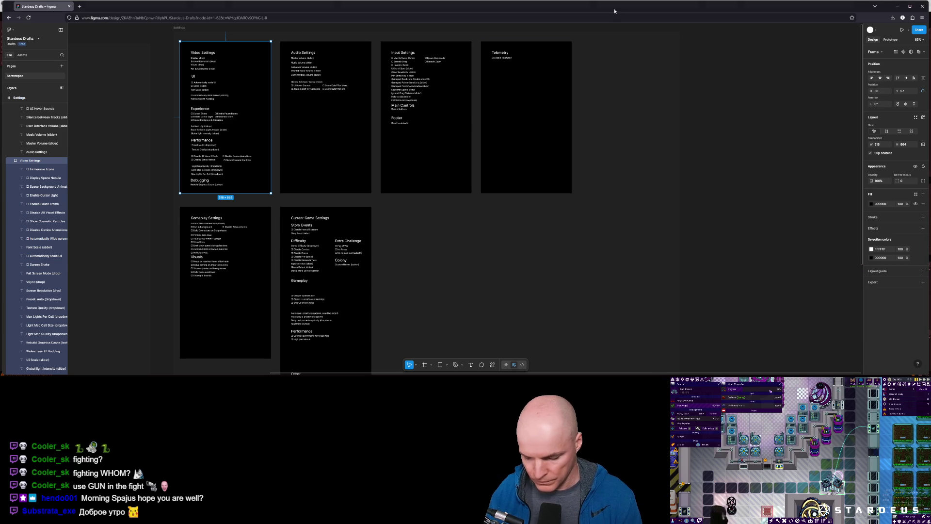
pyautogui.press('super+Left')
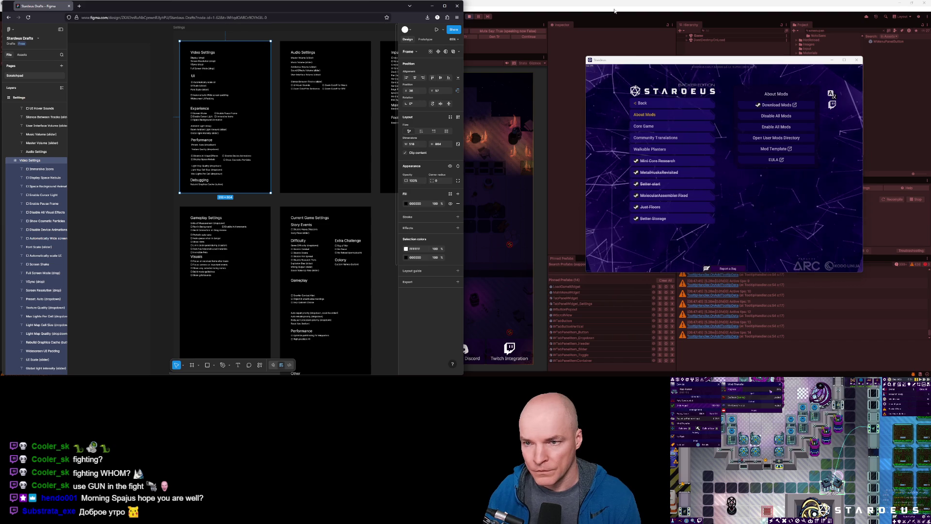
# Bring the Telemetry frame into view on the canvas and select it
pyautogui.scroll(2, 350, 236)
pyautogui.scroll(-2, 350, 236)
pyautogui.hscroll(5, 301, 223)
pyautogui.scroll(3, 259, 211)
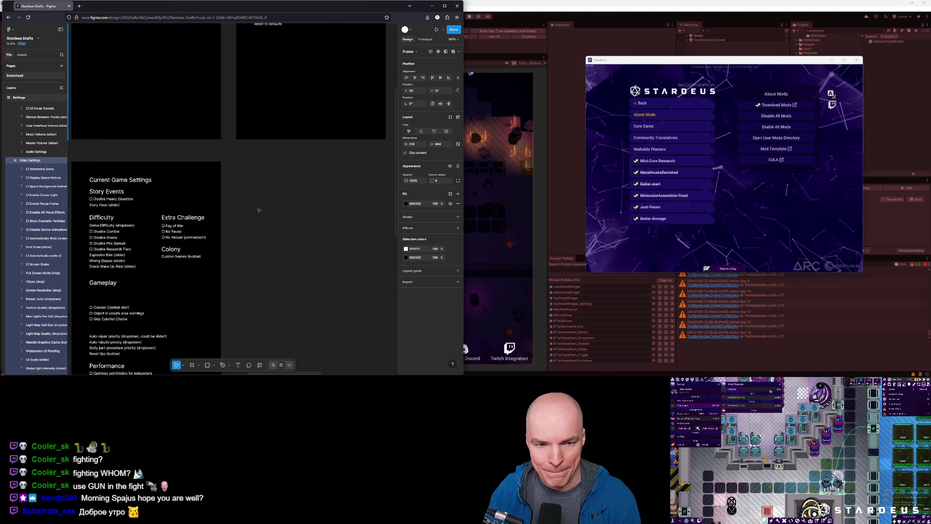
pyautogui.scroll(-3, 258, 210)
pyautogui.scroll(1, 291, 146)
pyautogui.click(311, 124)
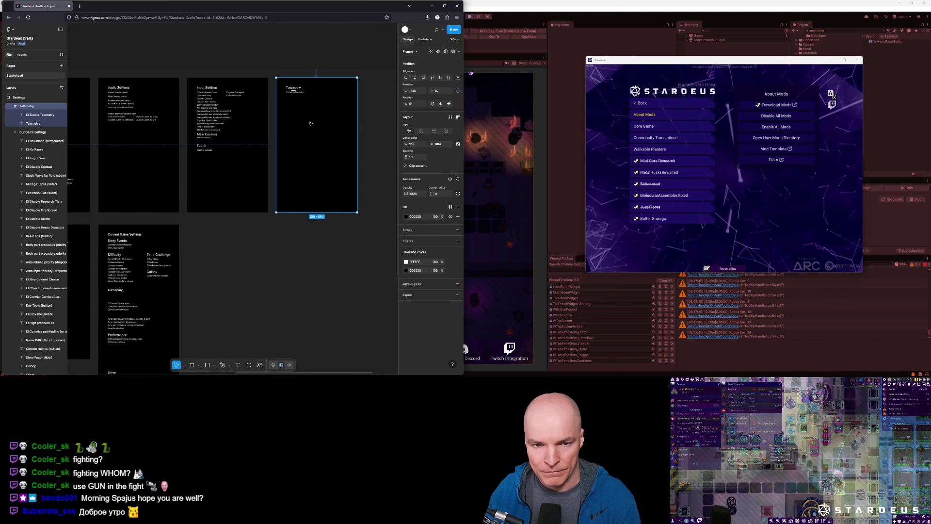
# Duplicate the Telemetry frame alongside it and rename the copy's heading to 'Mods'
pyautogui.moveTo(311, 124)
pyautogui.mouseDown()
pyautogui.moveTo(274, 270)
pyautogui.moveTo(230, 270)
pyautogui.mouseUp()
pyautogui.scroll(5, 208, 251)
pyautogui.doubleClick(206, 216)
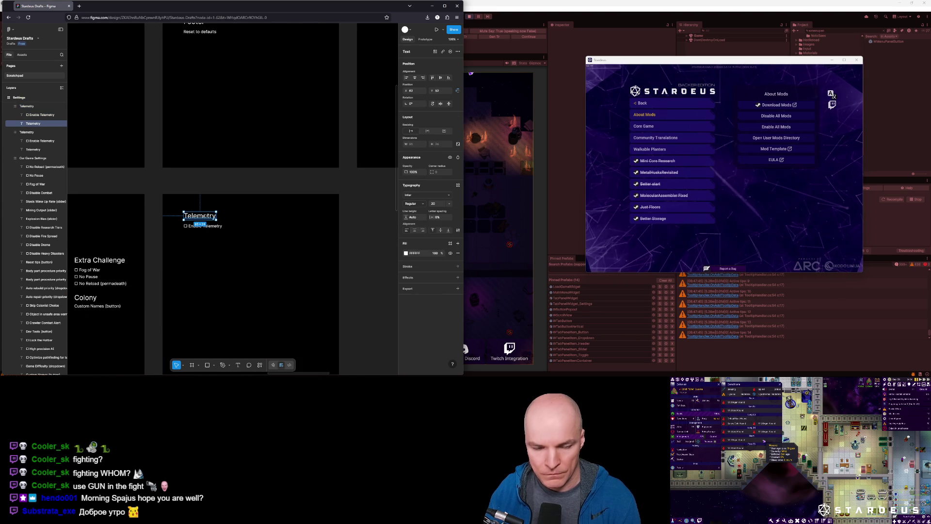
pyautogui.doubleClick(205, 216)
pyautogui.write('Mods')
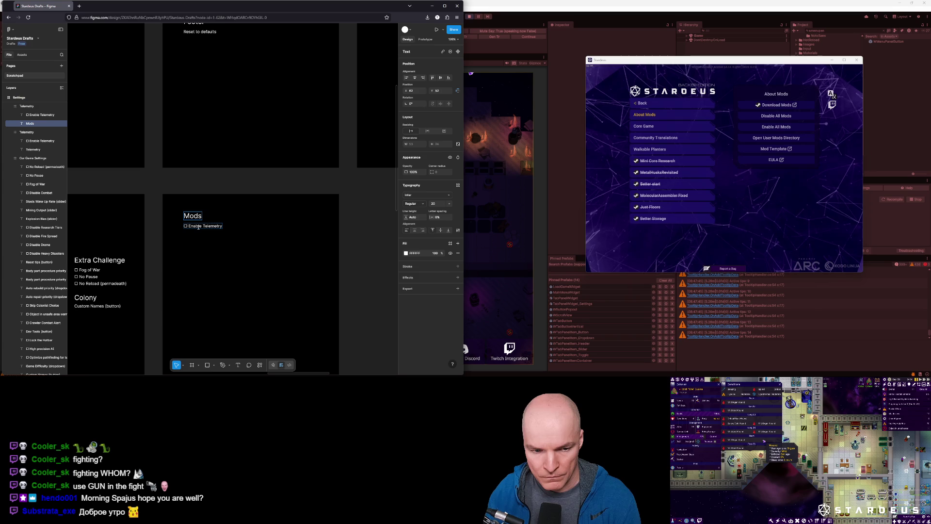
# Replace the 'Enable Telemetry' line with 'About Mods'
pyautogui.click(198, 227)
pyautogui.press('Escape')
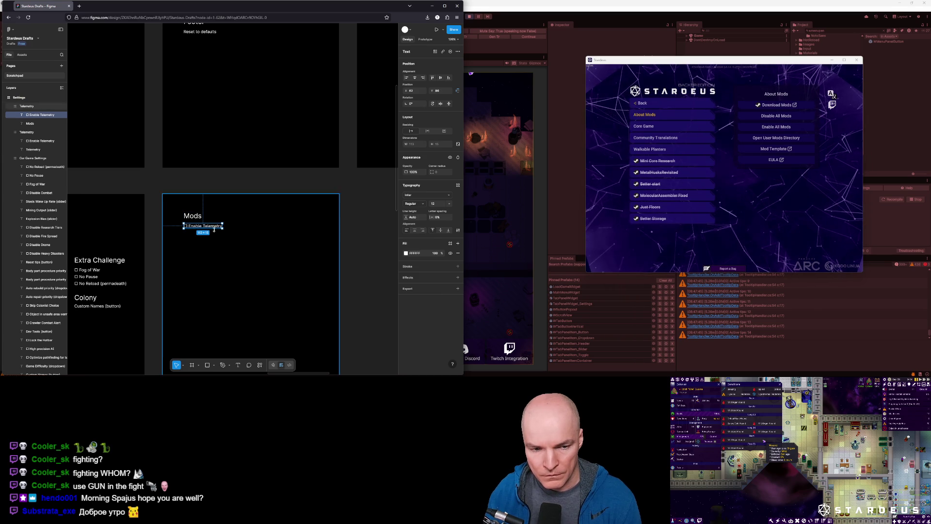
pyautogui.press('Escape')
pyautogui.hscroll(-5, 271, 242)
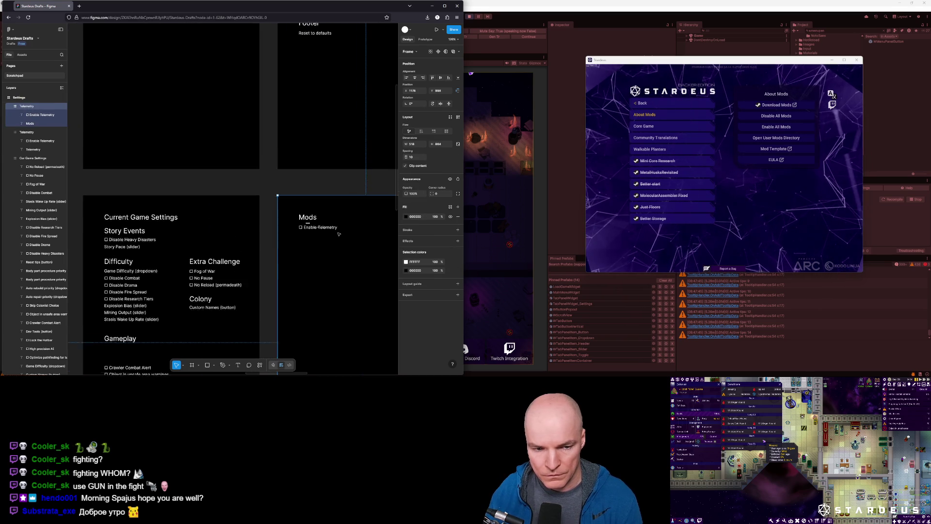
pyautogui.scroll(-3, 331, 258)
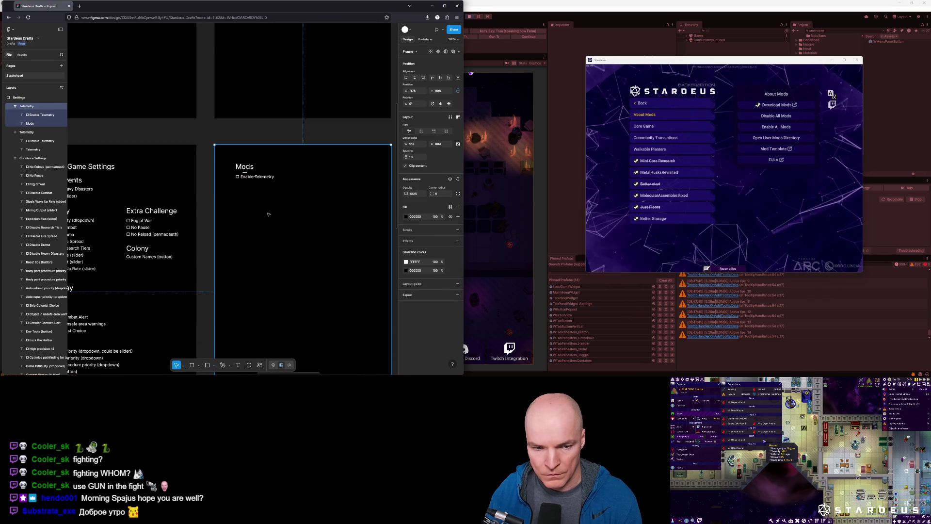
pyautogui.scroll(3, 275, 161)
pyautogui.scroll(2, 275, 161)
pyautogui.click(275, 168)
pyautogui.doubleClick(275, 168)
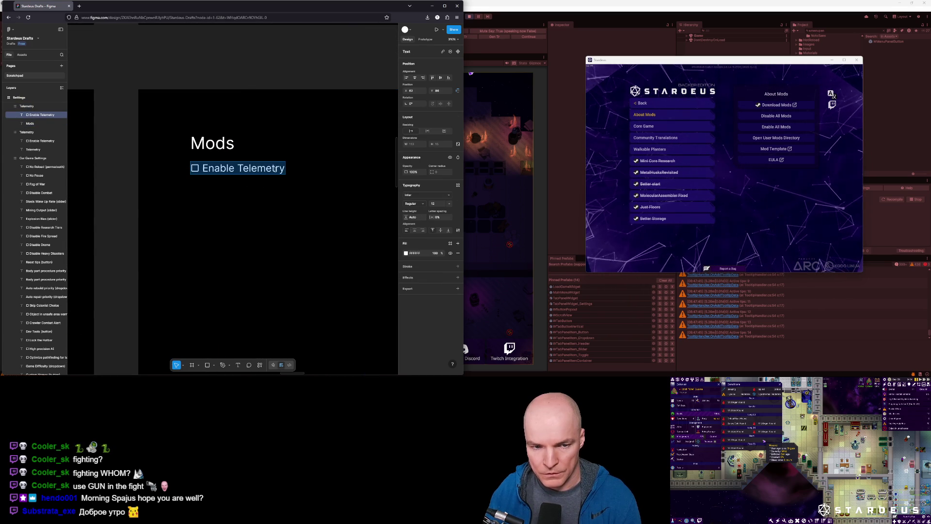
pyautogui.press('BackSpace')
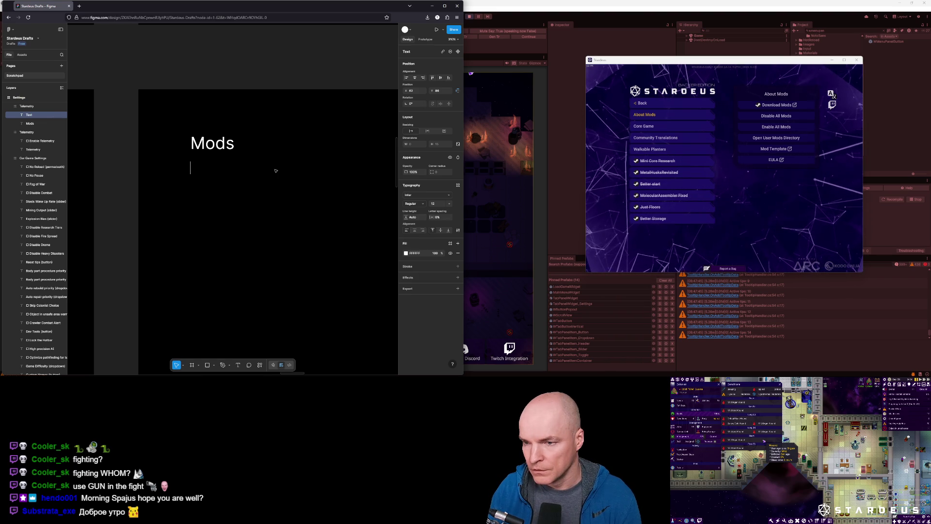
pyautogui.write('About Mods')
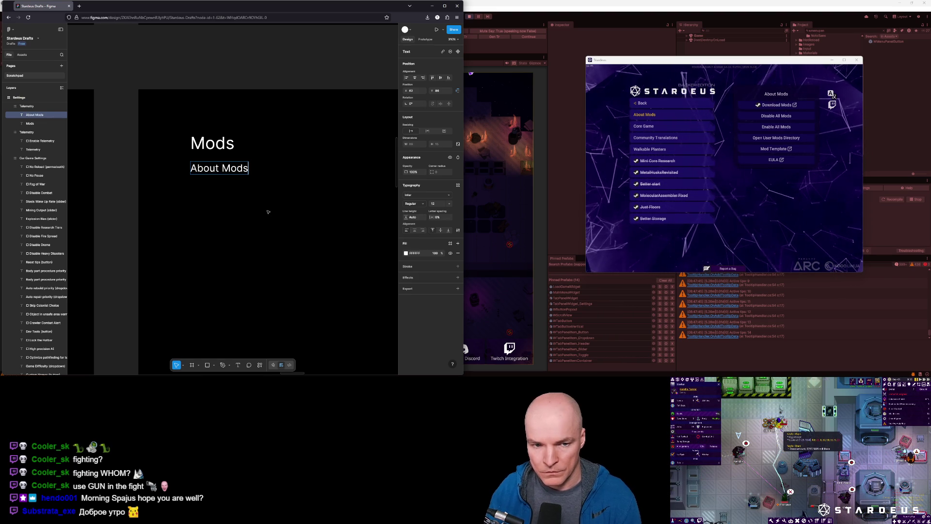
pyautogui.scroll(-1, 271, 208)
pyautogui.press('Escape')
pyautogui.scroll(-3, 275, 206)
pyautogui.scroll(2, 230, 192)
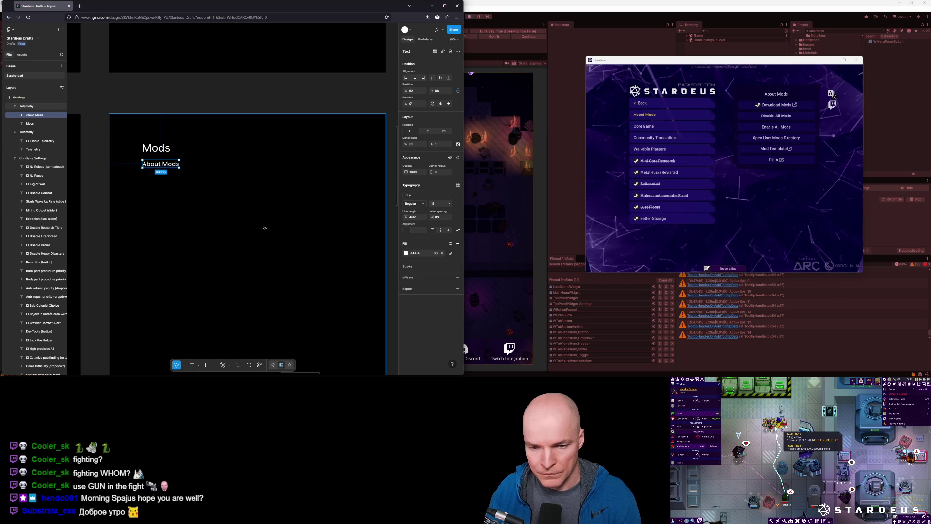
# Draw an arrow pointing right from the About Mods text
pyautogui.click(231, 366)
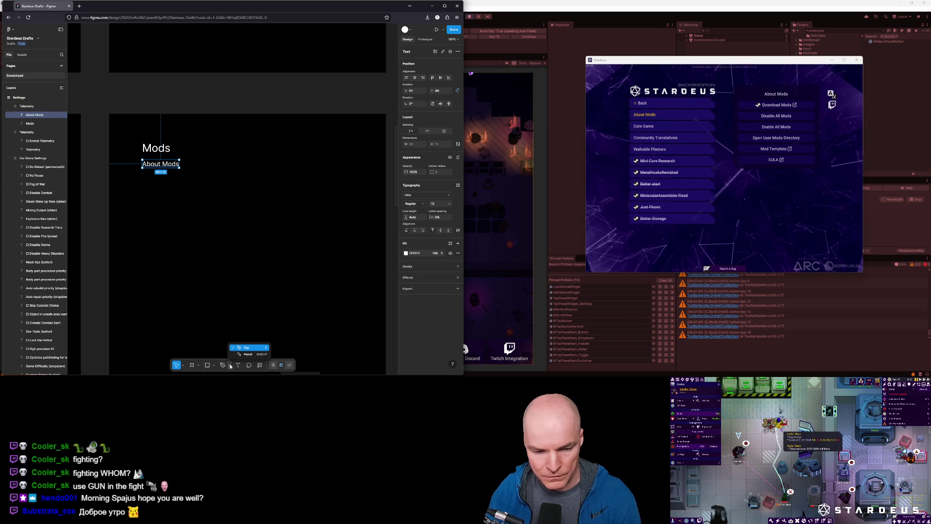
pyautogui.click(199, 364)
pyautogui.click(200, 365)
pyautogui.click(200, 365)
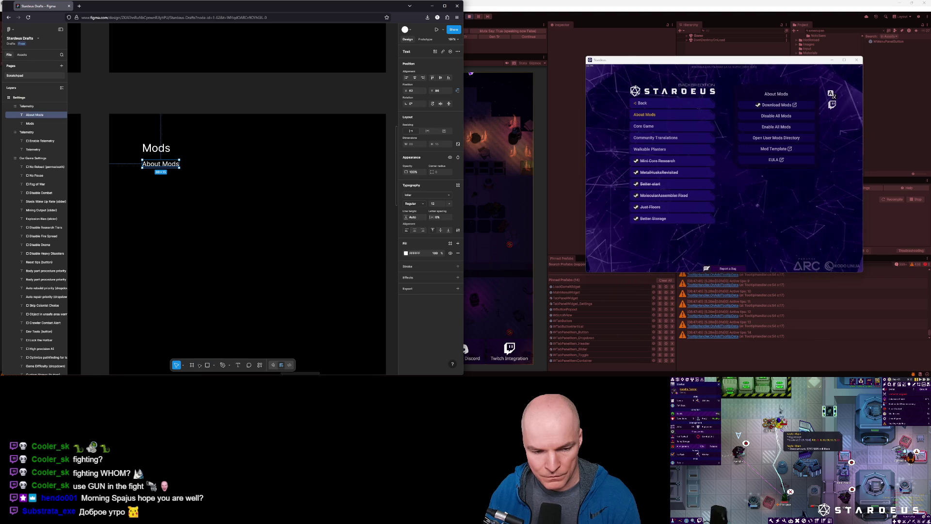
pyautogui.click(184, 366)
pyautogui.click(185, 367)
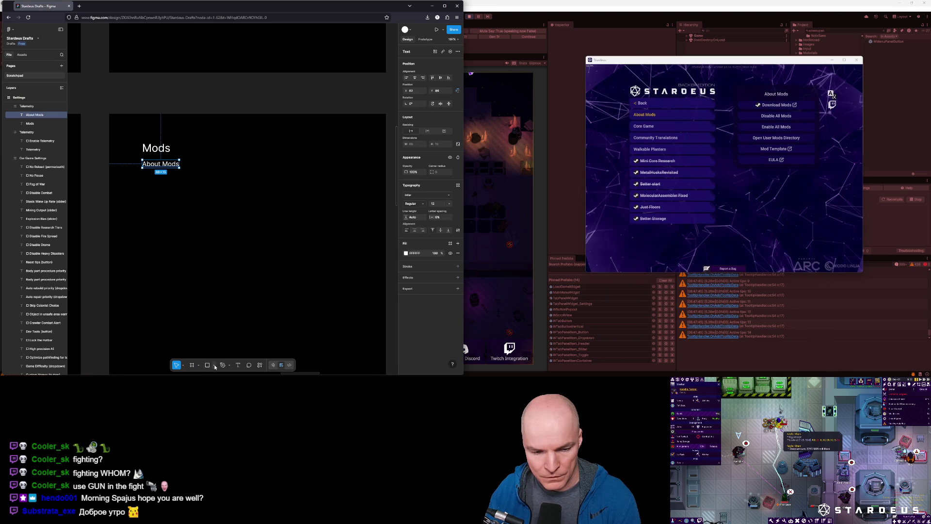
pyautogui.click(215, 367)
pyautogui.click(231, 329)
pyautogui.moveTo(187, 164); pyautogui.dragTo(266, 165)
# Duplicate About Mods as a 'Download Mods' label, then copy it one row down
pyautogui.click(156, 167)
pyautogui.hotkey('ctrl', 'd')
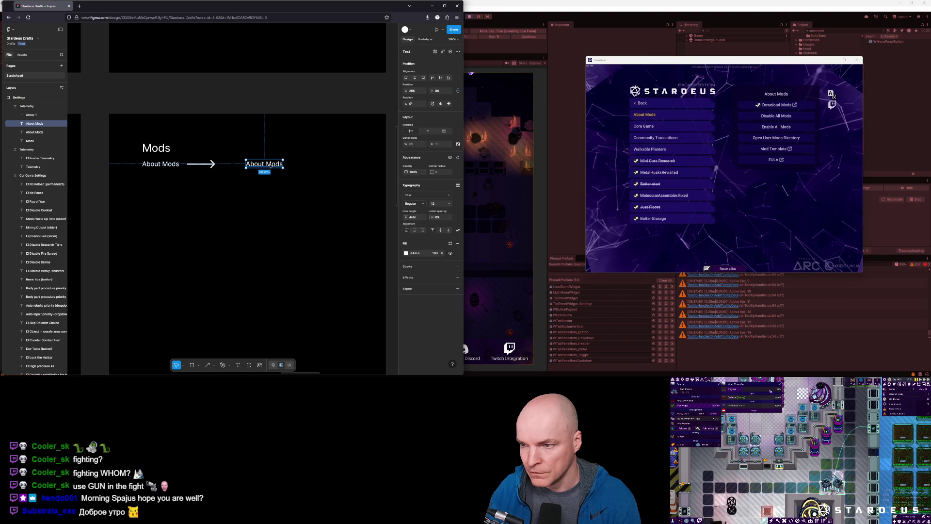
pyautogui.press('Return')
pyautogui.press('BackSpace')
pyautogui.write('Download')
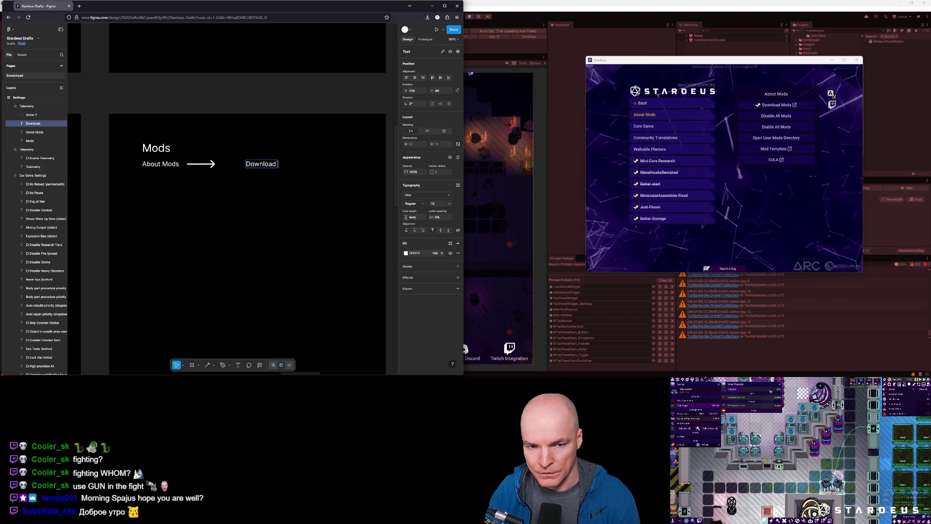
pyautogui.write(' Mods')
pyautogui.press('Escape')
pyautogui.hotkey('ctrl', 'd')
pyautogui.click(285, 166)
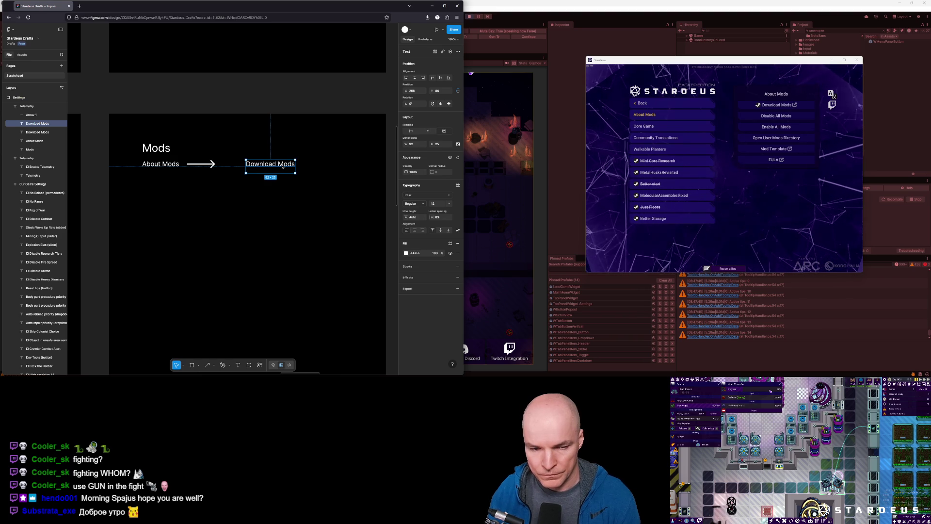
pyautogui.hotkey('shift', 'Down')
pyautogui.hotkey('shift', 'Down')
pyautogui.press('Down')
pyautogui.press('Down')
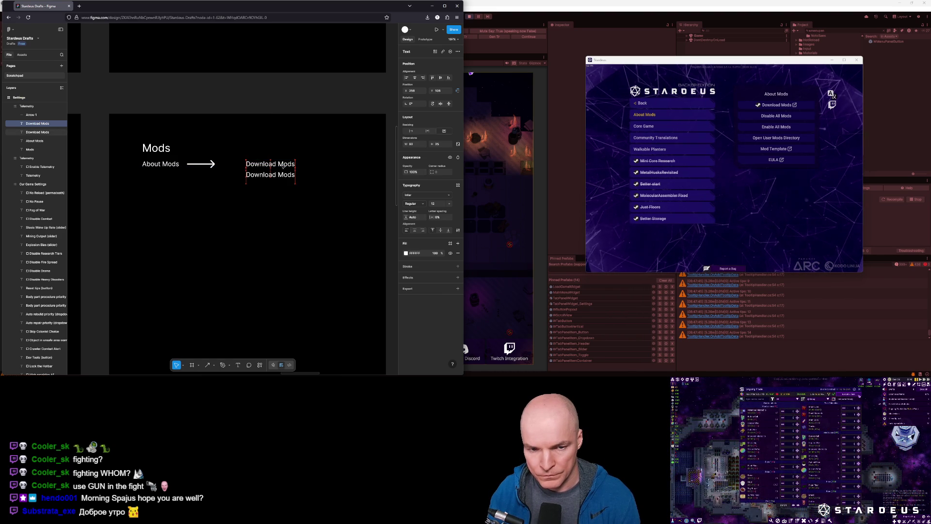
# Turn the lower copy into 'Disable All Mods', widen it, and add 'Enable All Mods' below
pyautogui.doubleClick(280, 174)
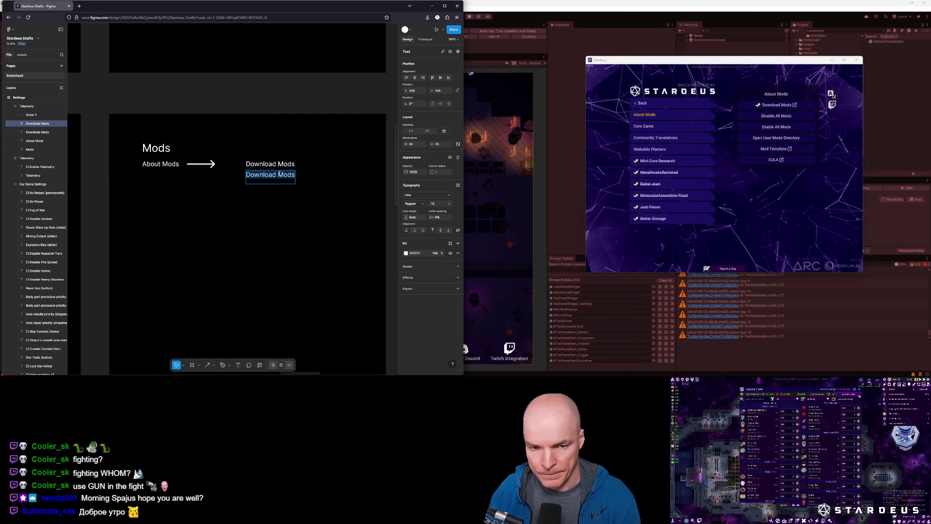
pyautogui.write('Disable A')
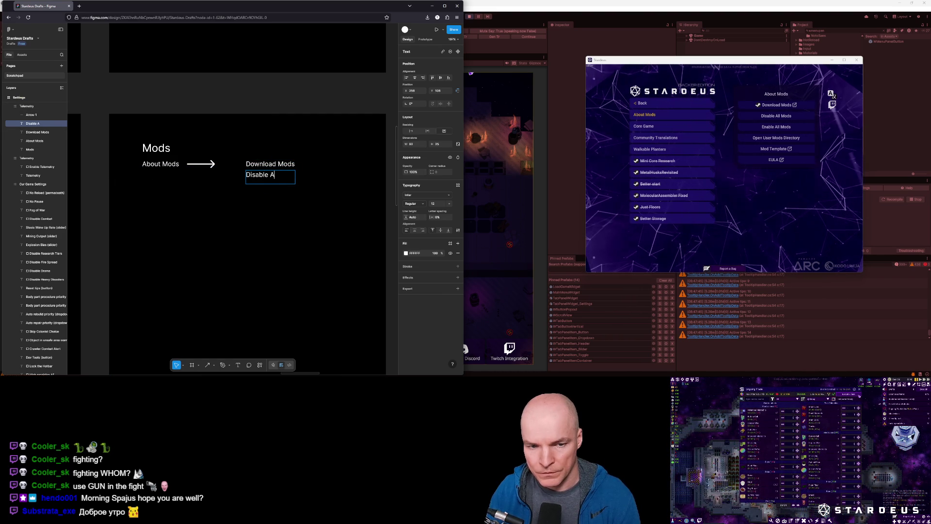
pyautogui.write('ll Mods')
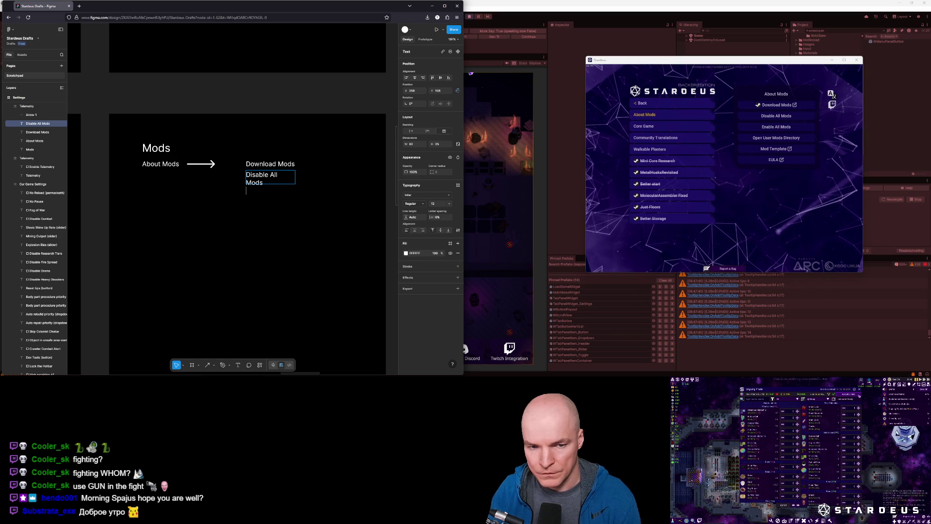
pyautogui.press('Escape')
pyautogui.moveTo(295, 178); pyautogui.dragTo(311, 178)
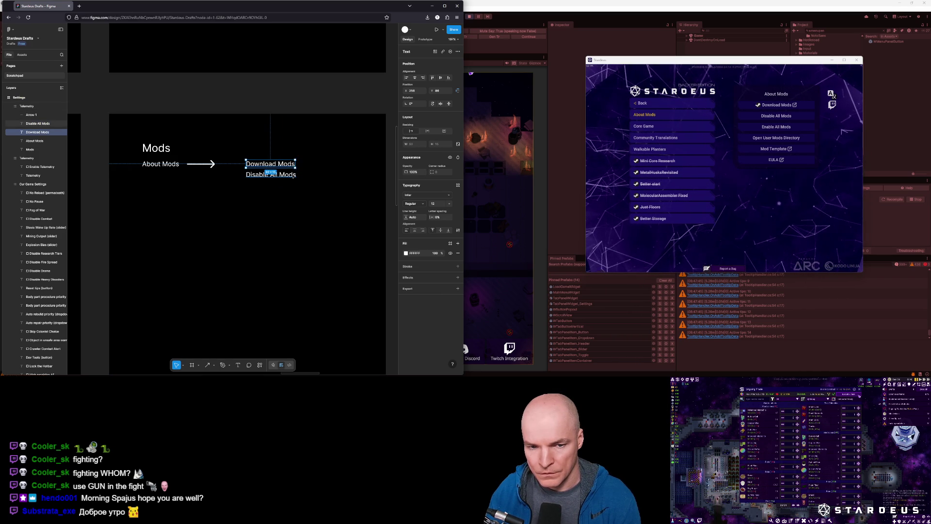
pyautogui.hotkey('ctrl', 'd')
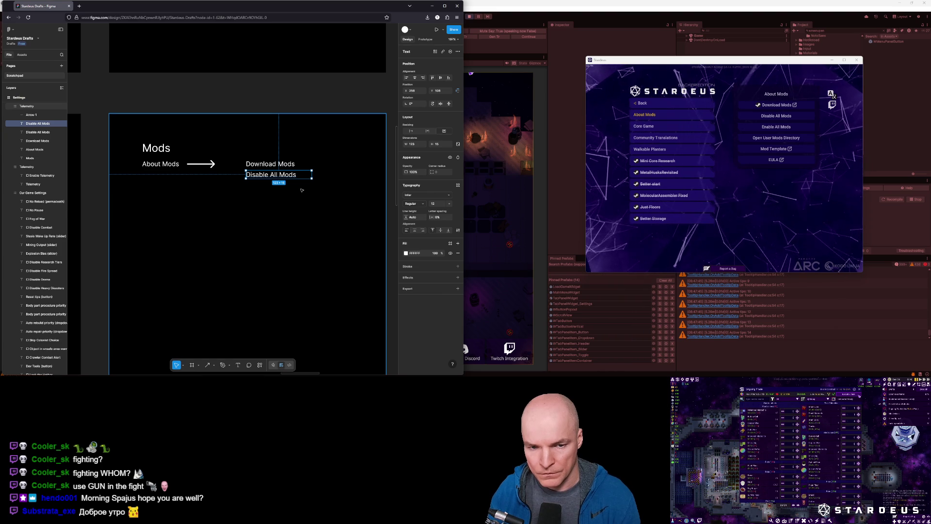
pyautogui.hotkey('shift', 'Down')
pyautogui.hotkey('shift', 'Down')
pyautogui.doubleClick(300, 188)
pyautogui.write('Ena')
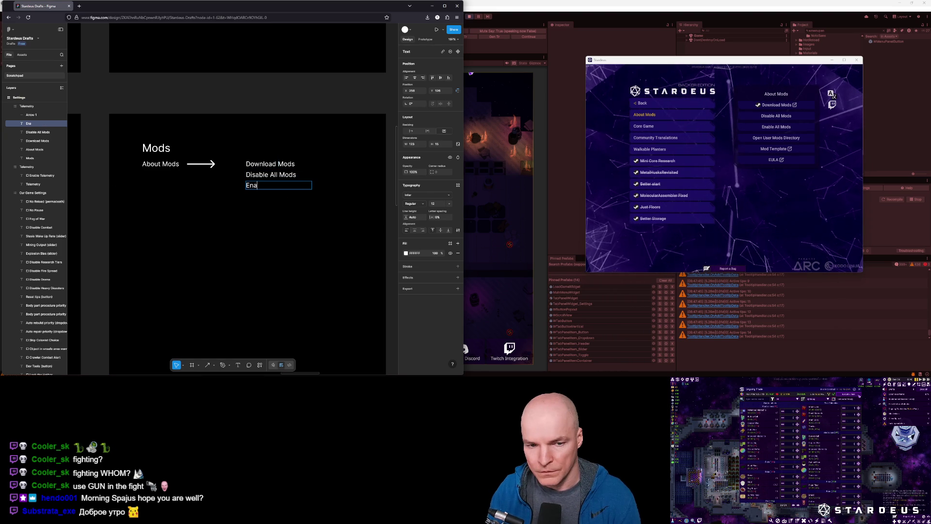
pyautogui.write('ble All Mods')
pyautogui.press('Return')
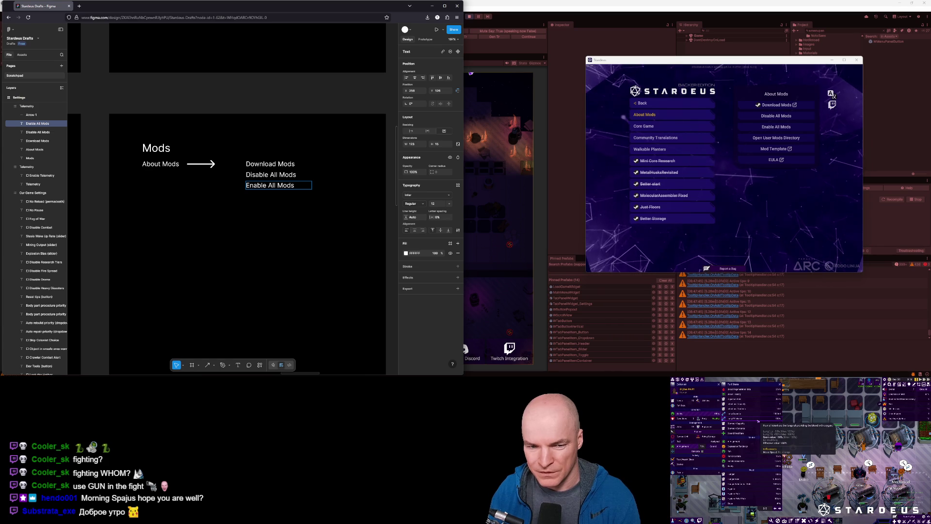
pyautogui.press('Escape')
# Add 'Open user mods dir', 'mod template' link and 'EULA' lines beneath Enable All Mods
pyautogui.hotkey('ctrl', 'd')
pyautogui.press('Return')
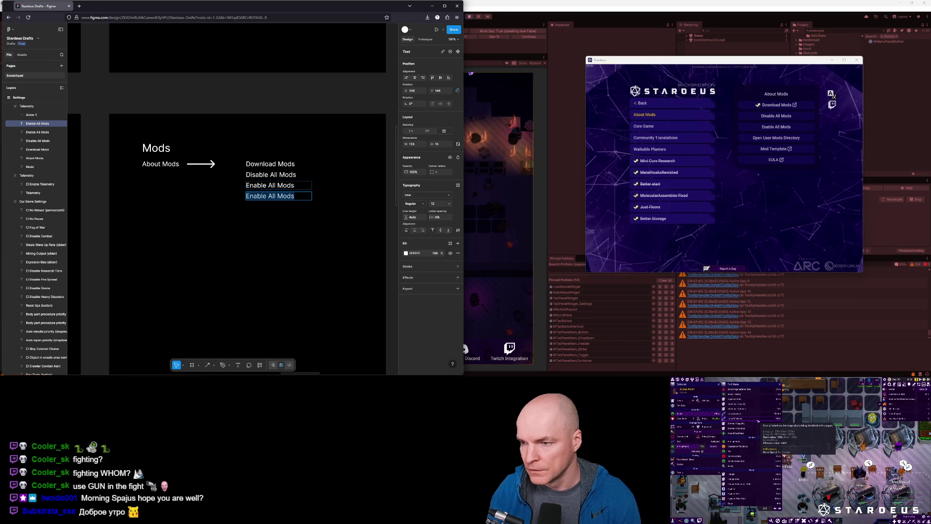
pyautogui.write('Op')
pyautogui.write('mods')
pyautogui.press('Escape')
pyautogui.hotkey('ctrl', 'd')
pyautogui.hotkey('shift', 'Down')
pyautogui.hotkey('shift', 'Down')
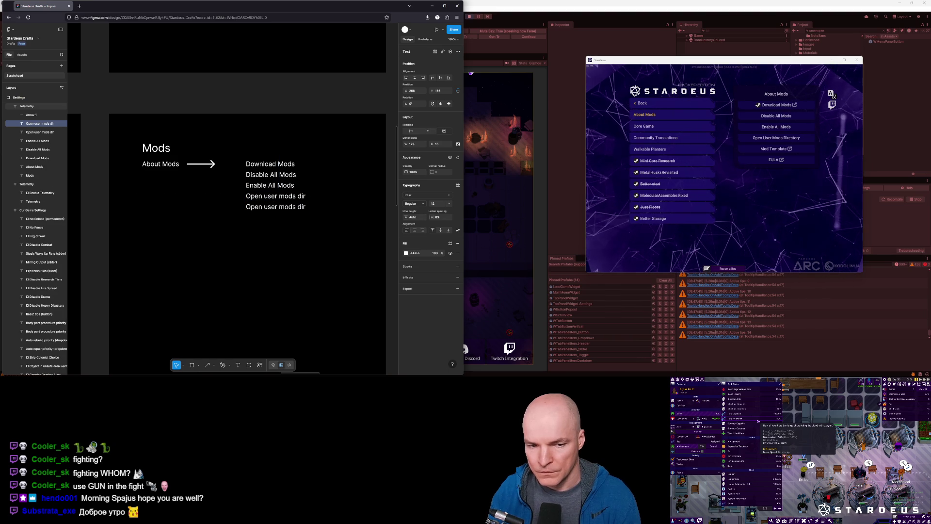
pyautogui.write('m')
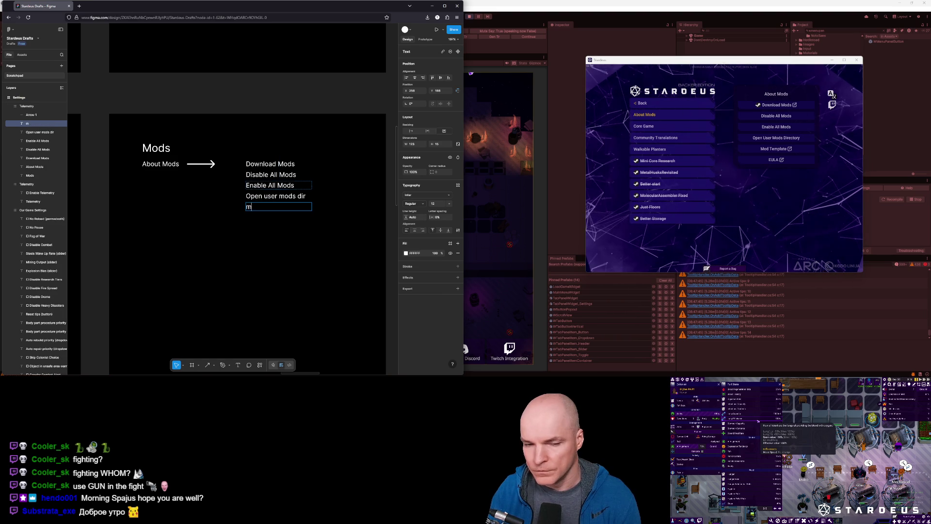
pyautogui.write('od template link')
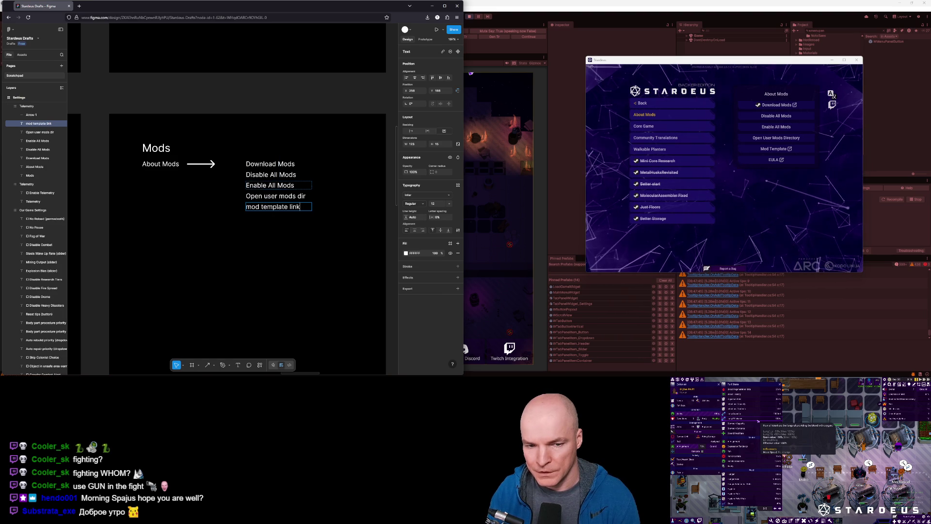
pyautogui.press('Escape')
pyautogui.hotkey('ctrl', 'd')
pyautogui.hotkey('shift', 'Down')
pyautogui.hotkey('shift', 'Down')
pyautogui.press('Return')
pyautogui.write('EUA')
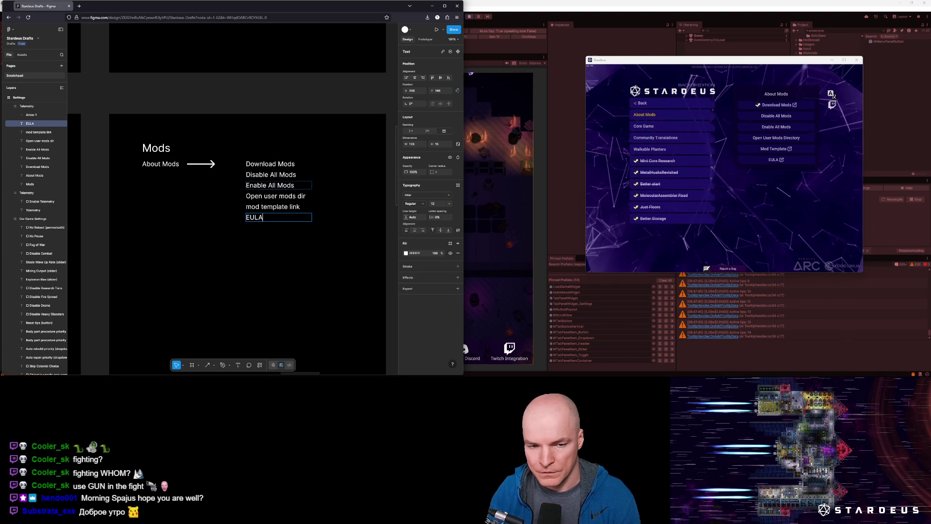
pyautogui.press('Escape')
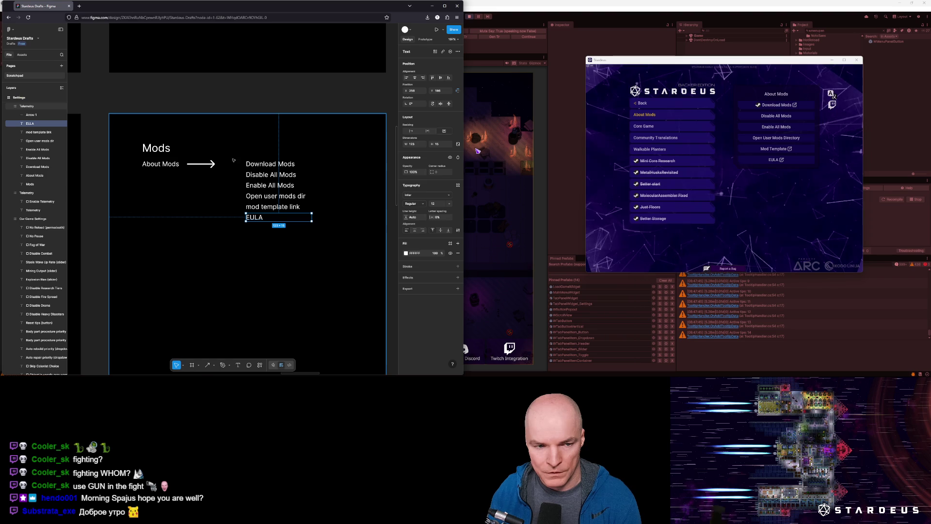
# Add 'Core Game' and 'Translations' entries under About Mods
pyautogui.click(153, 166)
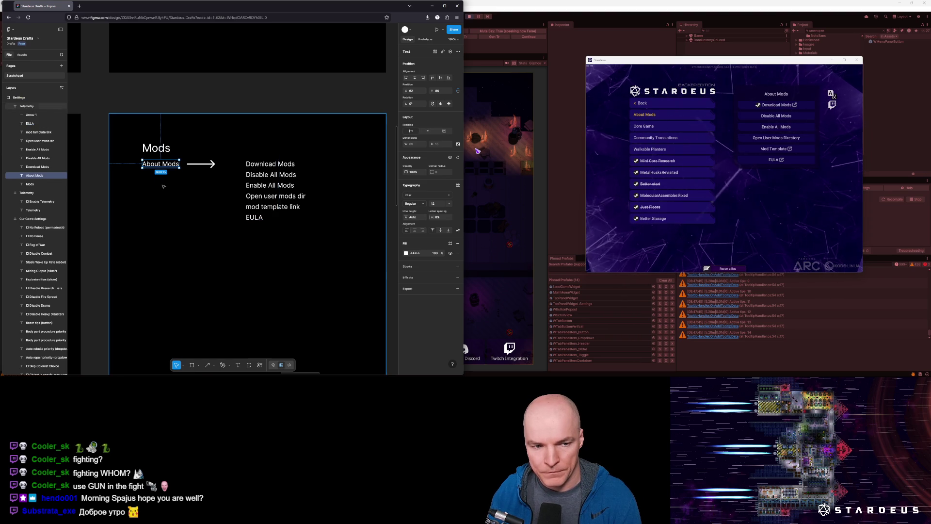
pyautogui.hotkey('ctrl', 'd')
pyautogui.hotkey('shift', 'Down')
pyautogui.hotkey('shift', 'Down')
pyautogui.press('Down')
pyautogui.press('Down')
pyautogui.press('Return')
pyautogui.write('Core Game')
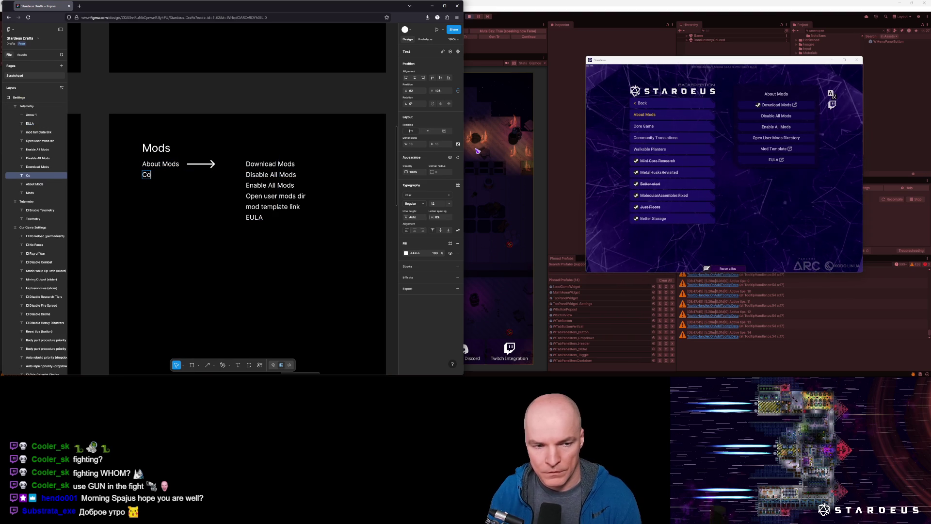
pyautogui.press('Escape')
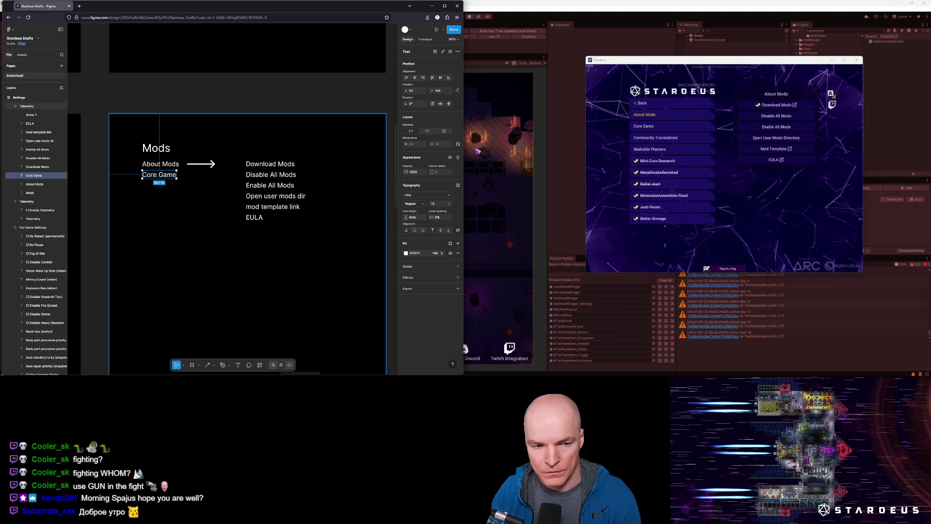
pyautogui.hotkey('ctrl', 'd')
pyautogui.hotkey('shift', 'Down')
pyautogui.hotkey('shift', 'Down')
pyautogui.press('Down')
pyautogui.press('Down')
pyautogui.press('Return')
pyautogui.write('Translation')
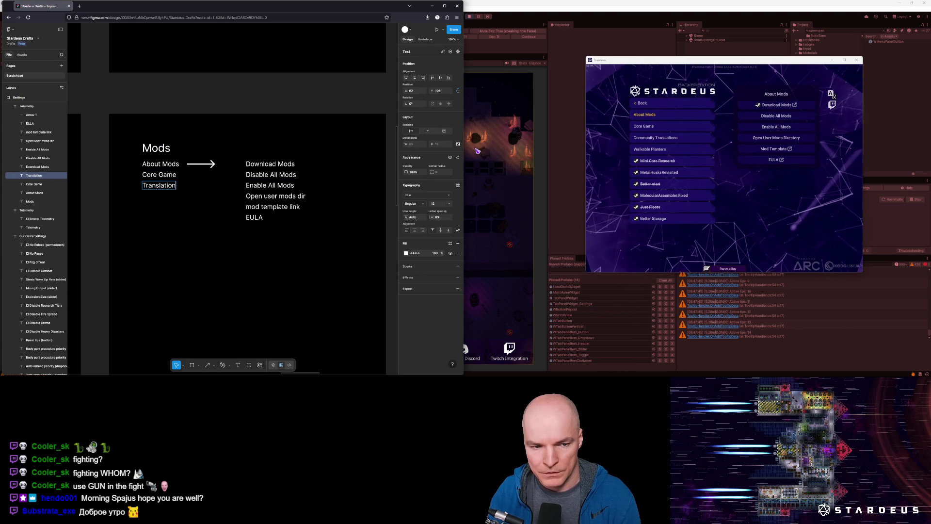
pyautogui.press('Escape')
# Add 'Mod A' and 'Mod B' entries below Translations
pyautogui.hotkey('ctrl', 'd')
pyautogui.hotkey('shift', 'Down')
pyautogui.hotkey('shift', 'Down')
pyautogui.press('Down')
pyautogui.press('Down')
pyautogui.press('Return')
pyautogui.write('Mod')
pyautogui.press('Escape')
pyautogui.hotkey('ctrl', 'd')
pyautogui.hotkey('shift', 'Down')
pyautogui.hotkey('shift', 'Down')
pyautogui.press('Down')
pyautogui.press('Down')
pyautogui.press('Return')
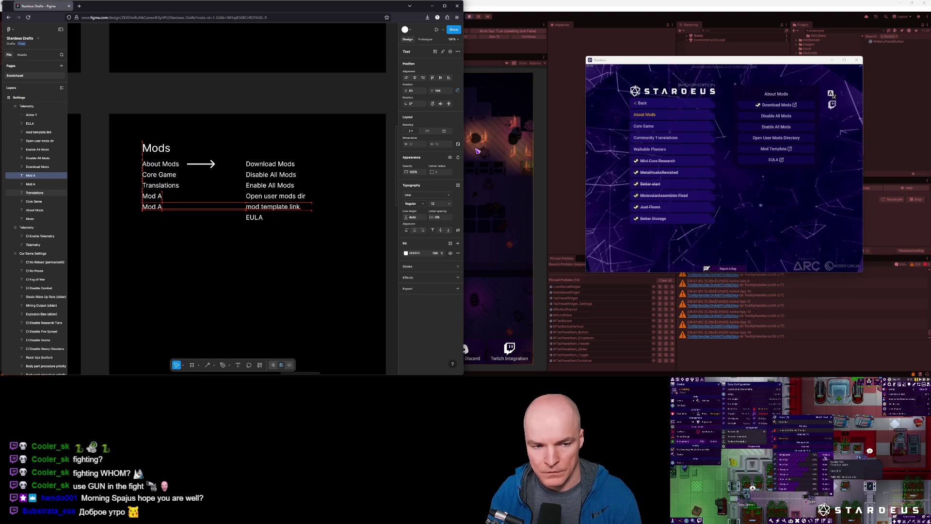
pyautogui.write('Bo')
pyautogui.press('BackSpace')
pyautogui.press('BackSpace')
pyautogui.press('BackSpace')
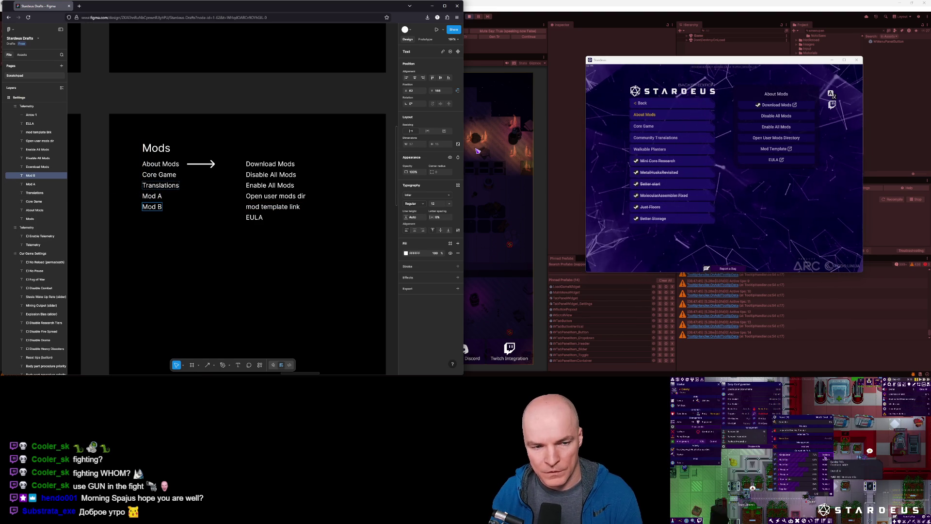
pyautogui.press('Escape')
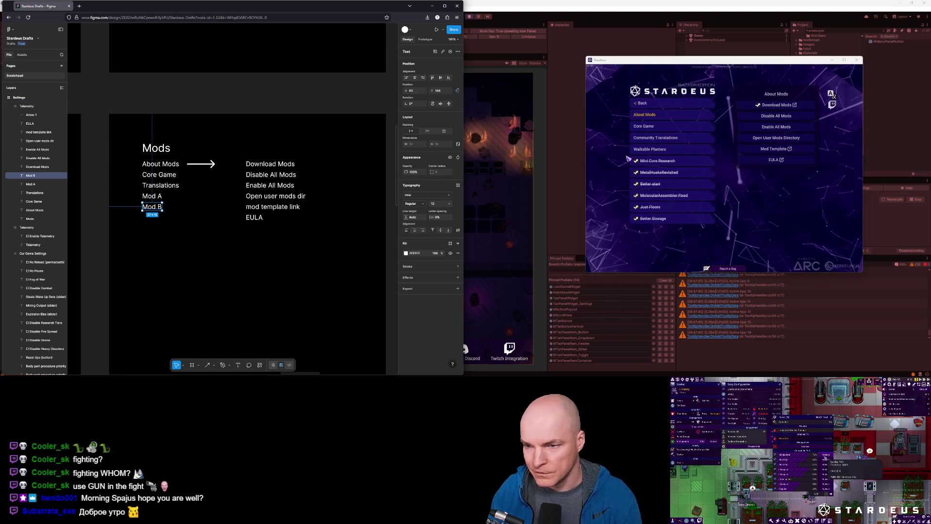
pyautogui.click(658, 127)
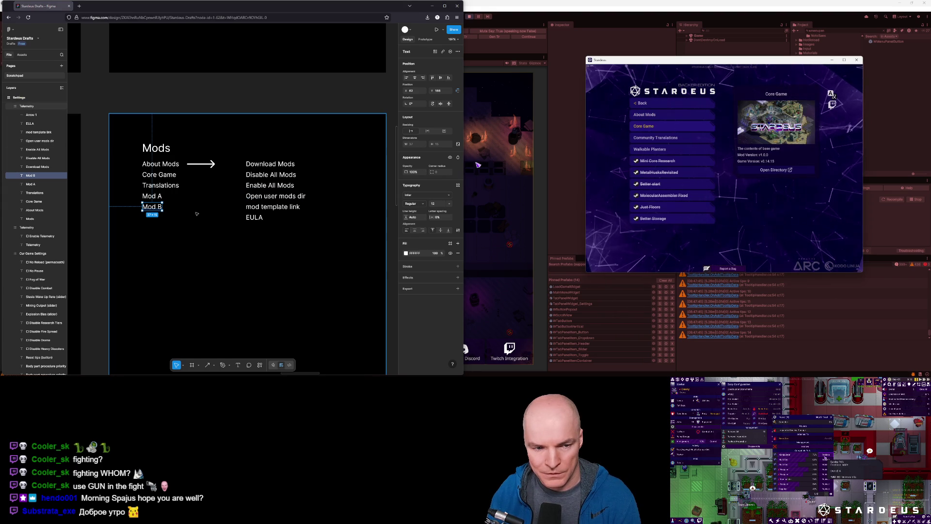
pyautogui.press('Escape')
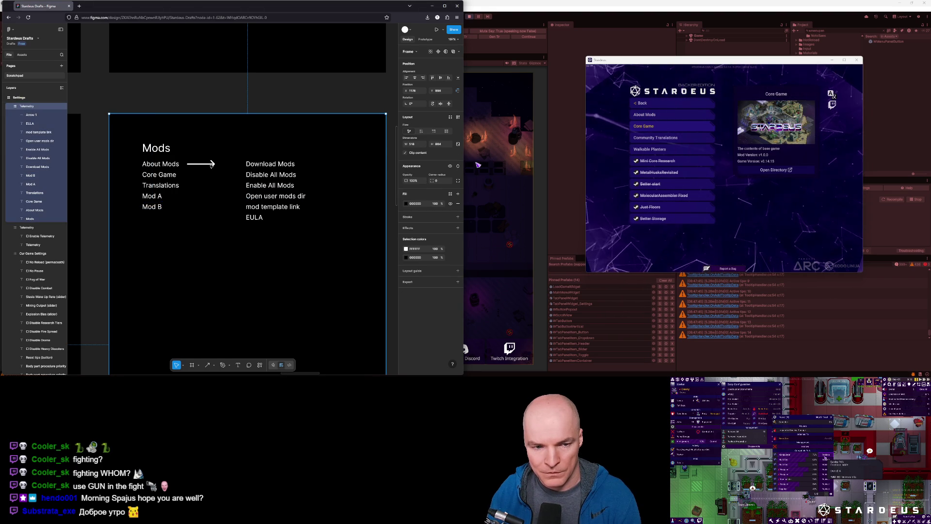
# Draw an arrow from Core Game diagonally down to the right
pyautogui.click(208, 366)
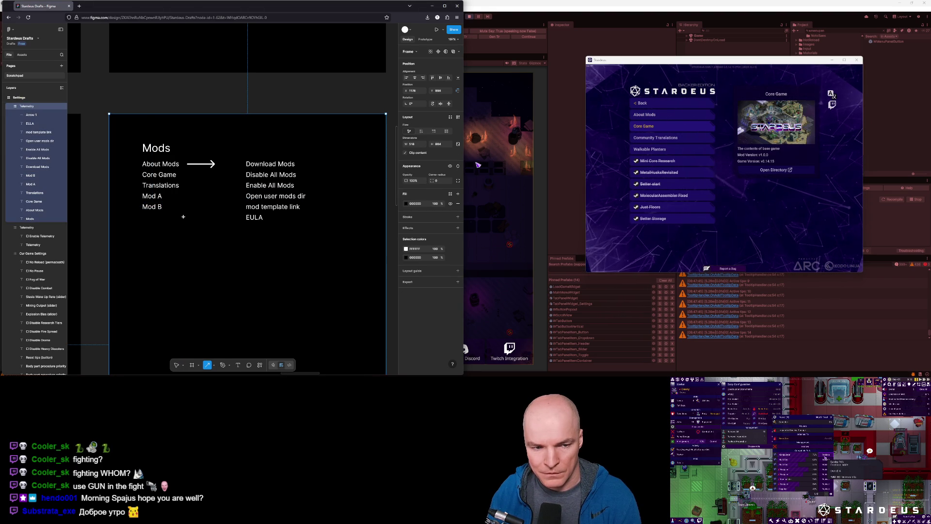
pyautogui.moveTo(182, 175)
pyautogui.mouseDown()
pyautogui.moveTo(239, 225)
pyautogui.moveTo(255, 260)
pyautogui.moveTo(249, 267)
pyautogui.mouseUp()
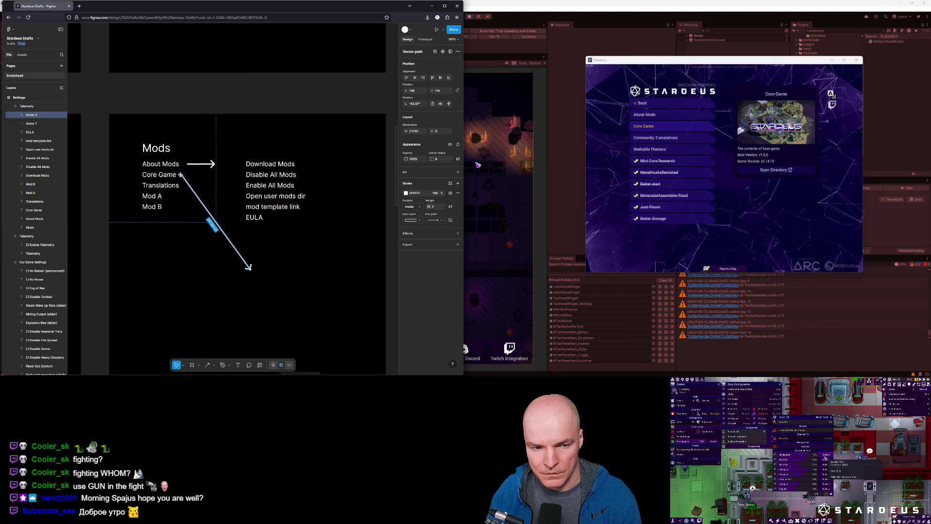
pyautogui.moveTo(182, 175); pyautogui.dragTo(187, 177)
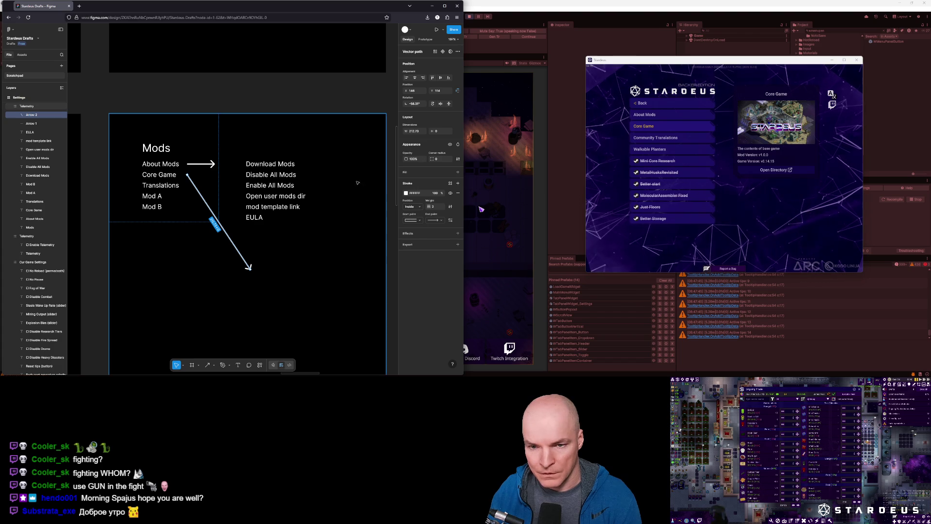
# Copy the Download Mods label to the arrow tip and retype it as 'Core Game'
pyautogui.click(270, 165)
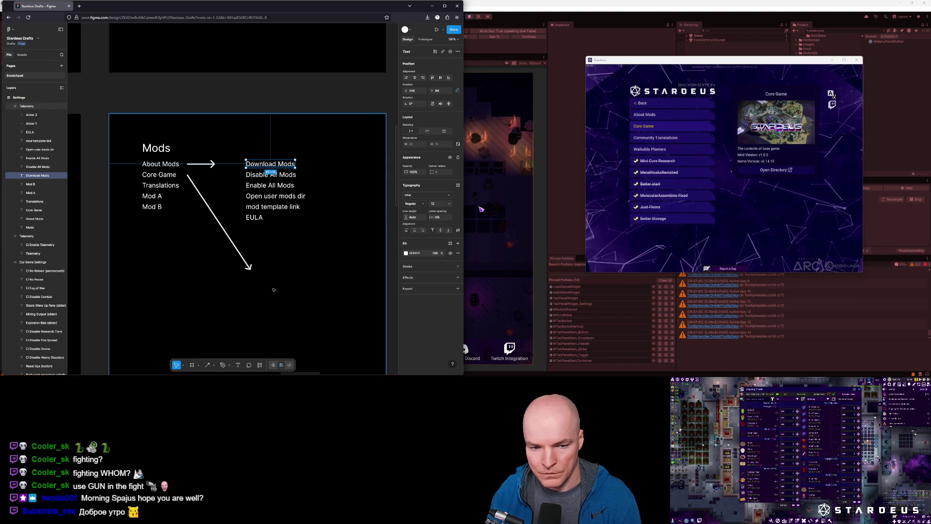
pyautogui.moveTo(270, 164)
pyautogui.keyDown('alt'); pyautogui.mouseDown()
pyautogui.moveTo(276, 271)
pyautogui.moveTo(288, 270)
pyautogui.mouseUp(); pyautogui.keyUp('alt')
pyautogui.doubleClick(288, 271)
pyautogui.write('Code')
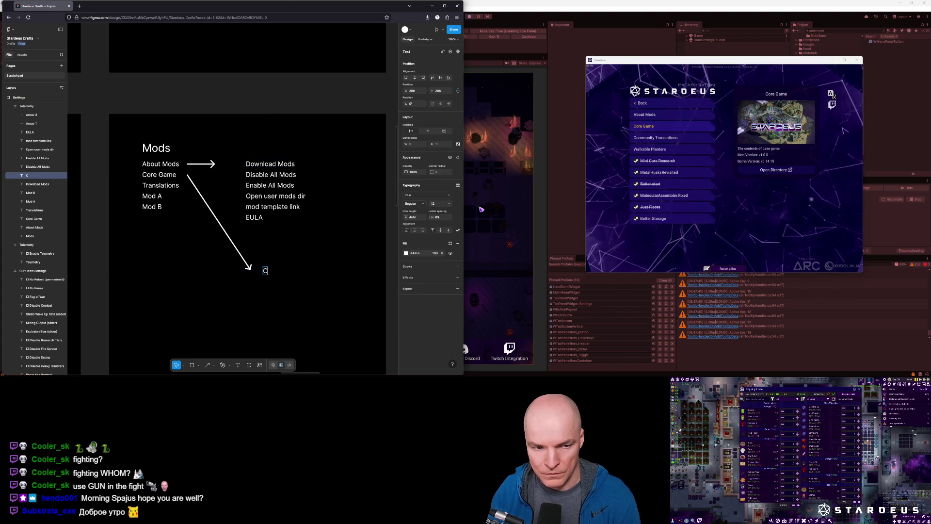
pyautogui.press('BackSpace')
pyautogui.press('BackSpace')
pyautogui.write('re Game')
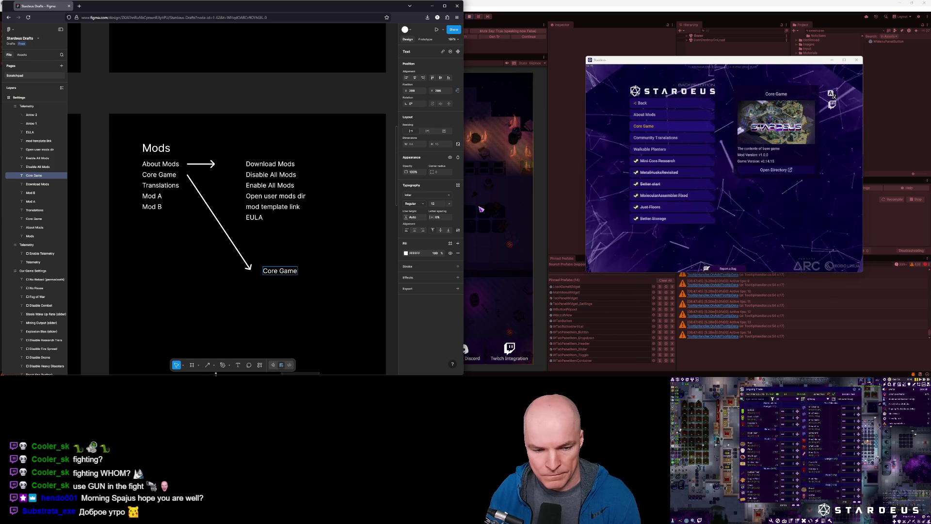
pyautogui.click(192, 365)
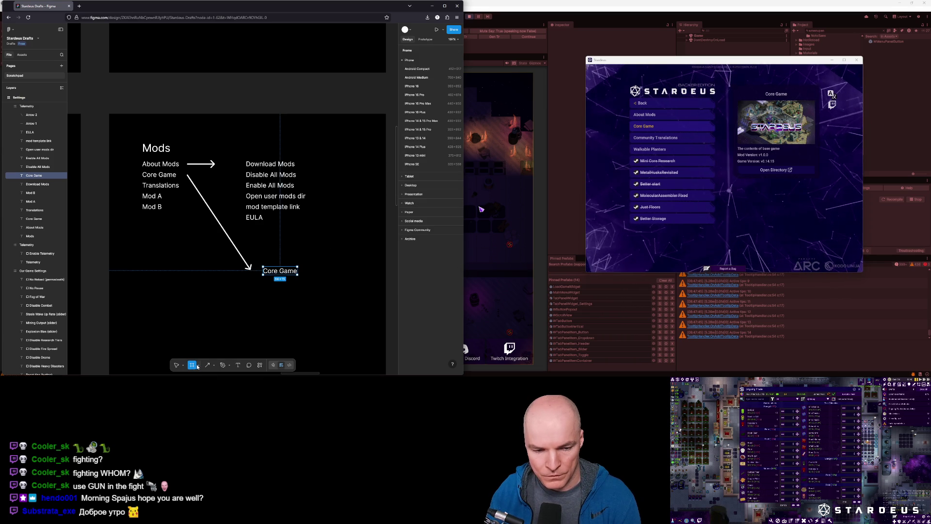
pyautogui.click(198, 366)
pyautogui.click(214, 366)
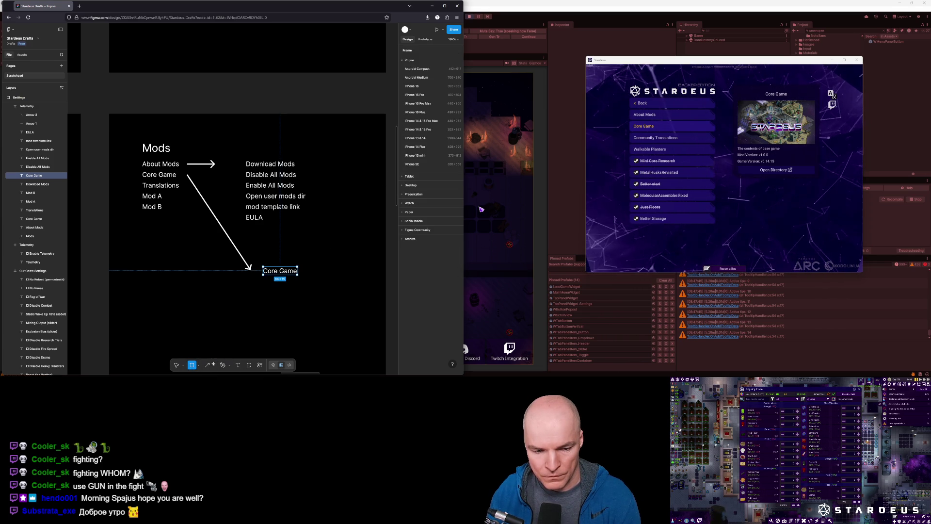
# Draw a dark red rectangle under the Core Game heading and copy the heading text below it
pyautogui.click(235, 316)
pyautogui.moveTo(249, 282)
pyautogui.mouseDown()
pyautogui.moveTo(316, 305)
pyautogui.moveTo(307, 315)
pyautogui.mouseUp()
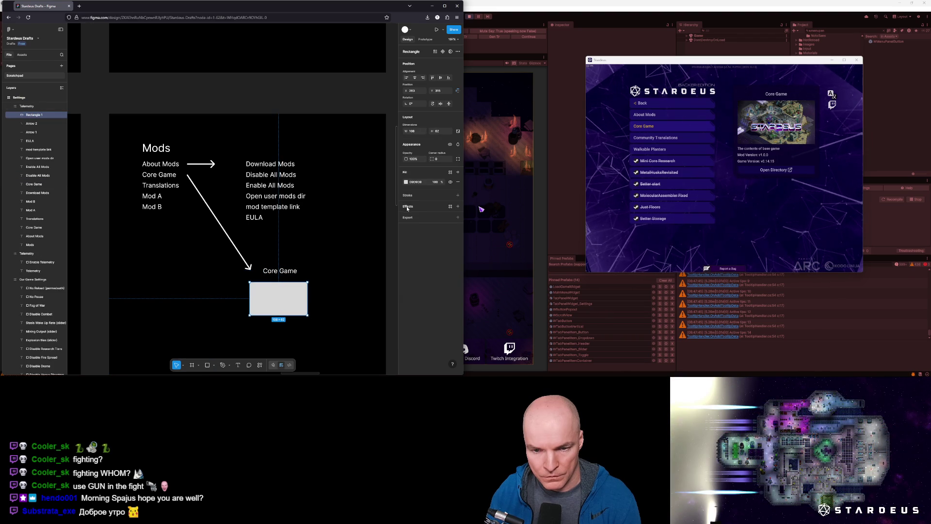
pyautogui.click(406, 182)
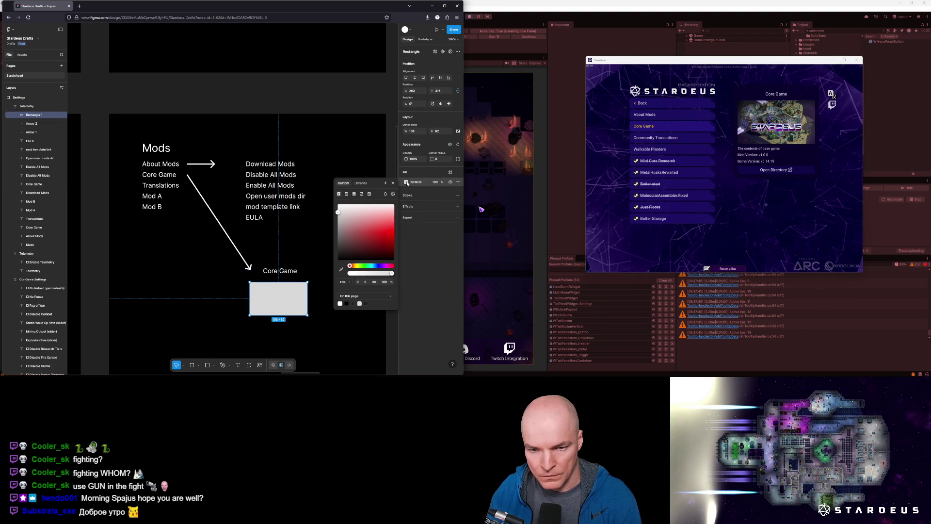
pyautogui.moveTo(370, 228); pyautogui.dragTo(355, 248)
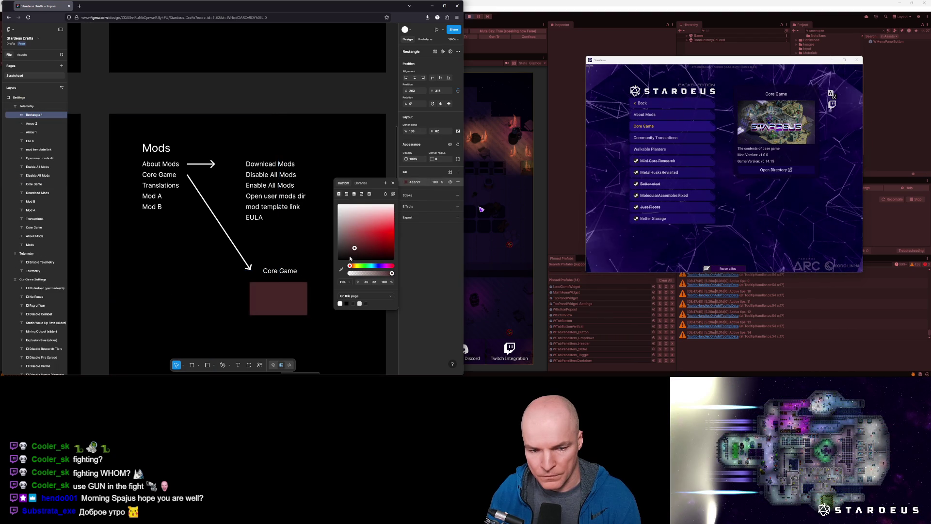
pyautogui.click(274, 272)
pyautogui.moveTo(274, 272)
pyautogui.mouseDown()
pyautogui.moveTo(277, 325)
pyautogui.moveTo(267, 324)
pyautogui.mouseUp()
# Enter 'Bla bla about the mod' as the mod description in the detail panel
pyautogui.write('Bla bla abou')
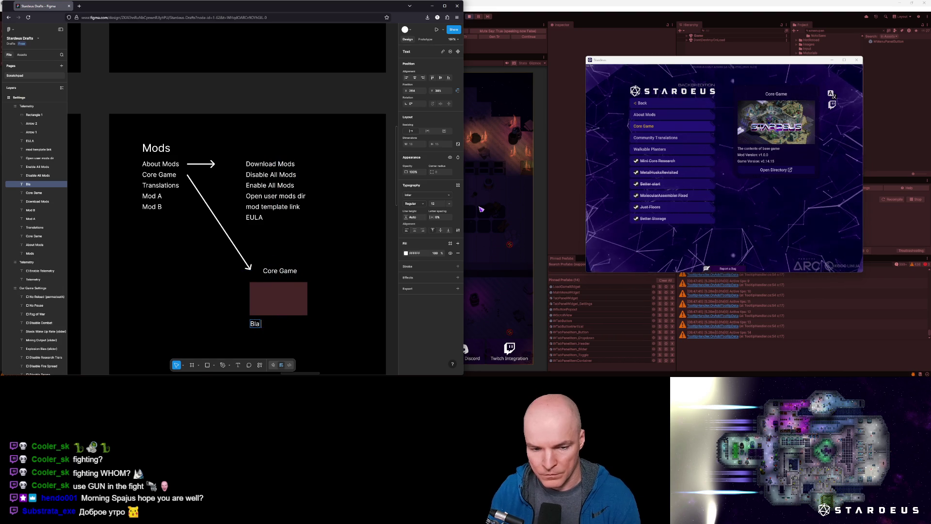
pyautogui.write('t the mod')
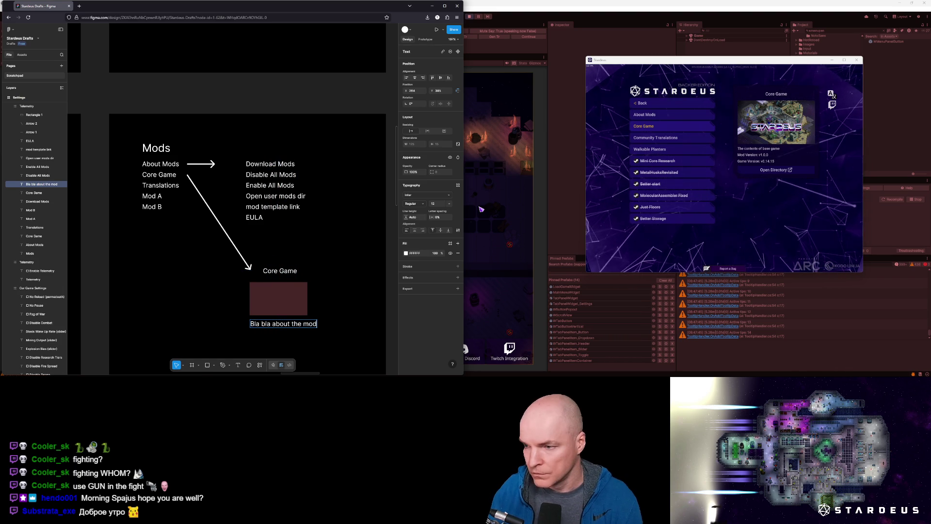
pyautogui.click(650, 184)
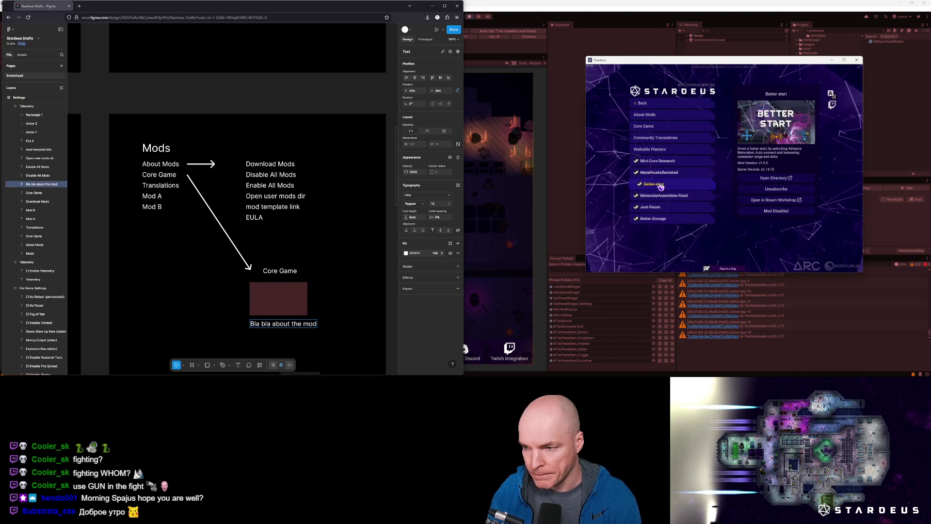
pyautogui.scroll(-3, 311, 286)
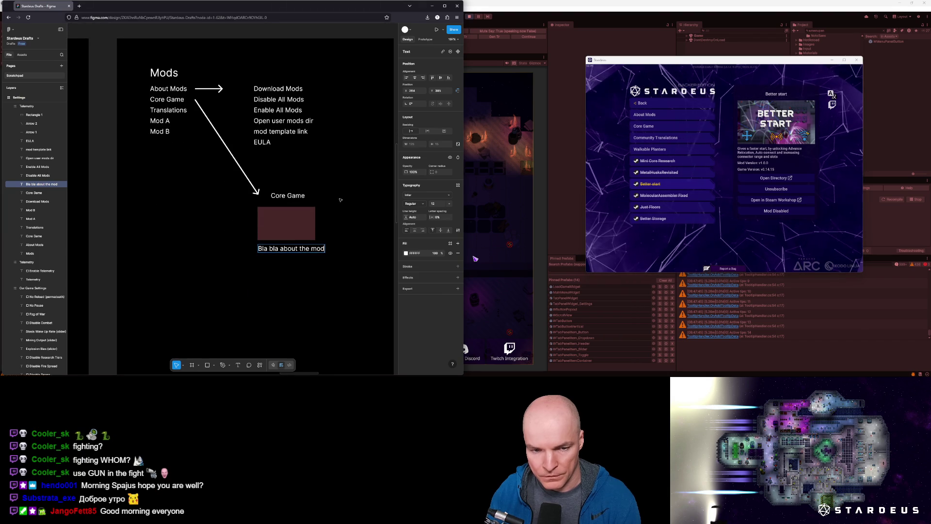
pyautogui.press('Escape')
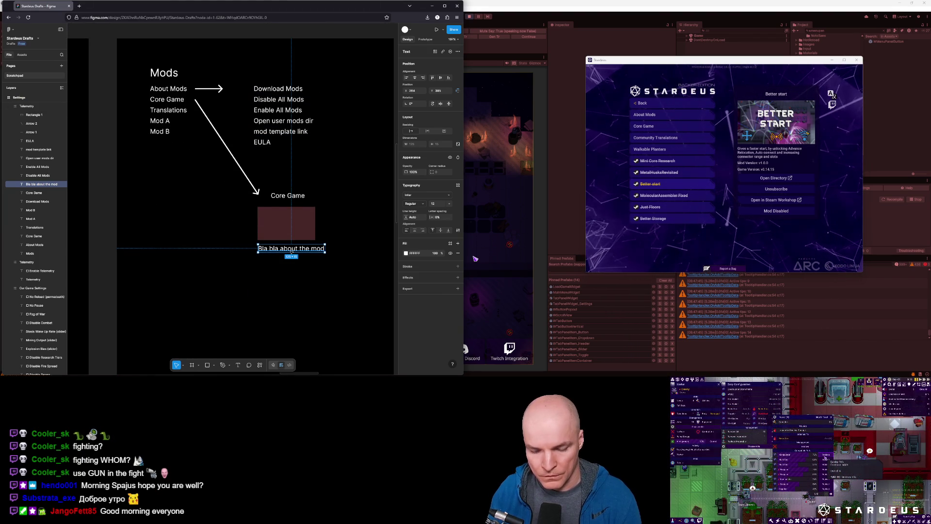
# Add 'Open Directory' and 'Unsubscribe' lines as copies beneath the description
pyautogui.hotkey('ctrl', 'd')
pyautogui.hotkey('shift', 'Down')
pyautogui.hotkey('shift', 'Down')
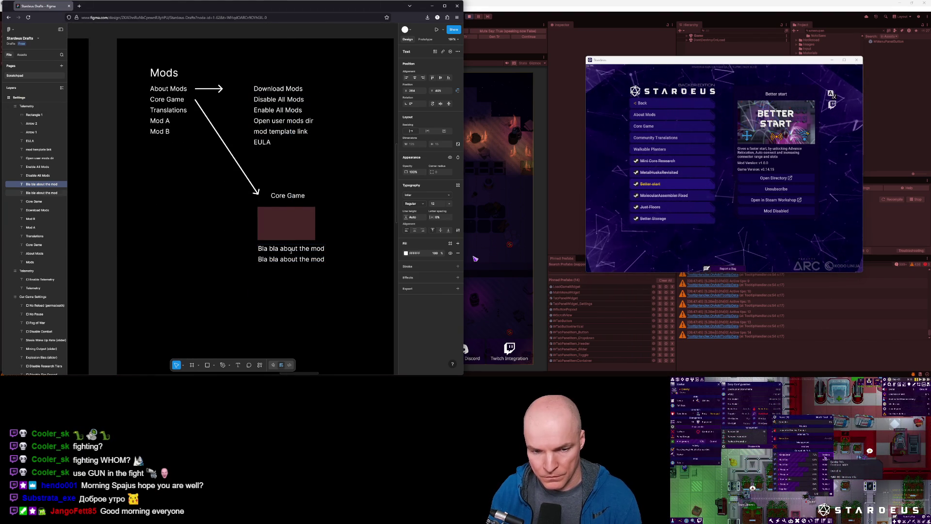
pyautogui.press('Return')
pyautogui.write('Open Directory')
pyautogui.press('Escape')
pyautogui.press('Escape')
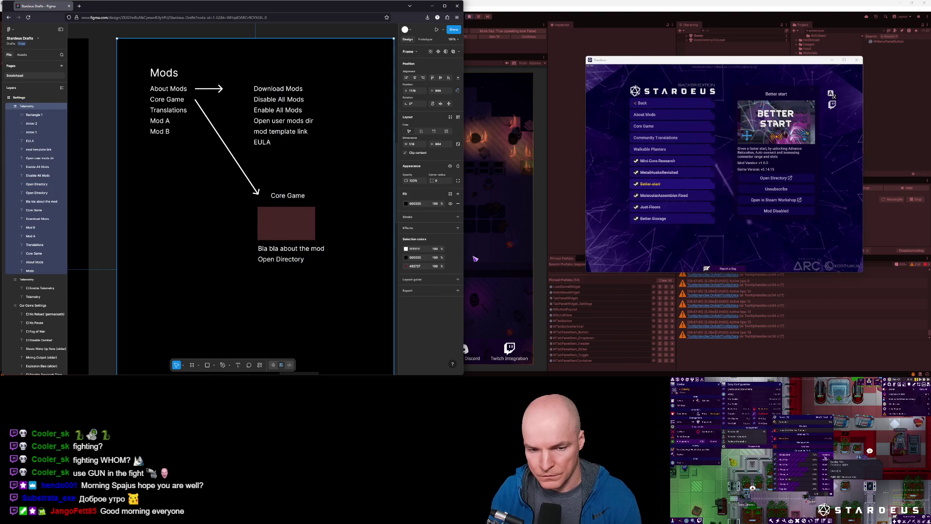
pyautogui.click(296, 261)
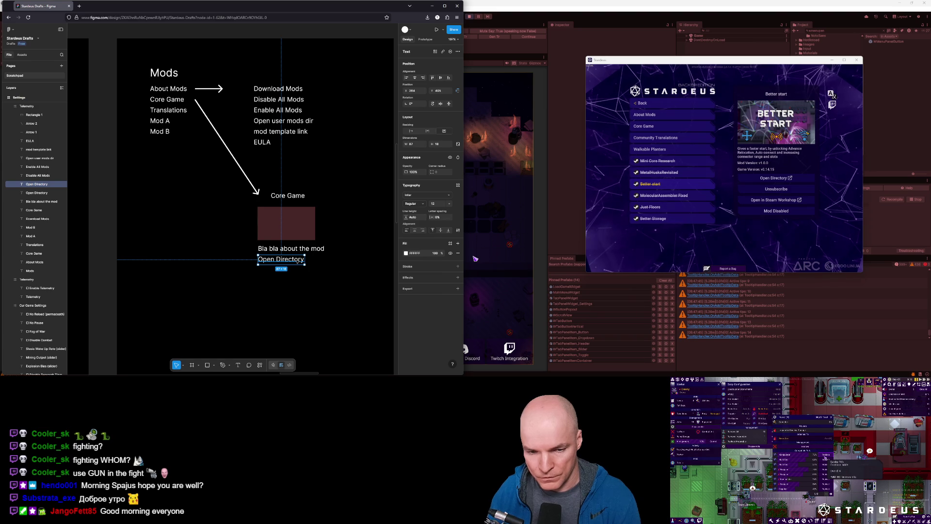
pyautogui.hotkey('ctrl', 'd')
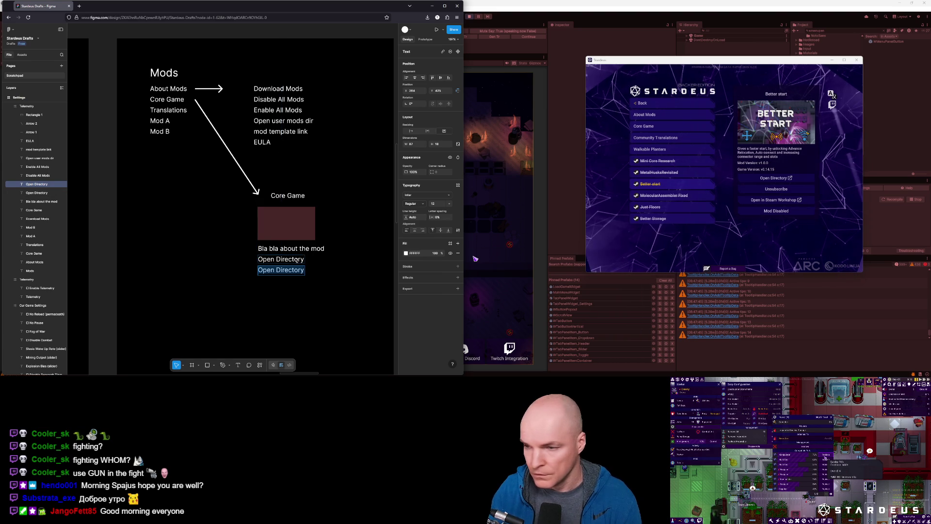
pyautogui.write('Unsubscribe')
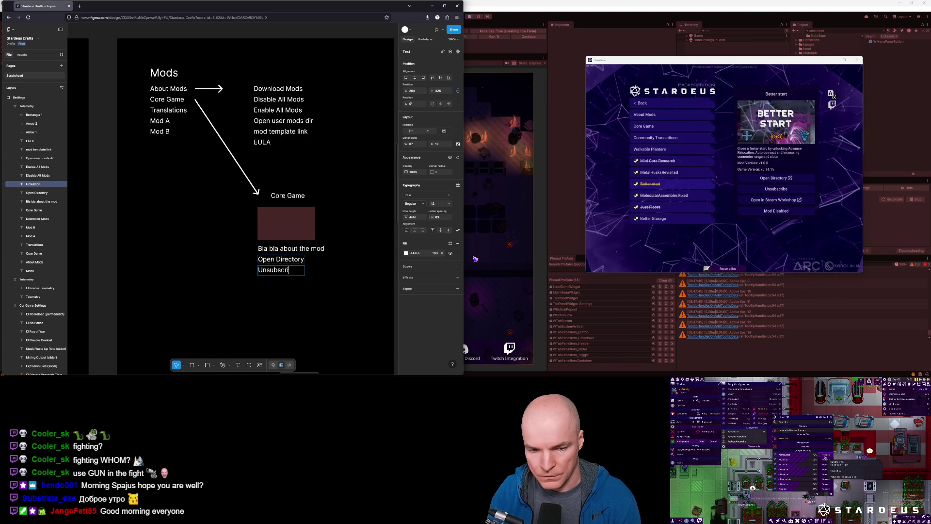
pyautogui.press('Escape')
# Add an 'Open in Steam Workshop' line below Unsubscribe, widened to fit one line
pyautogui.hotkey('ctrl', 'd')
pyautogui.hotkey('shift', 'Left')
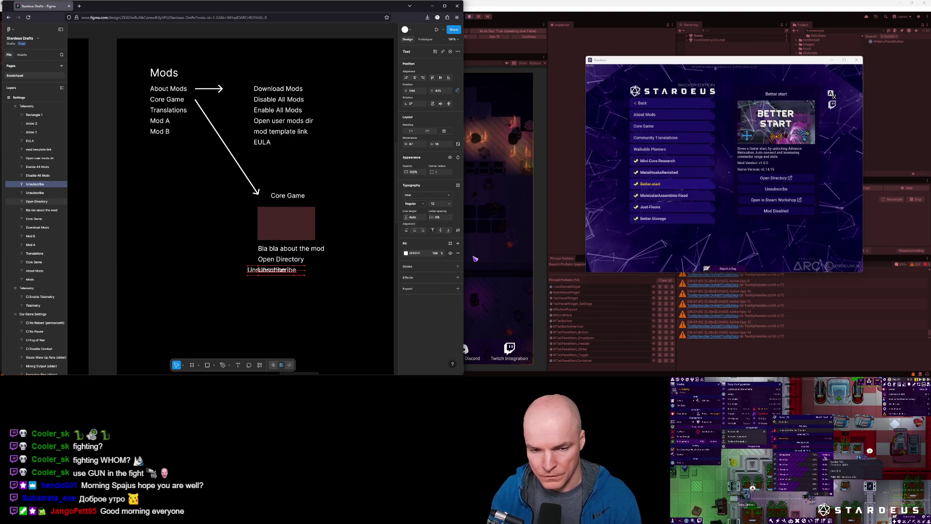
pyautogui.hotkey('shift', 'Right')
pyautogui.hotkey('shift', 'Down')
pyautogui.hotkey('shift', 'Down')
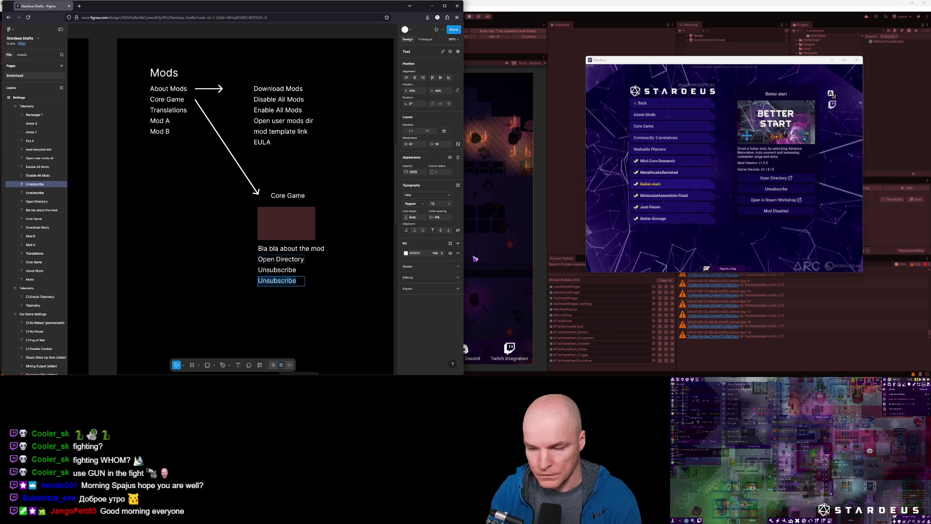
pyautogui.press('Return')
pyautogui.write('Open in ')
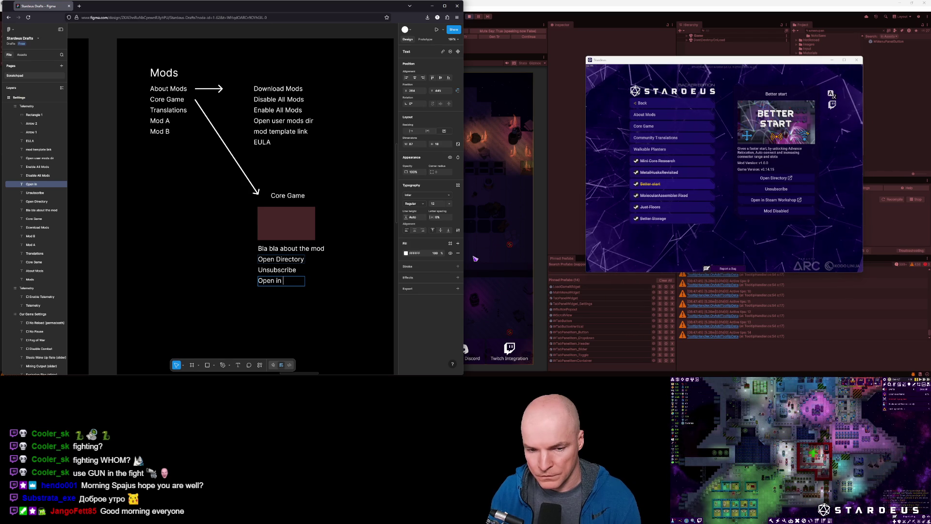
pyautogui.write('Steam Workshop')
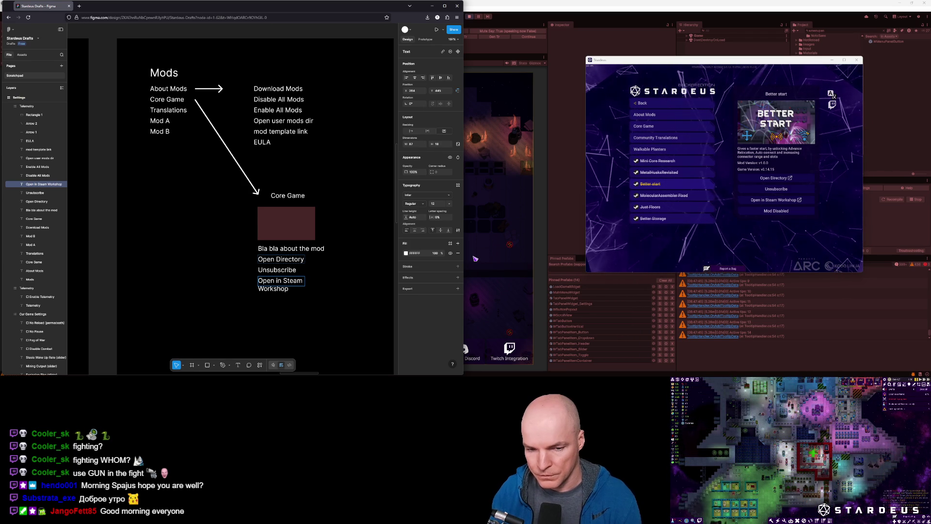
pyautogui.press('Escape')
pyautogui.moveTo(304, 281); pyautogui.dragTo(338, 280)
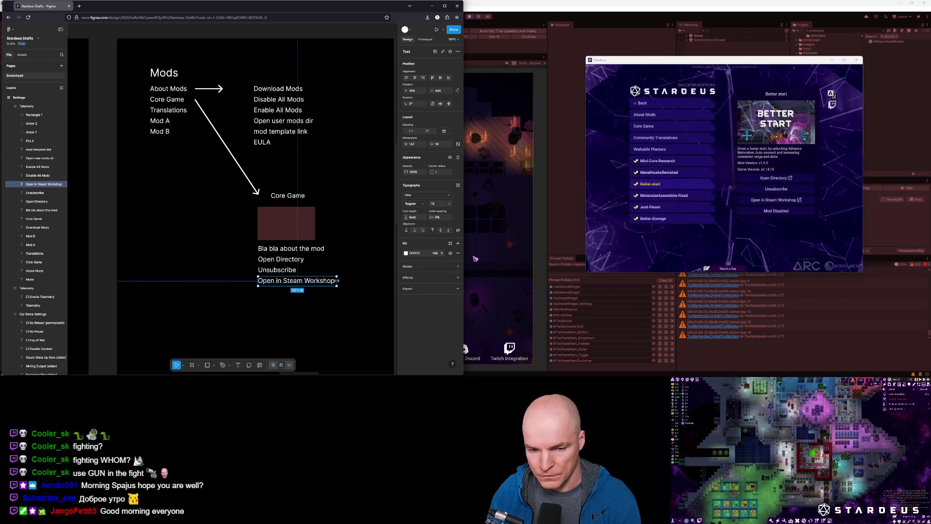
pyautogui.press('Escape')
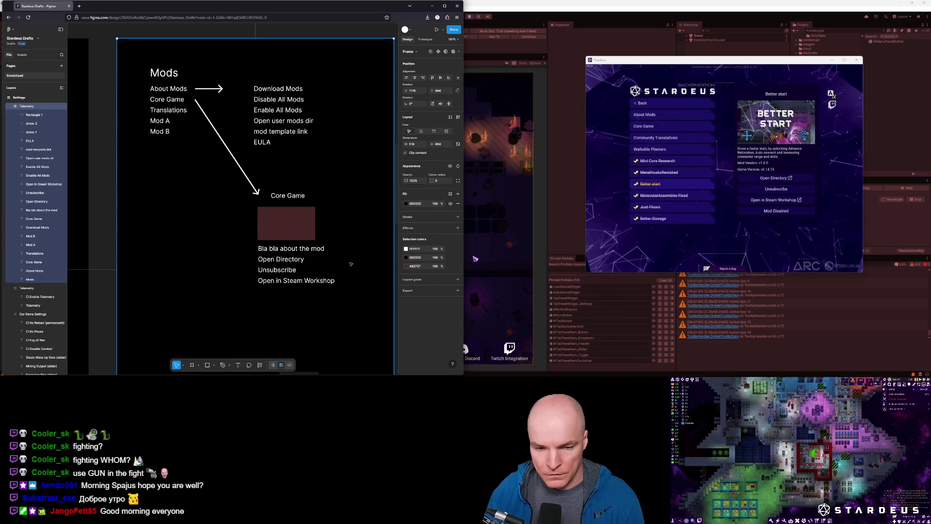
# Add a final 'Mod Disabled / Enabled' line below Open in Steam Workshop
pyautogui.click(268, 284)
pyautogui.hotkey('ctrl', 'd')
pyautogui.press('Return')
pyautogui.write('Mod Disabled')
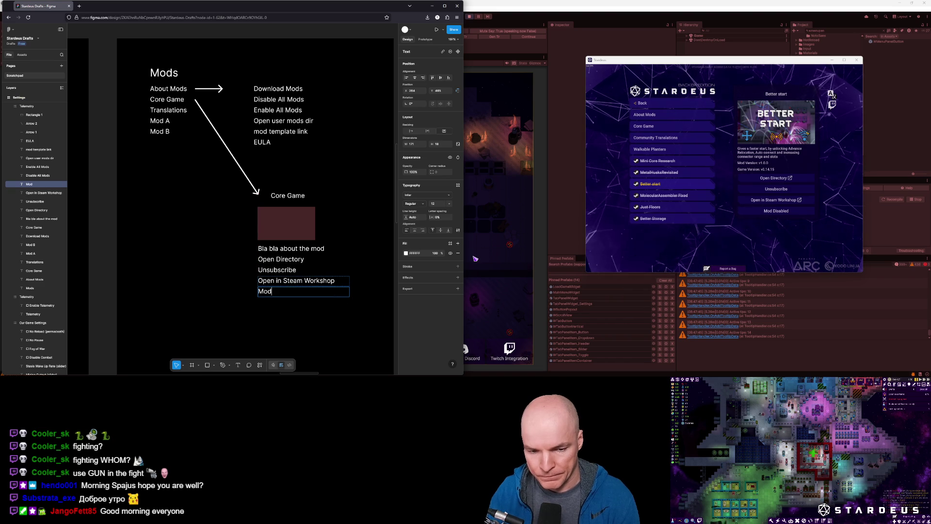
pyautogui.write(' / Ena')
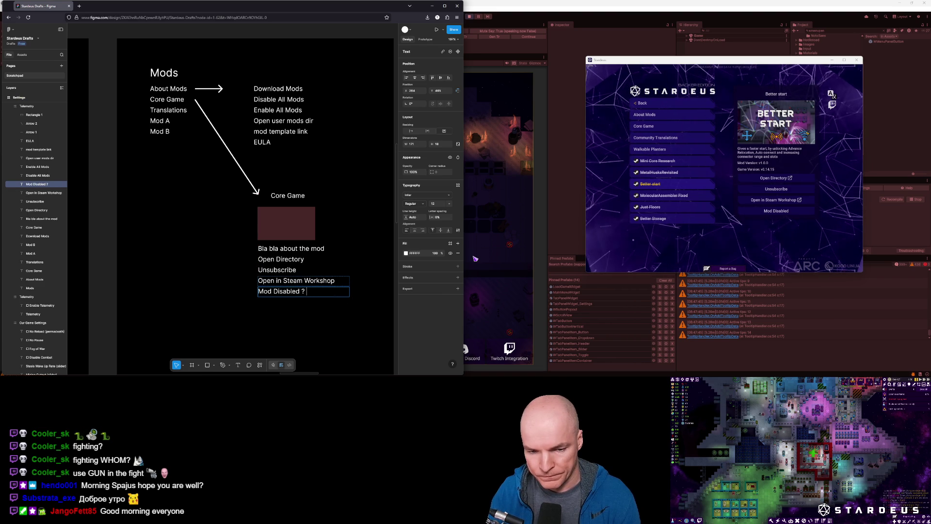
pyautogui.write('bled')
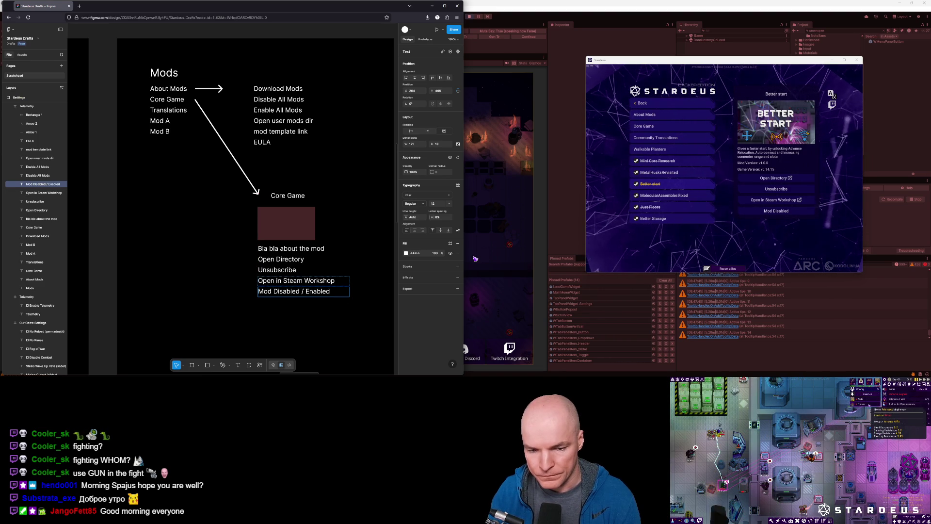
pyautogui.press('Escape')
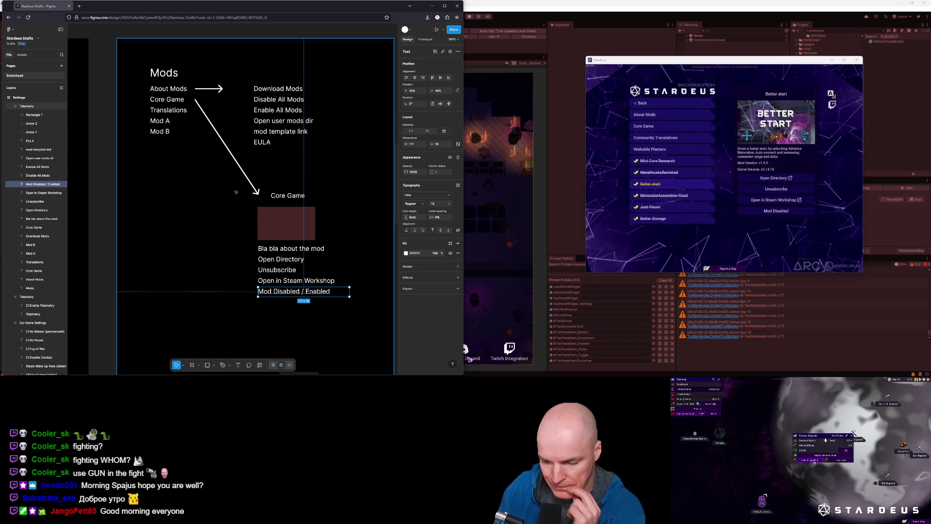
pyautogui.scroll(-3, 248, 208)
pyautogui.scroll(-3, 247, 208)
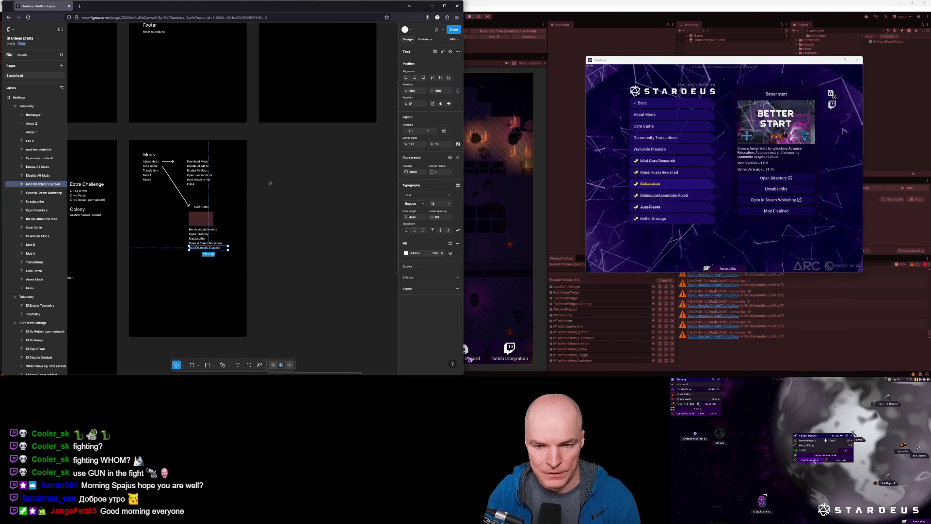
pyautogui.hscroll(3, 252, 184)
pyautogui.scroll(-1, 253, 184)
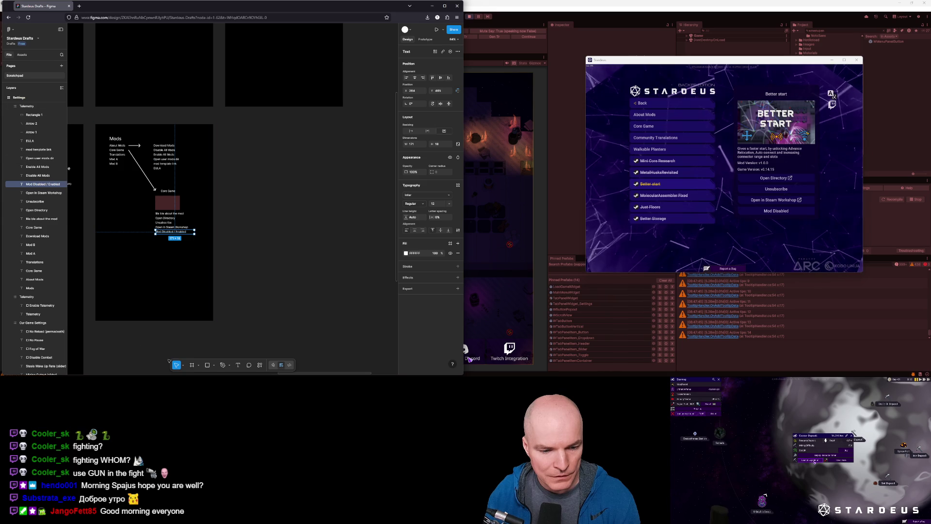
pyautogui.click(194, 365)
pyautogui.moveTo(244, 130); pyautogui.dragTo(370, 224)
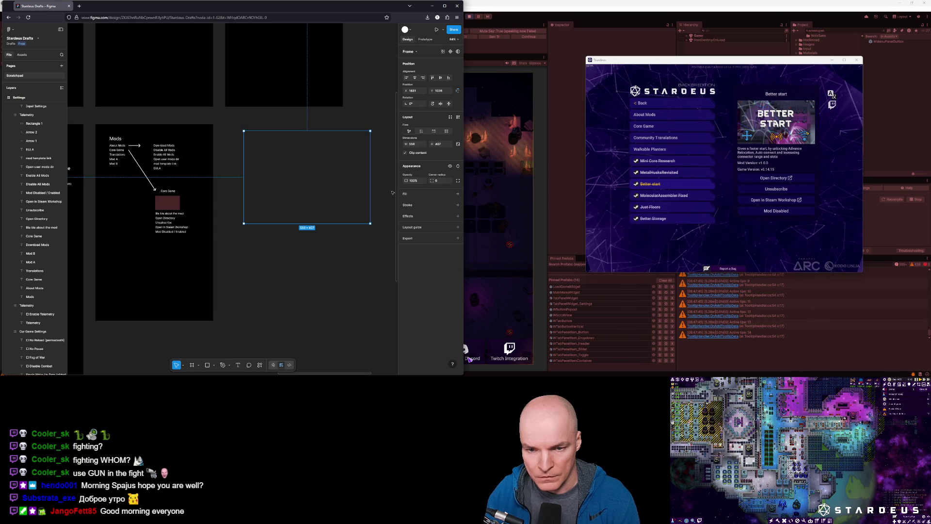
pyautogui.click(412, 197)
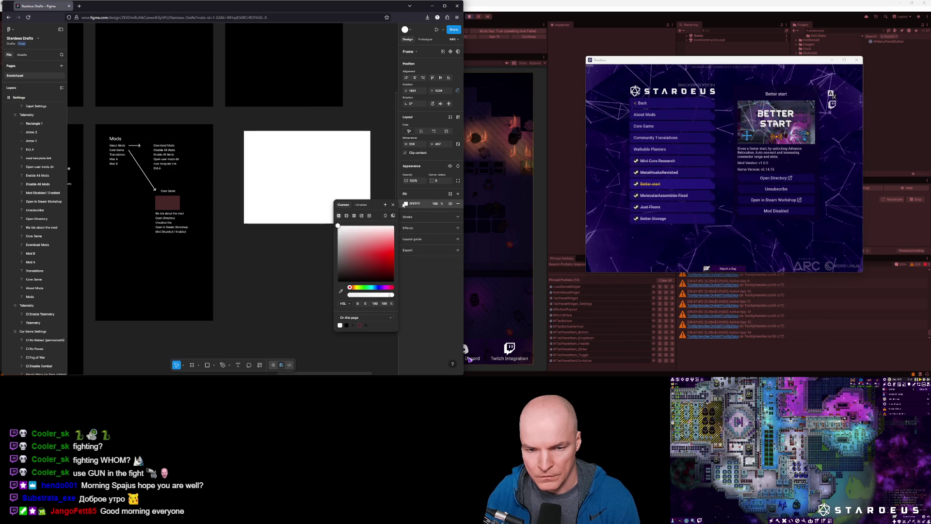
pyautogui.moveTo(351, 245); pyautogui.dragTo(339, 274)
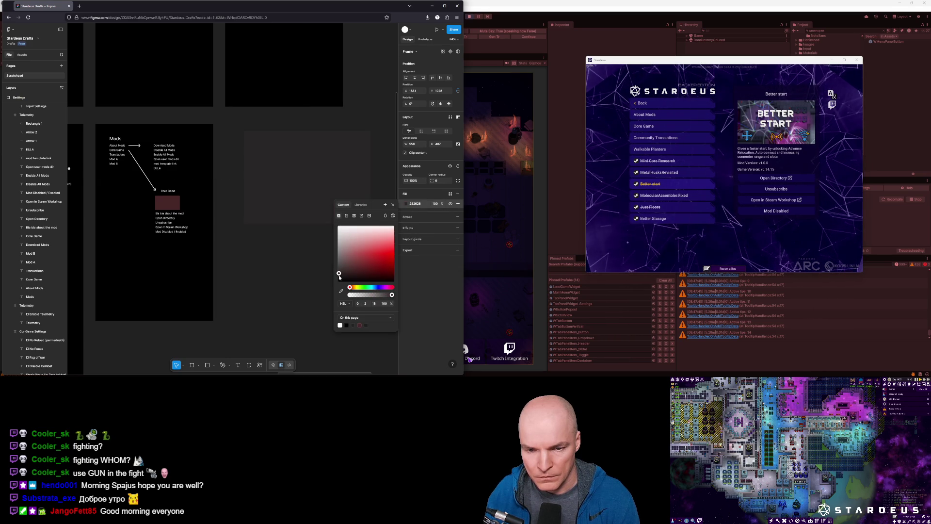
pyautogui.click(241, 308)
pyautogui.click(255, 165)
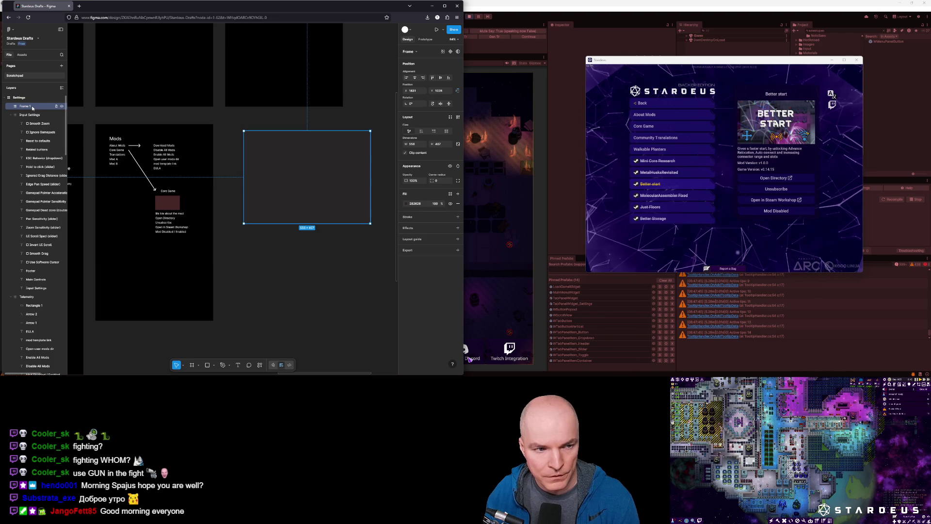
pyautogui.click(236, 127)
pyautogui.scroll(3, 247, 135)
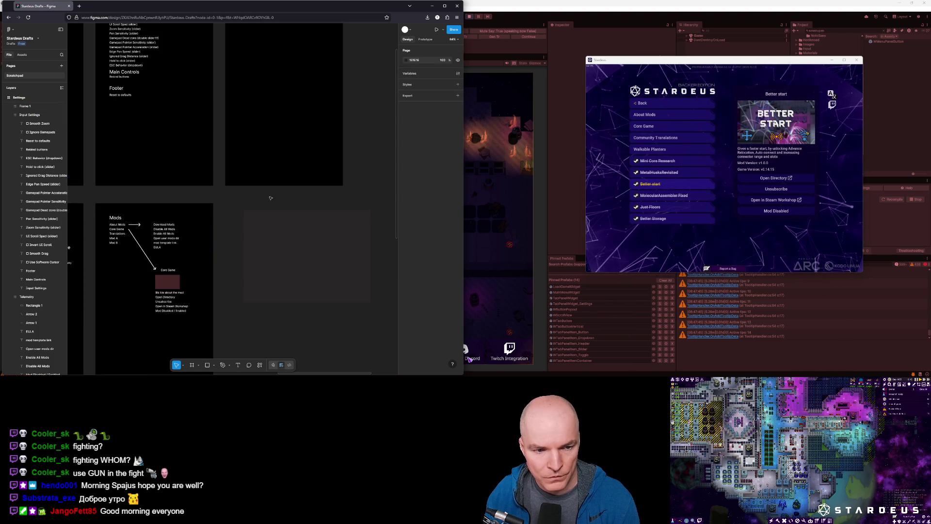
pyautogui.click(101, 199)
pyautogui.keyDown('ctrl'); pyautogui.scroll(3, 101, 198); pyautogui.keyUp('ctrl')
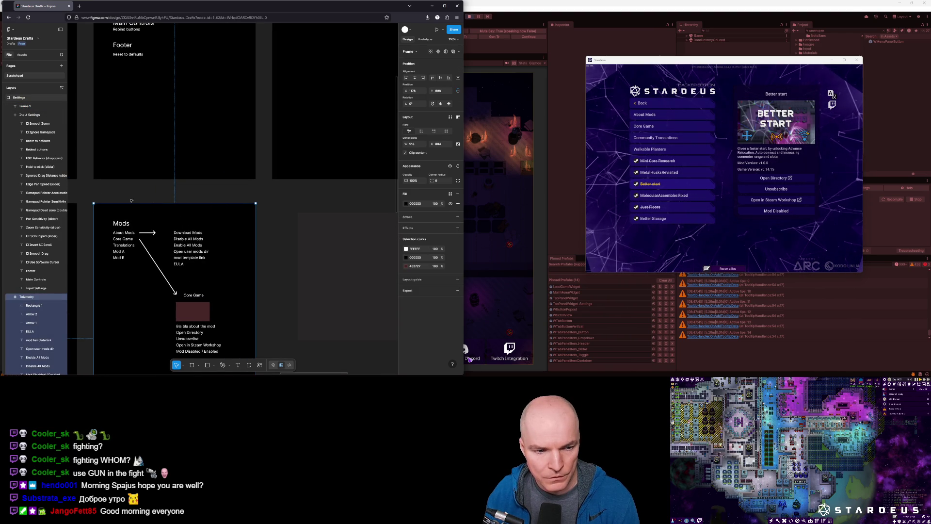
pyautogui.keyDown('ctrl'); pyautogui.scroll(-5, 325, 211); pyautogui.keyUp('ctrl')
pyautogui.press('f')
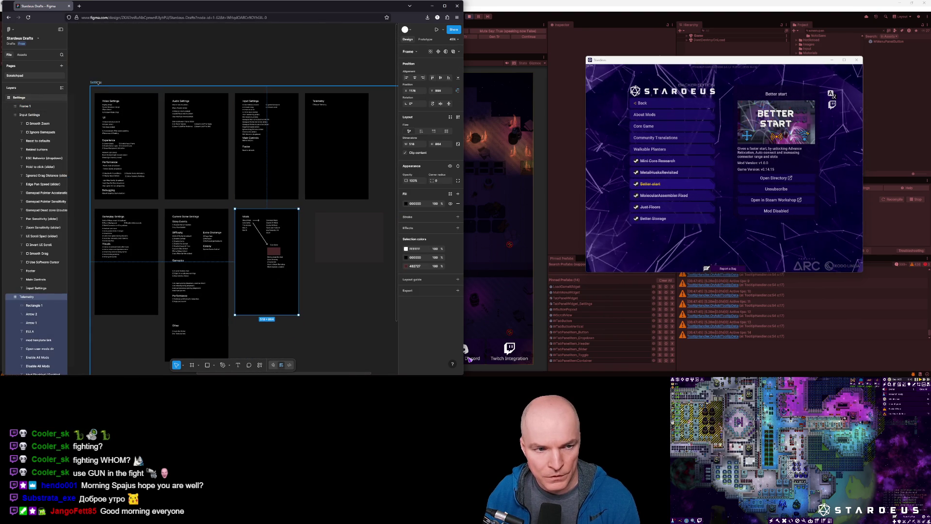
pyautogui.moveTo(315, 212); pyautogui.dragTo(384, 262)
pyautogui.press('Delete')
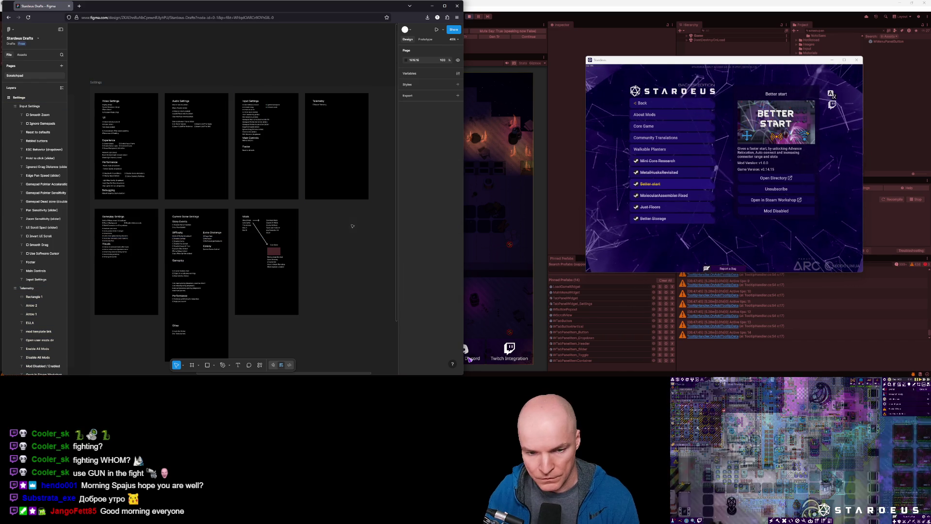
pyautogui.keyDown('ctrl'); pyautogui.scroll(-3, 291, 204); pyautogui.keyUp('ctrl')
pyautogui.keyDown('ctrl'); pyautogui.scroll(4, 245, 138); pyautogui.keyUp('ctrl')
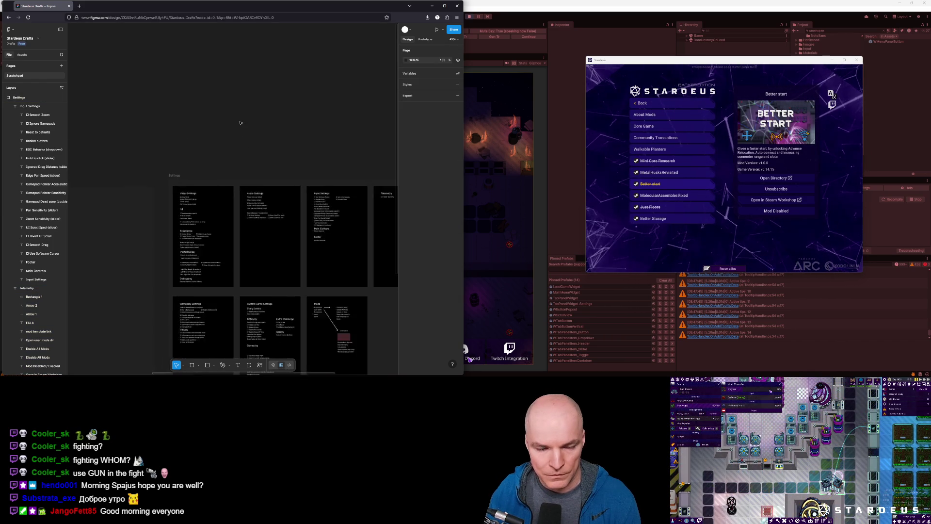
pyautogui.click(192, 365)
# Draw a new frame above the Settings frames and name it 'Main Menu > Mods'
pyautogui.moveTo(160, 128)
pyautogui.mouseDown()
pyautogui.moveTo(224, 191)
pyautogui.moveTo(260, 200)
pyautogui.mouseUp()
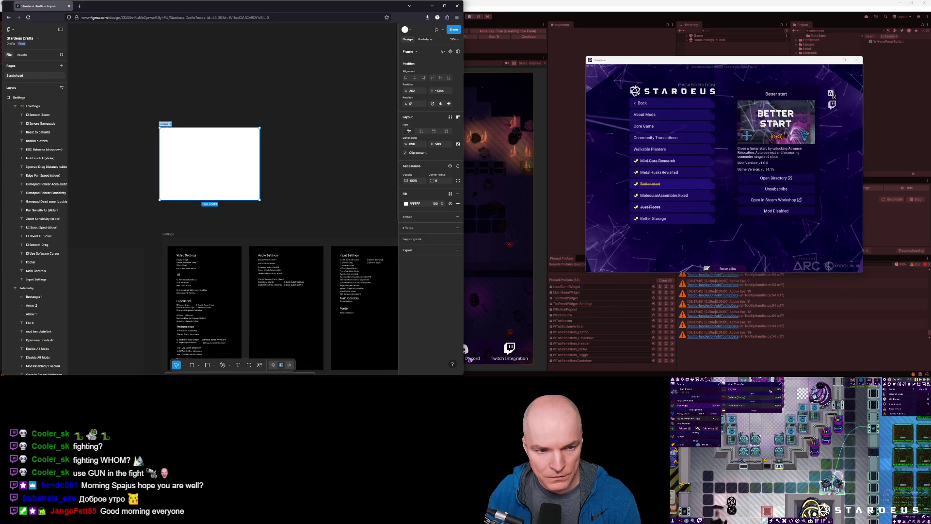
pyautogui.hotkey('ctrl', 'r')
pyautogui.write('Mod')
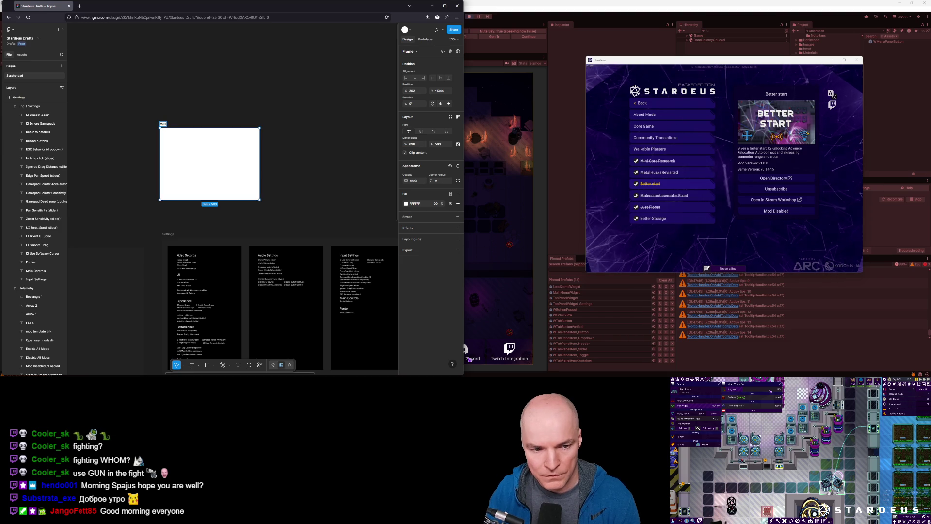
pyautogui.write('s')
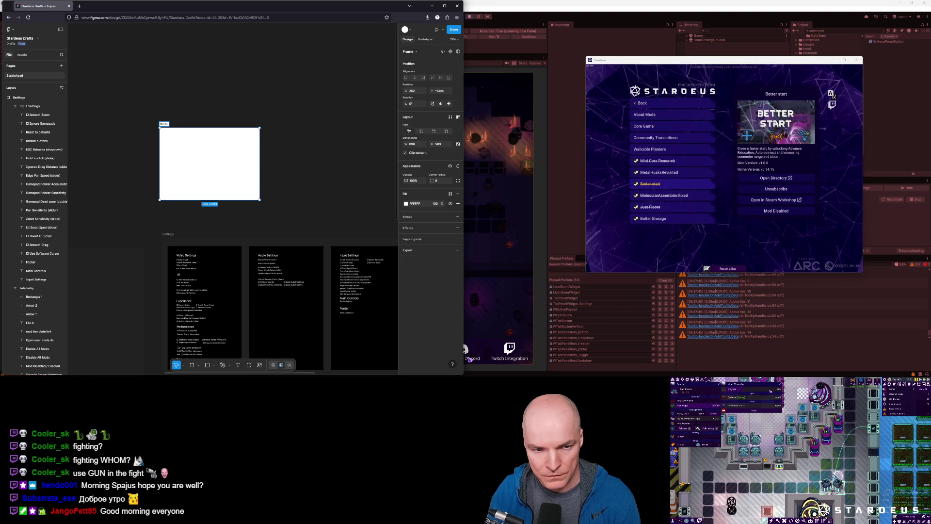
pyautogui.press('BackSpace')
pyautogui.press('BackSpace')
pyautogui.press('BackSpace')
pyautogui.write('Main Menu > Mods')
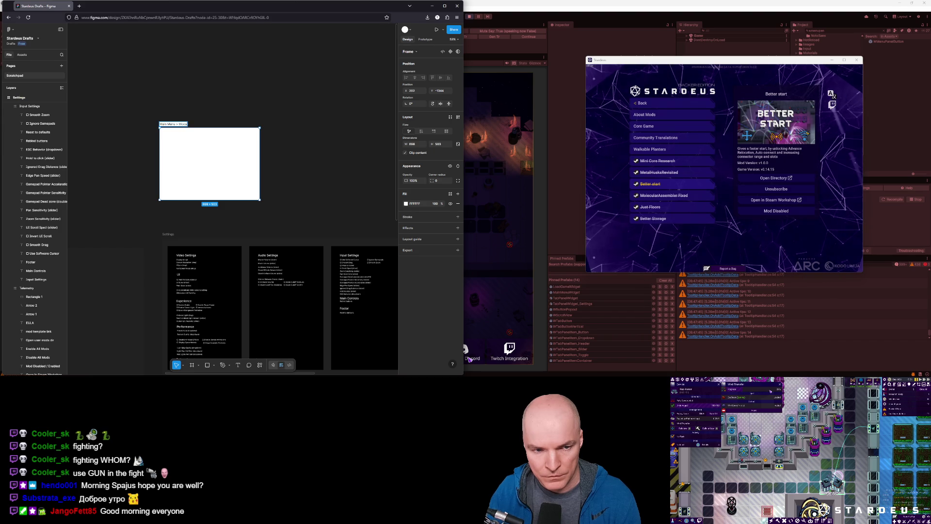
pyautogui.press('Return')
pyautogui.press('Escape')
# Change the frame's fill from white to dark grey 2A2A2A
pyautogui.scroll(3, 179, 142)
pyautogui.scroll(2, 179, 142)
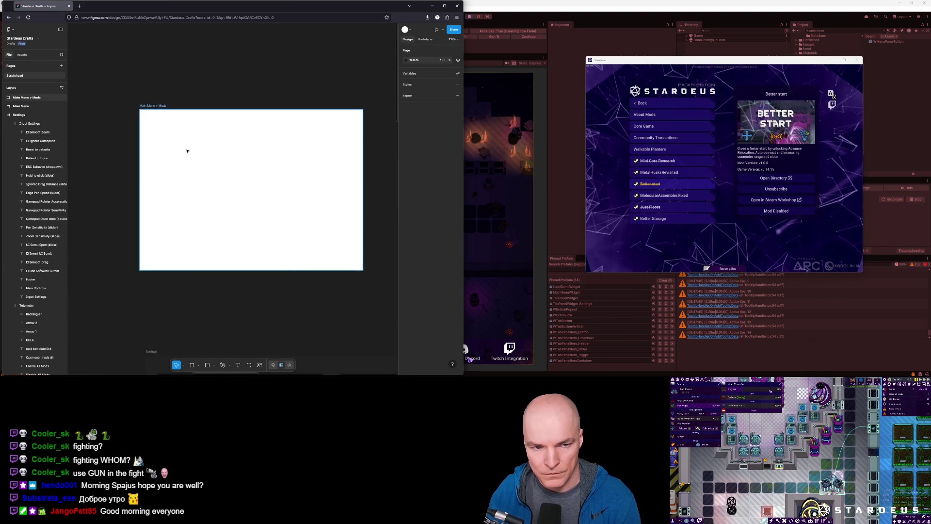
pyautogui.click(208, 155)
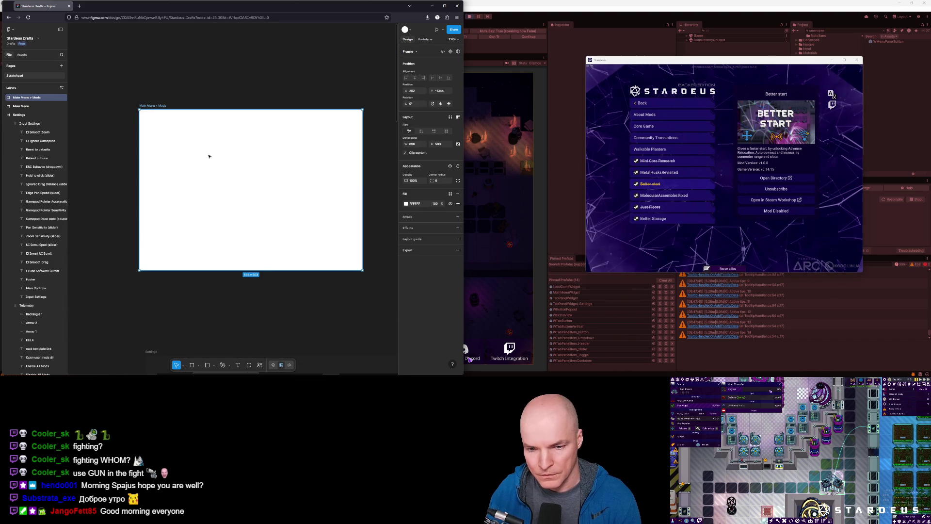
pyautogui.click(406, 204)
pyautogui.moveTo(367, 237); pyautogui.dragTo(338, 272)
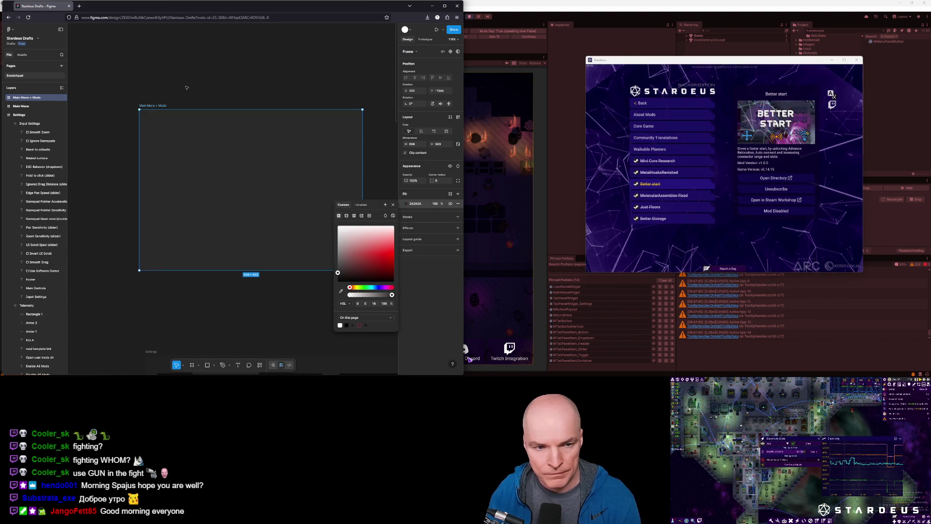
pyautogui.click(186, 87)
pyautogui.click(188, 134)
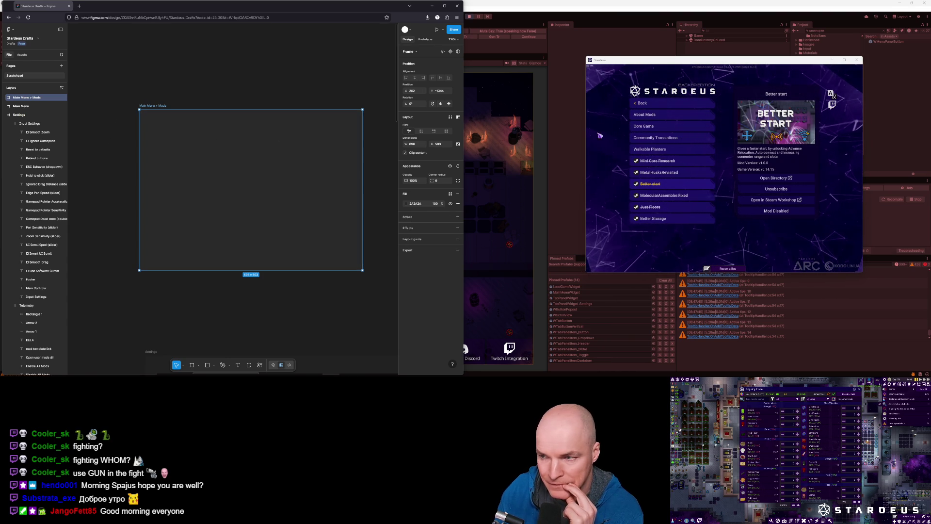
# Close the Stardeus game, maximize Figma, and move the Main Menu > Mods frame beside Settings
pyautogui.click(857, 60)
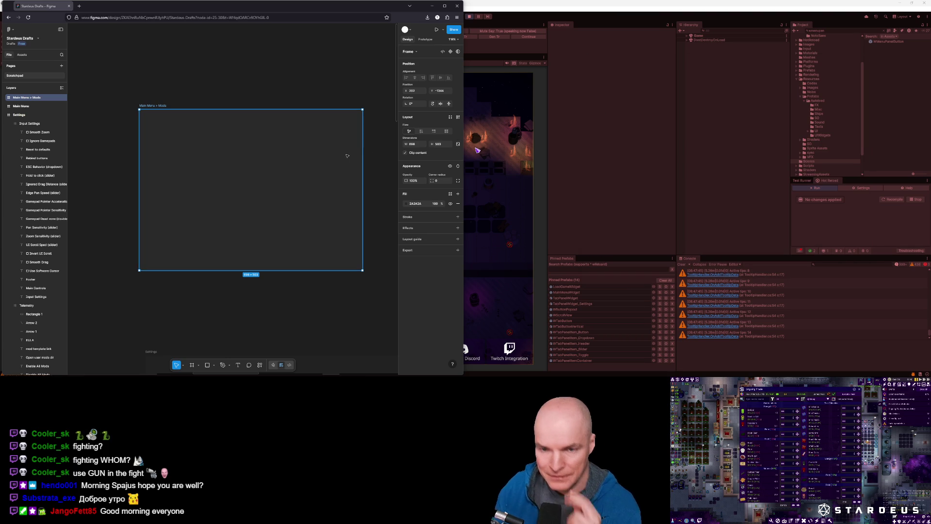
pyautogui.click(444, 6)
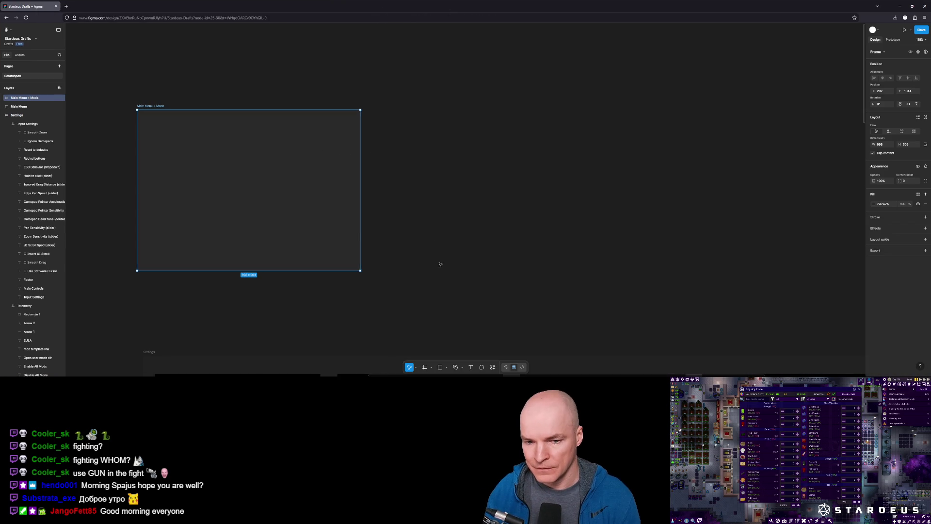
pyautogui.scroll(-3, 452, 282)
pyautogui.scroll(-4, 452, 281)
pyautogui.moveTo(278, 81)
pyautogui.mouseDown()
pyautogui.moveTo(506, 288)
pyautogui.moveTo(595, 284)
pyautogui.mouseUp()
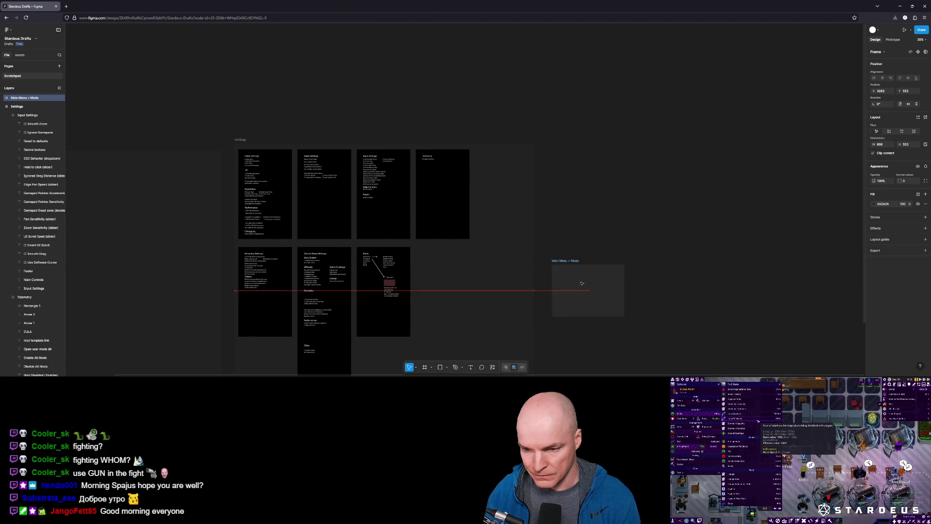
pyautogui.scroll(3, 525, 275)
pyautogui.scroll(-5, 515, 276)
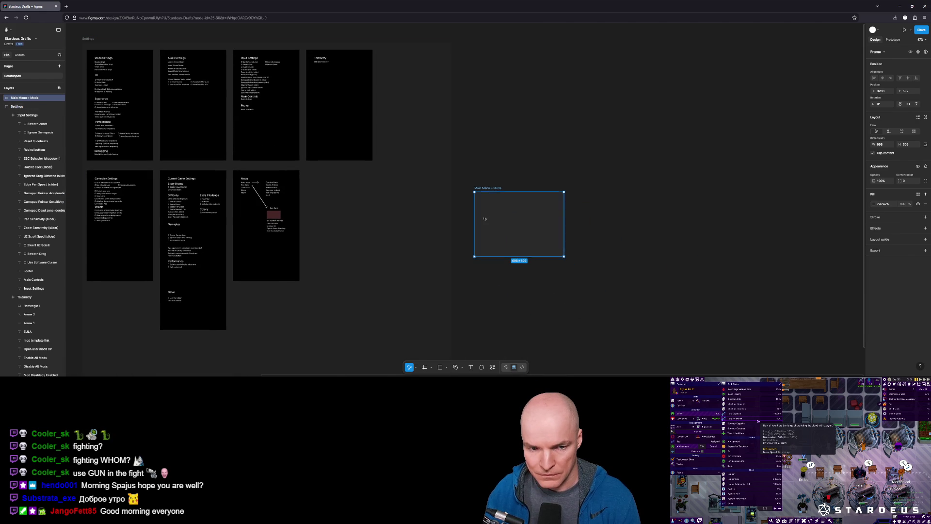
pyautogui.scroll(2, 480, 219)
# Rename the Telemetry layer of the Mods wireframe to 'Mods'
pyautogui.click(170, 208)
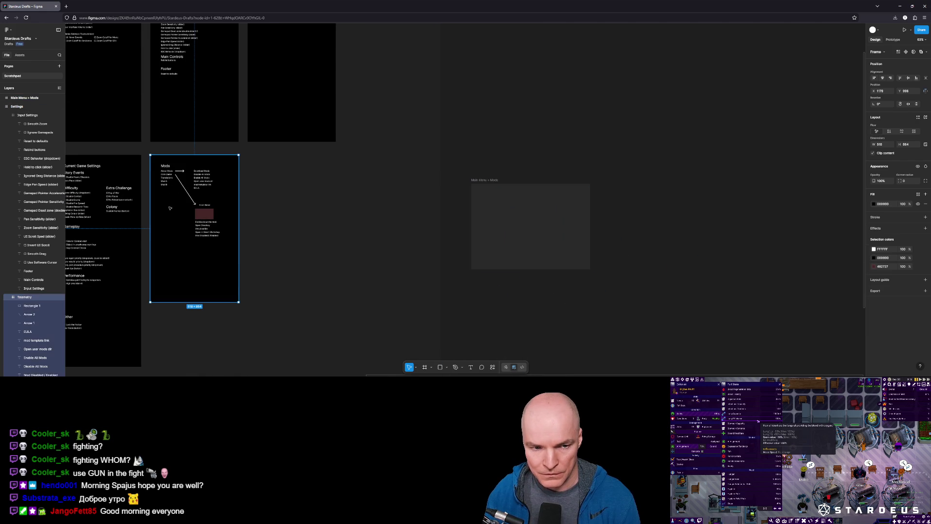
pyautogui.scroll(2, 516, 218)
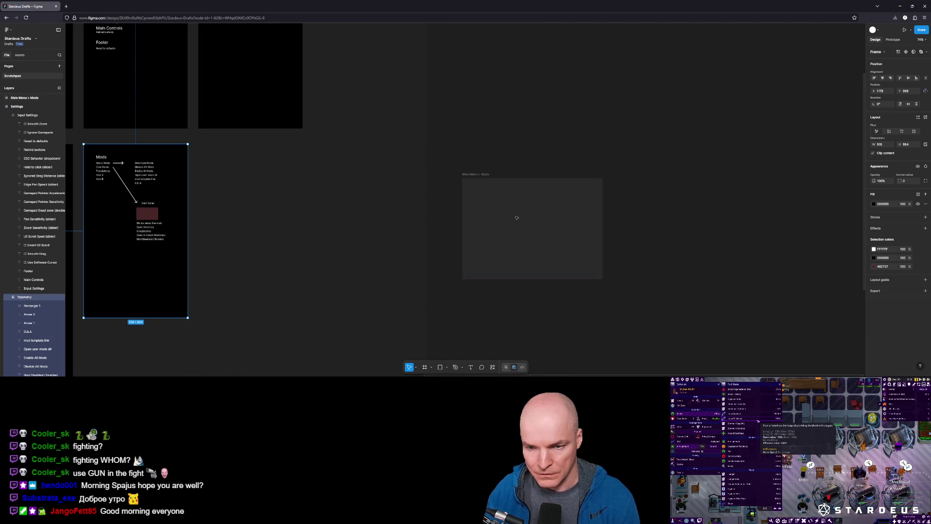
pyautogui.moveTo(124, 260)
pyautogui.mouseDown()
pyautogui.moveTo(496, 286)
pyautogui.moveTo(516, 296)
pyautogui.moveTo(138, 267)
pyautogui.moveTo(124, 258)
pyautogui.mouseUp()
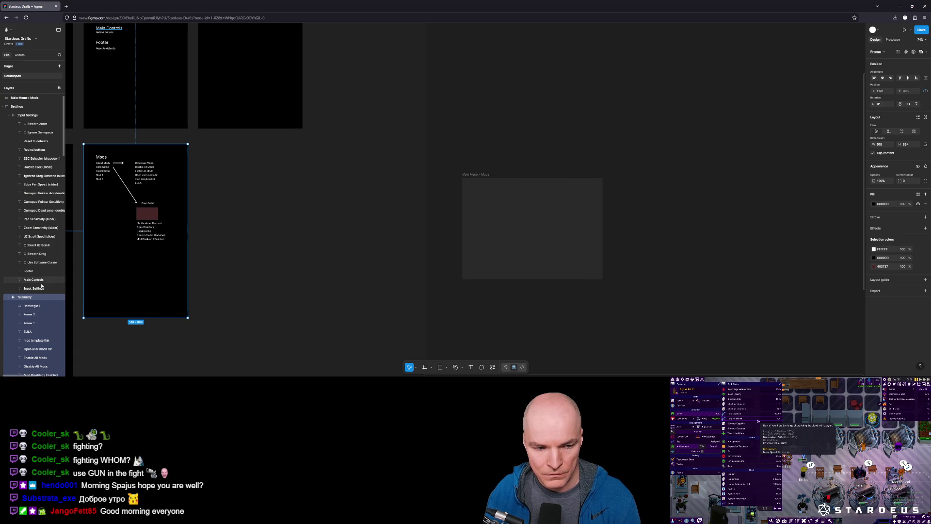
pyautogui.doubleClick(25, 296)
pyautogui.write('Mods')
pyautogui.press('Return')
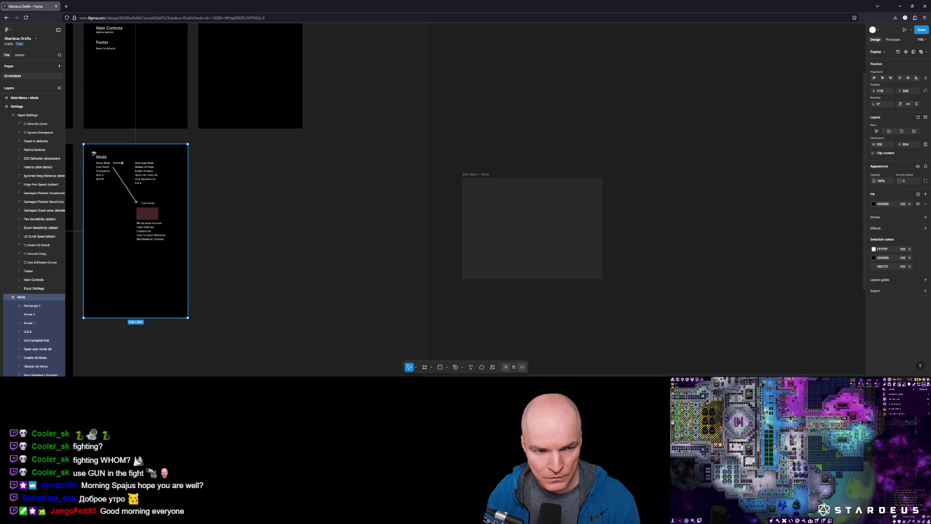
# Copy the Mods wireframe texts and arrows over beside the Main Menu > Mods frame
pyautogui.moveTo(92, 152); pyautogui.dragTo(177, 260)
pyautogui.moveTo(150, 214)
pyautogui.mouseDown()
pyautogui.moveTo(208, 224)
pyautogui.moveTo(473, 224)
pyautogui.moveTo(514, 231)
pyautogui.moveTo(515, 254)
pyautogui.moveTo(531, 245)
pyautogui.mouseUp()
pyautogui.click(603, 281)
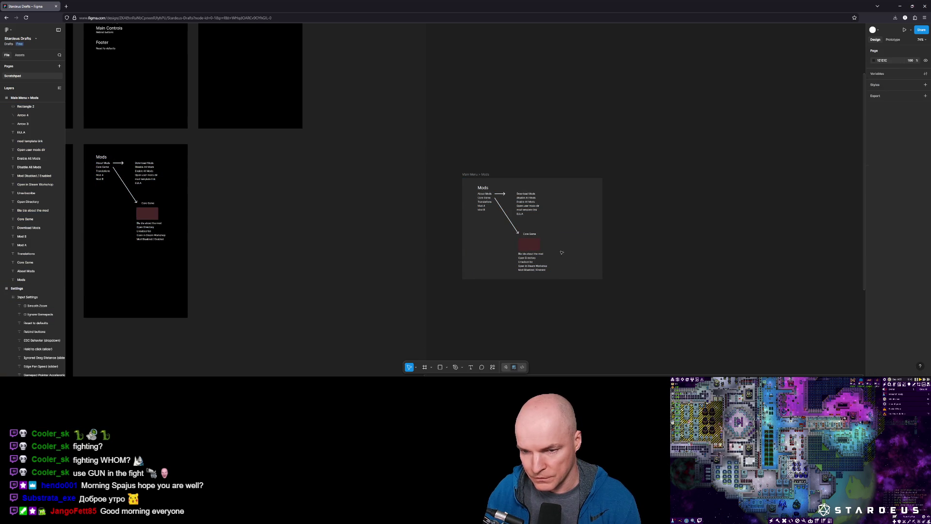
pyautogui.click(529, 205)
pyautogui.press('Escape')
pyautogui.press('Escape')
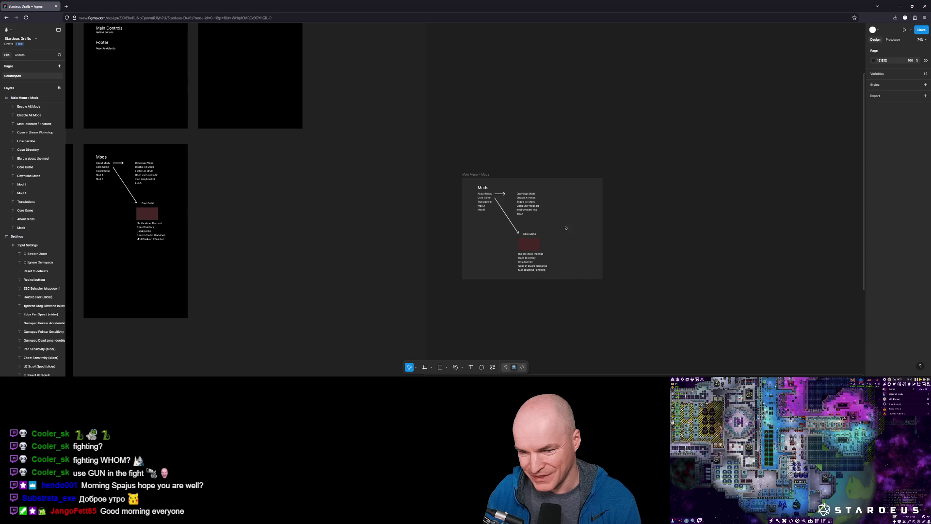
# Group the 21 copied layers into Group 1
pyautogui.moveTo(560, 275)
pyautogui.mouseDown()
pyautogui.moveTo(483, 199)
pyautogui.moveTo(537, 150)
pyautogui.moveTo(543, 89)
pyautogui.moveTo(576, 118)
pyautogui.moveTo(677, 167)
pyautogui.mouseUp()
pyautogui.hotkey('ctrl', 'g')
pyautogui.scroll(5, 646, 245)
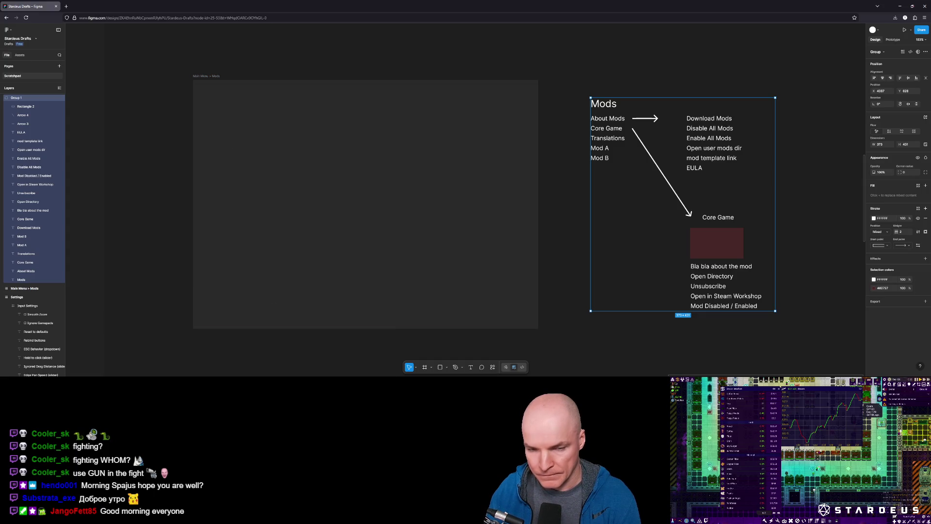
pyautogui.click(360, 181)
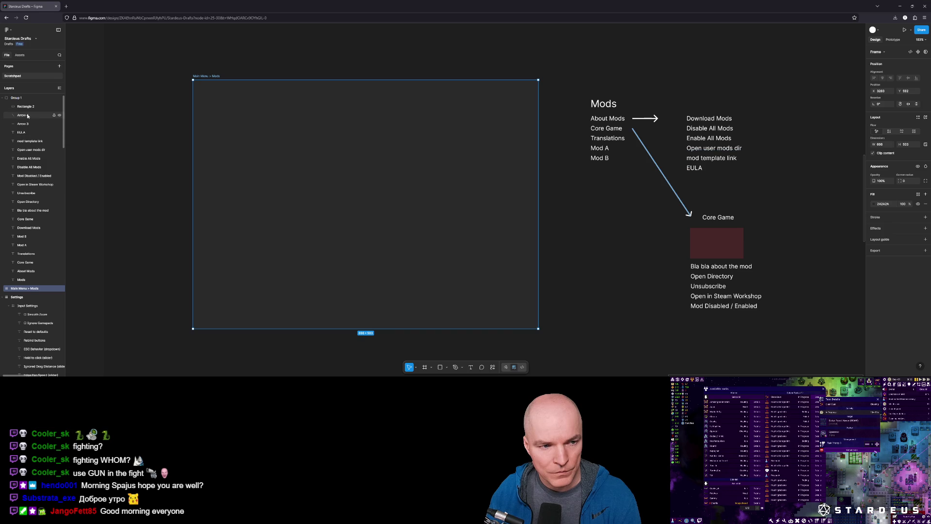
pyautogui.click(442, 368)
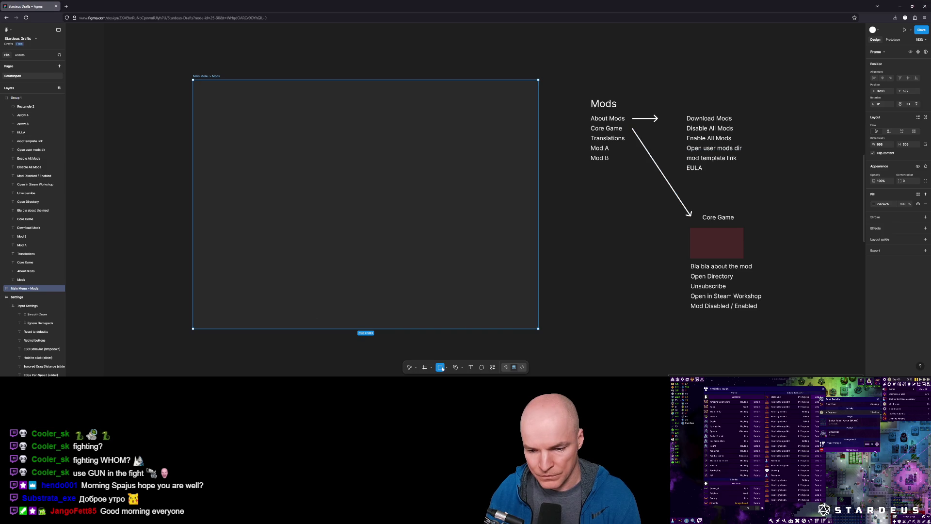
# Draw a light-grey box near the frame's top-left and label it 'Mod A'
pyautogui.moveTo(204, 115)
pyautogui.mouseDown()
pyautogui.moveTo(270, 216)
pyautogui.moveTo(298, 307)
pyautogui.moveTo(287, 313)
pyautogui.moveTo(274, 129)
pyautogui.moveTo(266, 127)
pyautogui.mouseUp()
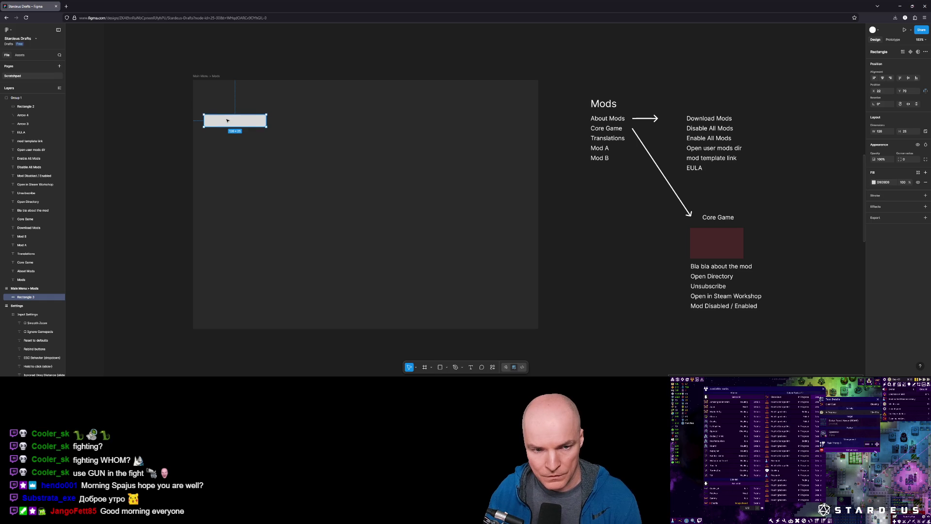
pyautogui.doubleClick(230, 123)
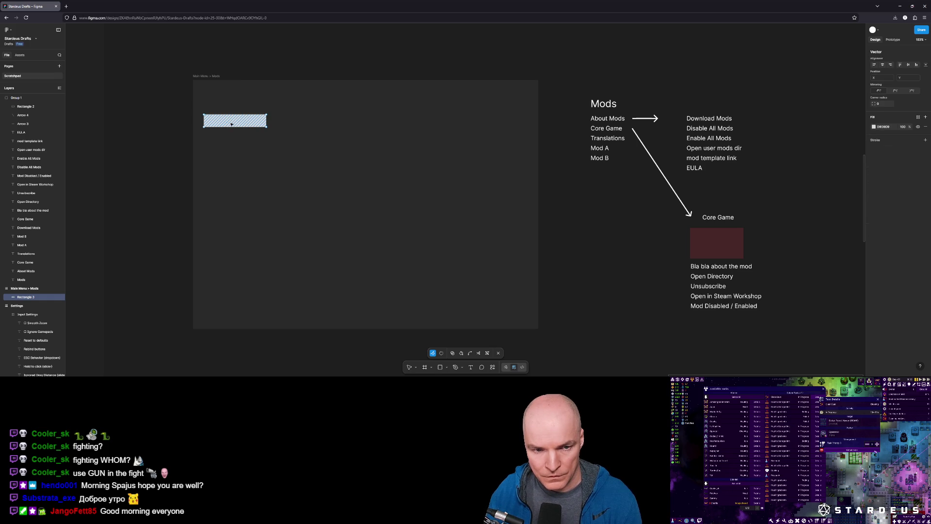
pyautogui.click(471, 367)
pyautogui.click(216, 114)
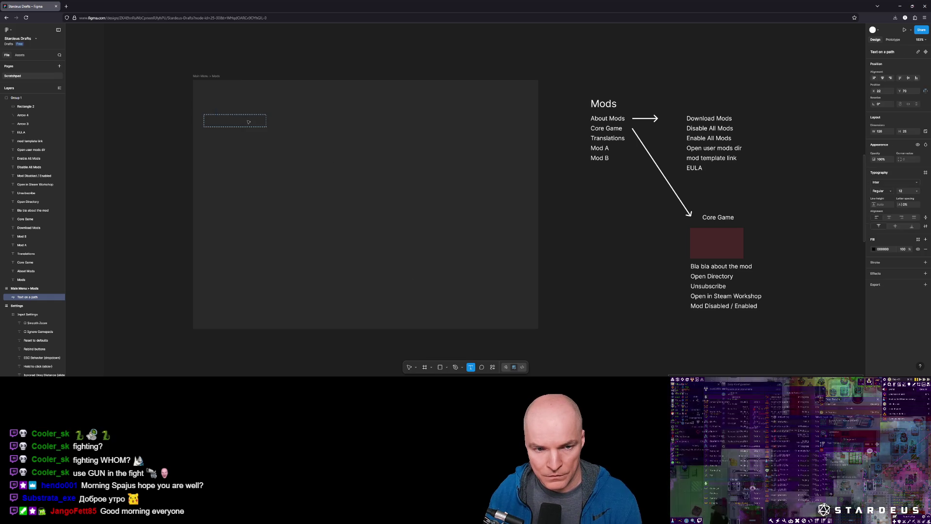
pyautogui.press('Escape')
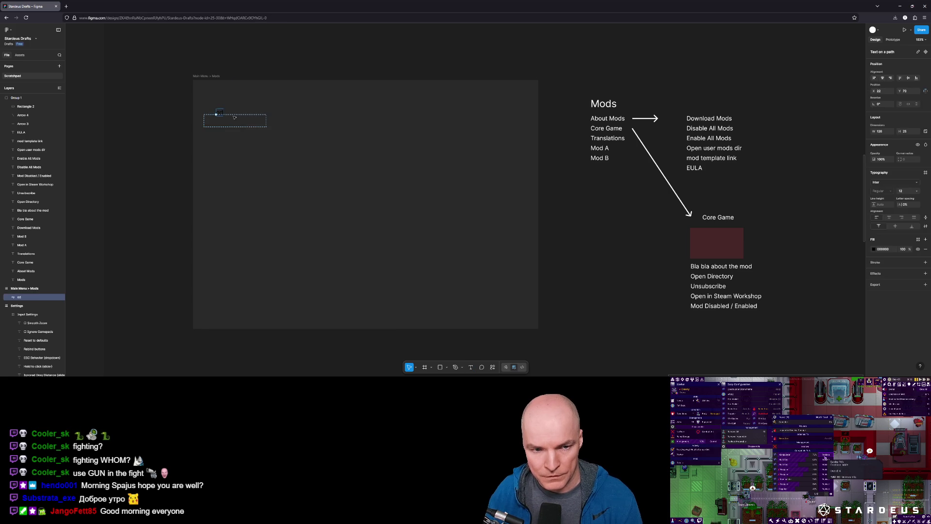
pyautogui.hotkey('ctrl', 'z')
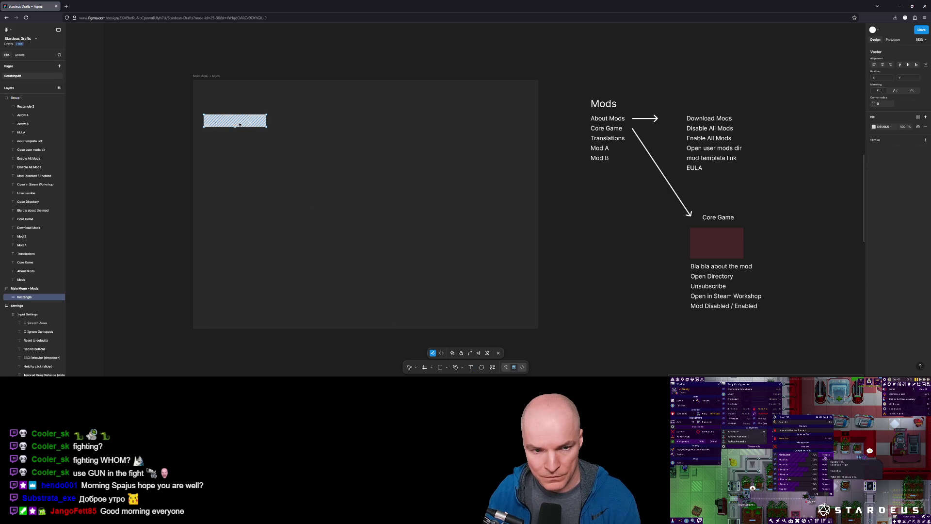
pyautogui.click(470, 368)
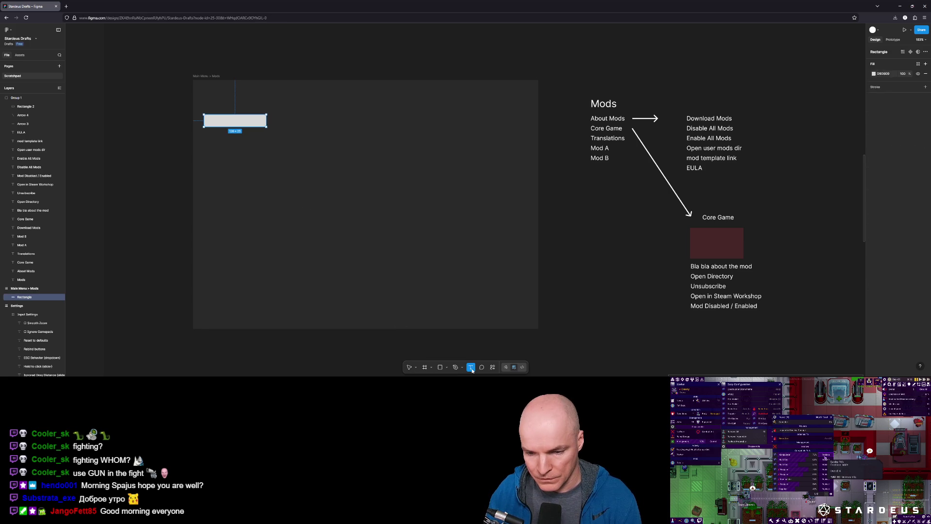
pyautogui.click(231, 120)
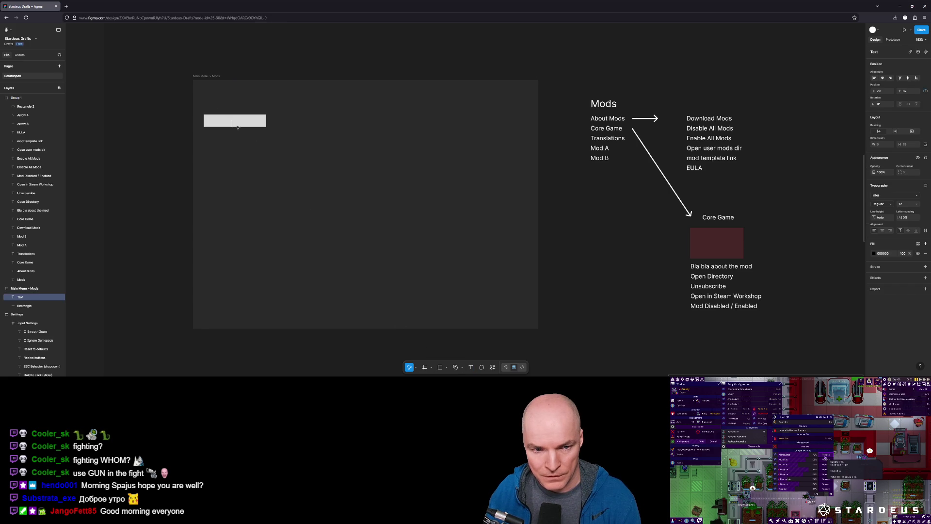
pyautogui.write('Mod A')
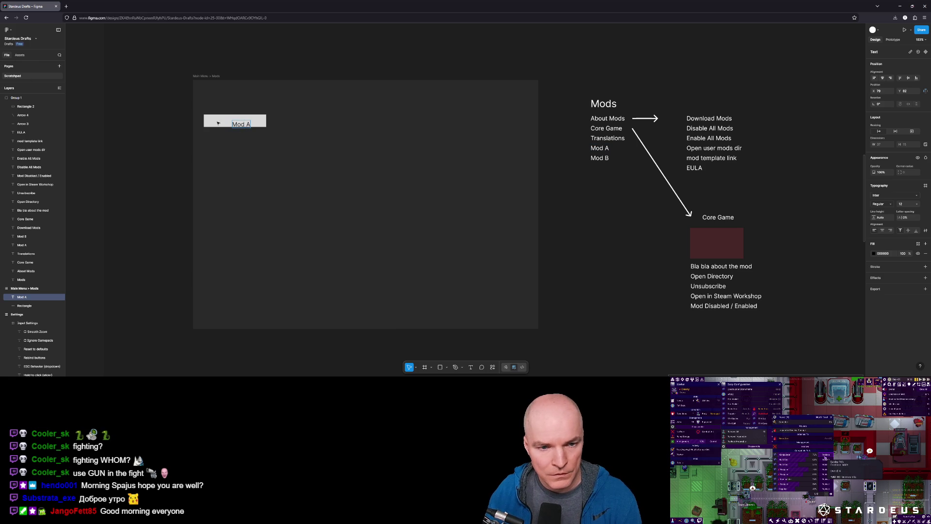
pyautogui.press('Escape')
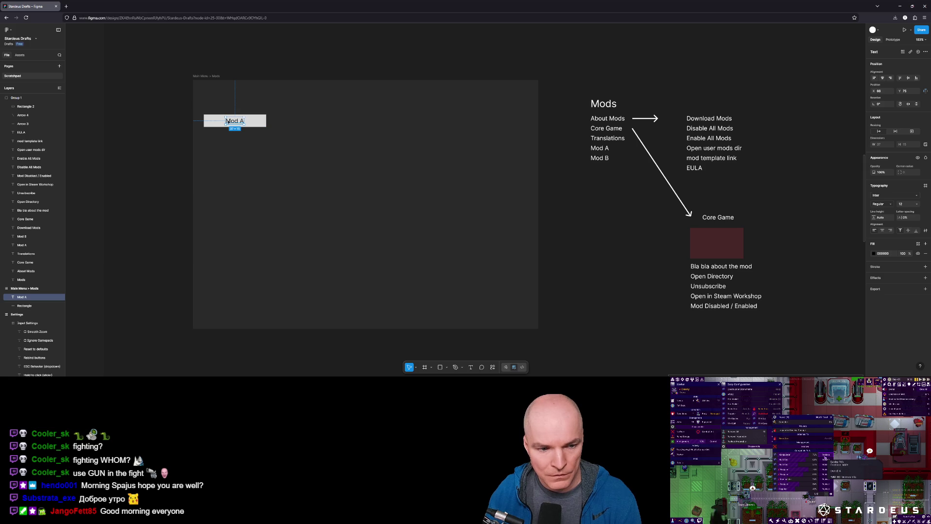
# Centre the Mod A label, group it with the box, and place a copy below
pyautogui.moveTo(22, 297); pyautogui.dragTo(27, 307)
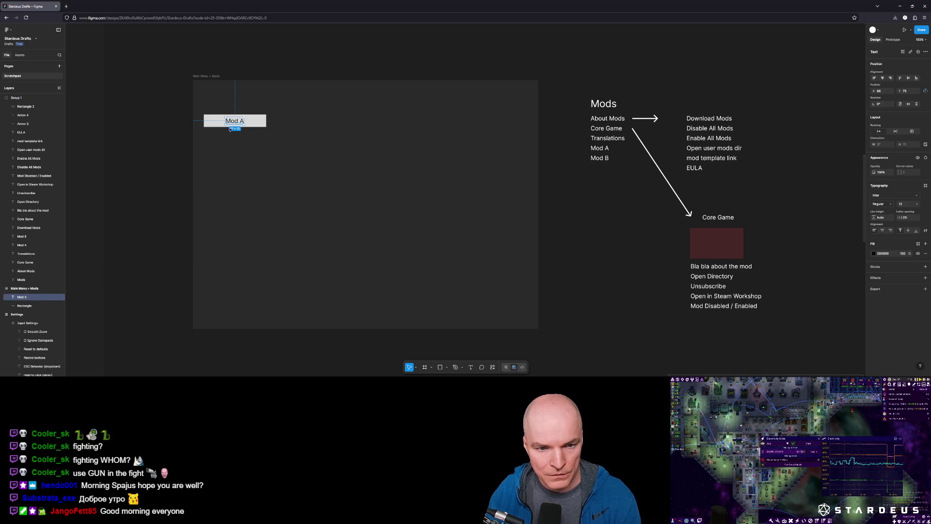
pyautogui.moveTo(235, 123)
pyautogui.mouseDown()
pyautogui.moveTo(255, 123)
pyautogui.moveTo(234, 122)
pyautogui.mouseUp()
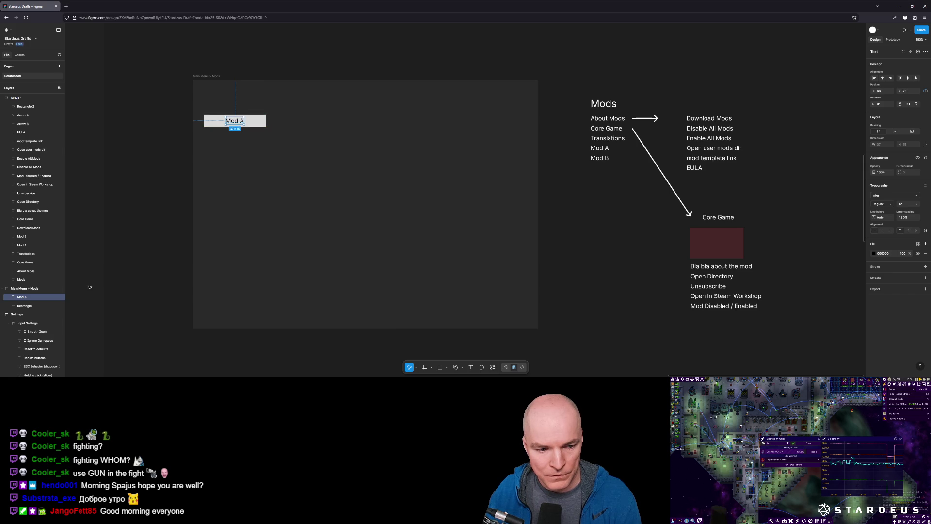
pyautogui.keyDown('shift'); pyautogui.click(24, 306); pyautogui.keyUp('shift')
pyautogui.hotkey('ctrl', 'g')
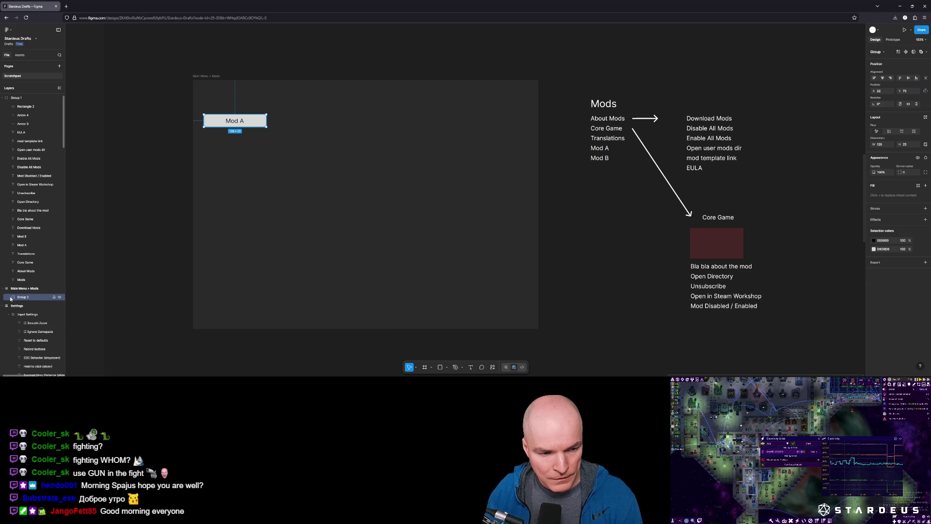
pyautogui.click(224, 121)
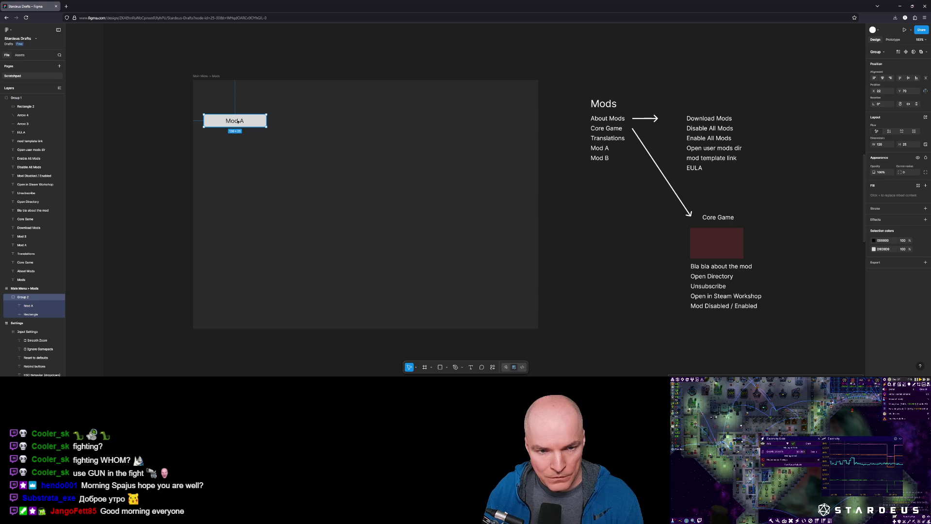
pyautogui.moveTo(238, 122); pyautogui.dragTo(242, 140)
# Stack nine evenly spaced Mod A buttons by duplication and move the column to the top left
pyautogui.hotkey('ctrl', 'z')
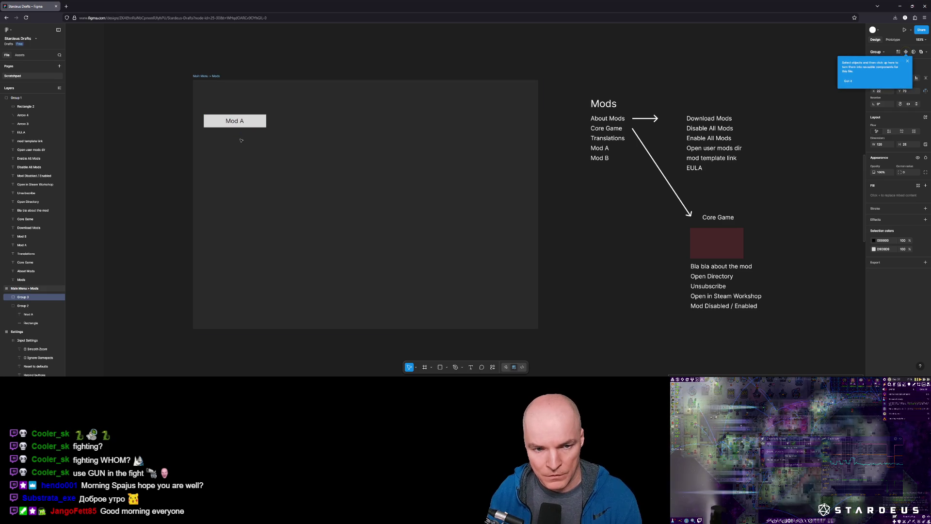
pyautogui.click(241, 127)
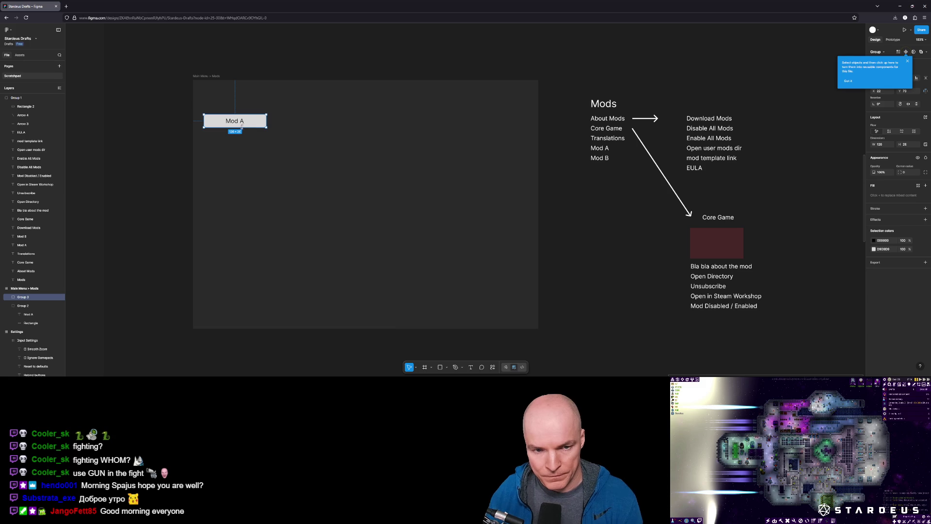
pyautogui.hotkey('ctrl', 'd')
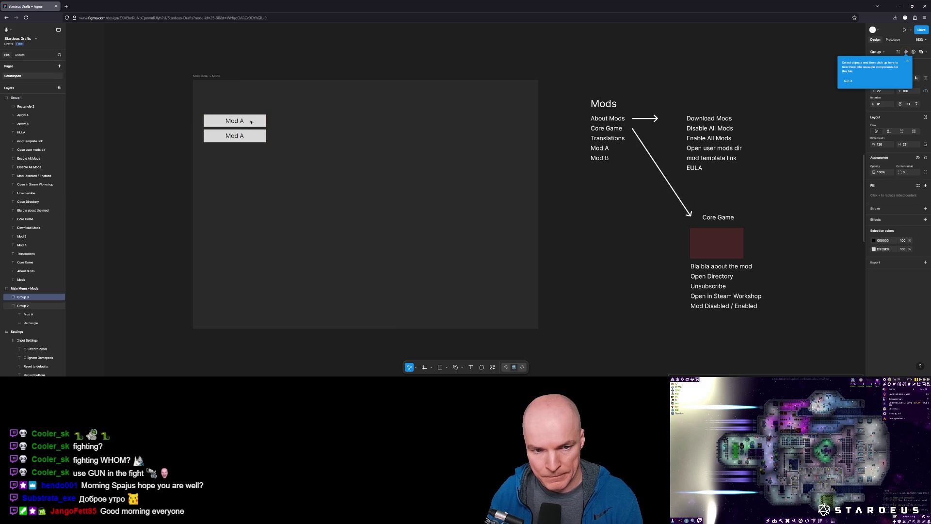
pyautogui.hotkey('ctrl', 'd')
pyautogui.moveTo(264, 135); pyautogui.dragTo(265, 139)
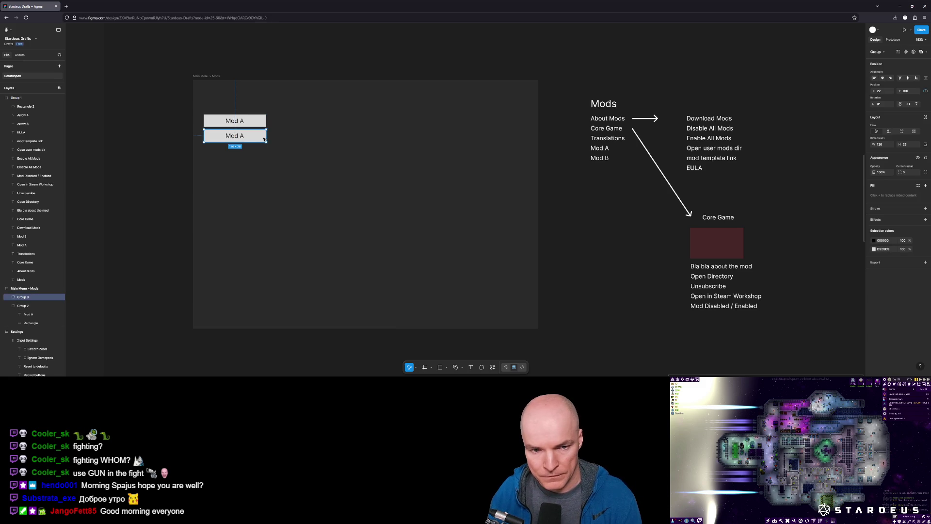
pyautogui.hotkey('shift', 'Down')
pyautogui.hotkey('shift', 'Down')
pyautogui.hotkey('ctrl', 'd')
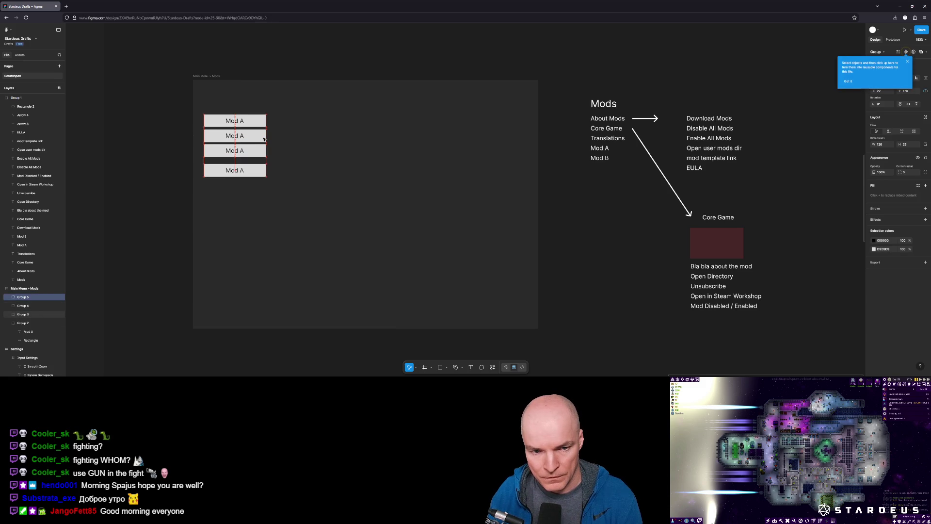
pyautogui.hotkey('ctrl', 'd')
pyautogui.hotkey('ctrl', 'd')
pyautogui.hotkey('ctrl', 'd')
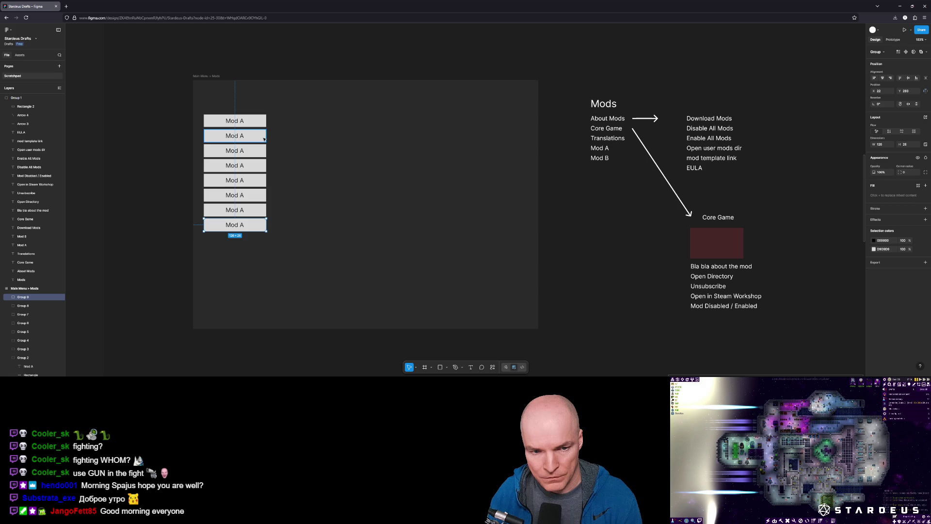
pyautogui.click(270, 227)
pyautogui.moveTo(279, 260)
pyautogui.mouseDown()
pyautogui.moveTo(201, 110)
pyautogui.moveTo(223, 201)
pyautogui.moveTo(222, 95)
pyautogui.mouseUp()
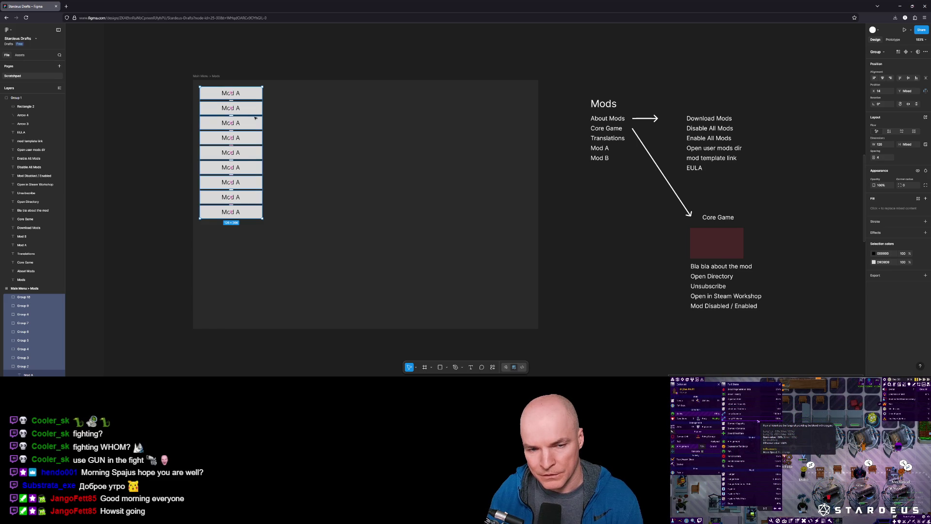
pyautogui.click(539, 330)
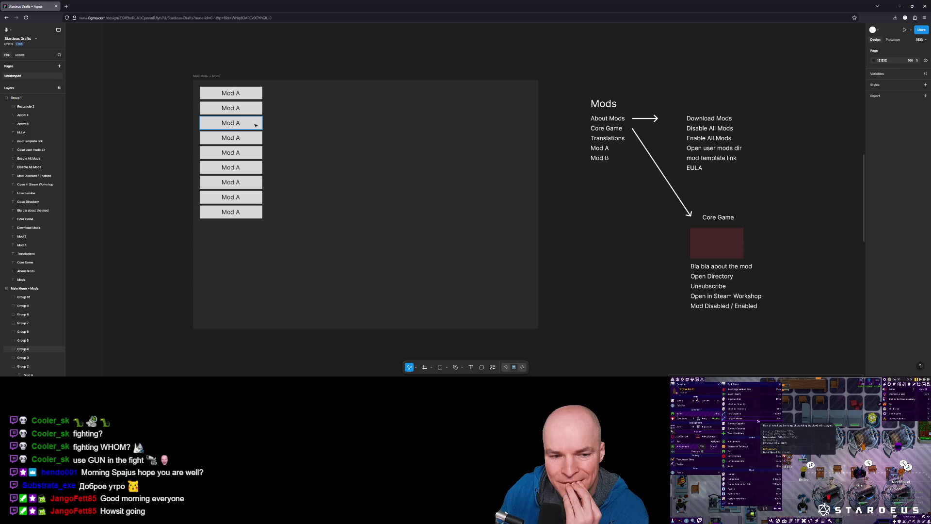
pyautogui.click(440, 367)
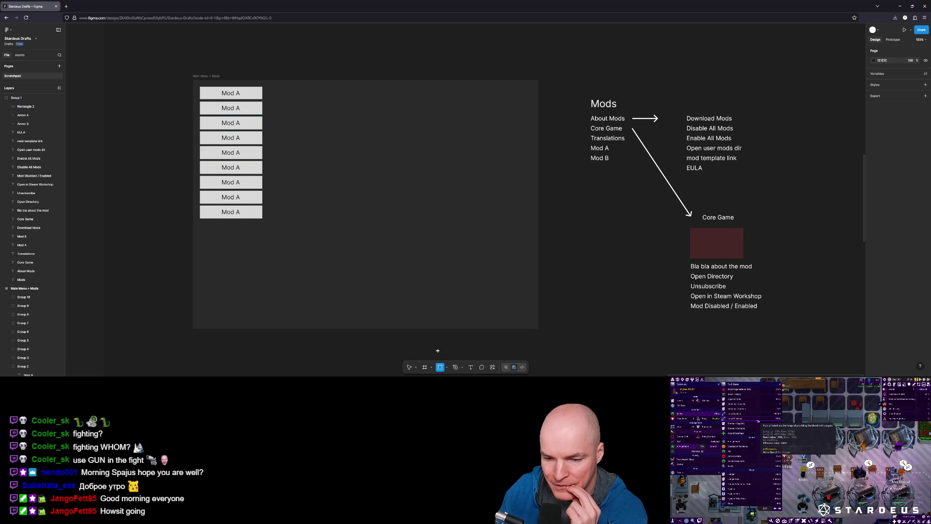
# Draw a large panel right of the Mod A buttons and a long strip beneath it
pyautogui.moveTo(270, 89)
pyautogui.mouseDown()
pyautogui.moveTo(391, 170)
pyautogui.moveTo(533, 288)
pyautogui.mouseUp()
pyautogui.moveTo(443, 235); pyautogui.dragTo(441, 234)
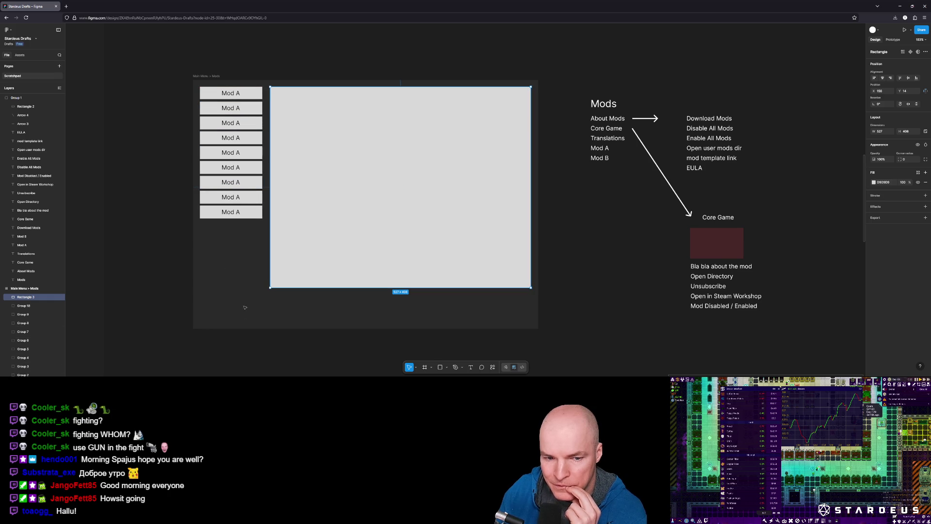
pyautogui.click(440, 367)
pyautogui.moveTo(271, 292)
pyautogui.mouseDown()
pyautogui.moveTo(446, 328)
pyautogui.moveTo(531, 328)
pyautogui.mouseUp()
# Darken the panel and strip fills to grey, and copy a Mod A button down below
pyautogui.click(423, 195)
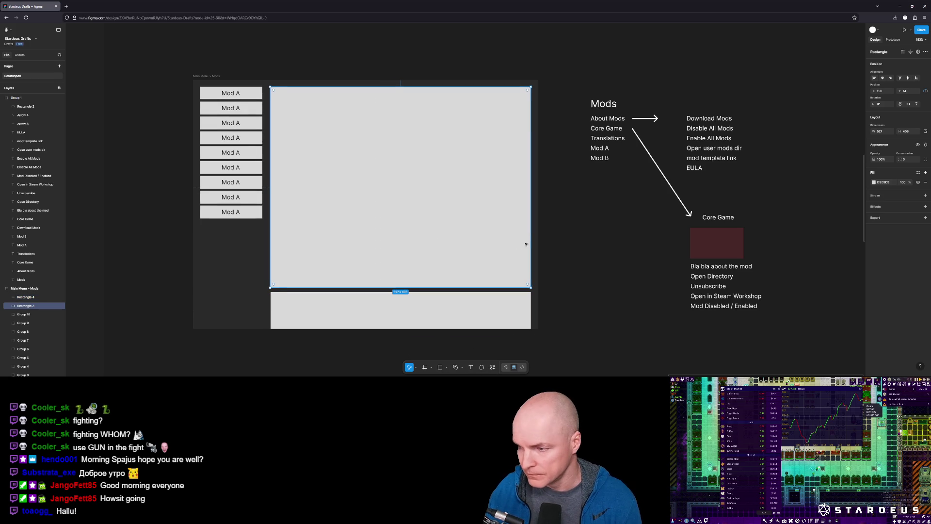
pyautogui.click(874, 182)
pyautogui.moveTo(827, 226)
pyautogui.mouseDown()
pyautogui.moveTo(812, 248)
pyautogui.moveTo(820, 245)
pyautogui.moveTo(806, 223)
pyautogui.moveTo(805, 246)
pyautogui.mouseUp()
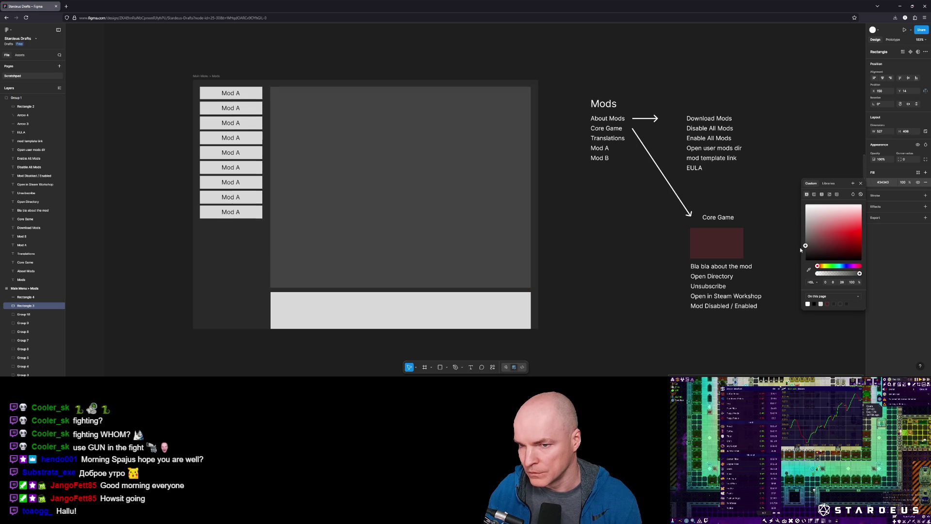
pyautogui.click(482, 315)
pyautogui.click(874, 182)
pyautogui.moveTo(806, 214); pyautogui.dragTo(803, 249)
pyautogui.click(251, 95)
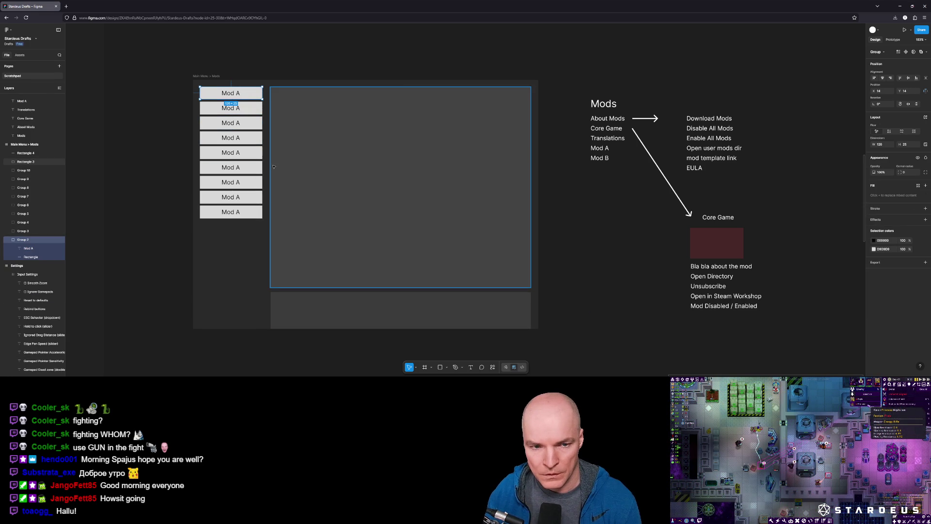
pyautogui.moveTo(256, 93)
pyautogui.mouseDown()
pyautogui.moveTo(266, 119)
pyautogui.moveTo(459, 293)
pyautogui.moveTo(509, 312)
pyautogui.moveTo(265, 297)
pyautogui.moveTo(254, 307)
pyautogui.mouseUp()
# Select all nine Mod A buttons and group them together
pyautogui.click(309, 308)
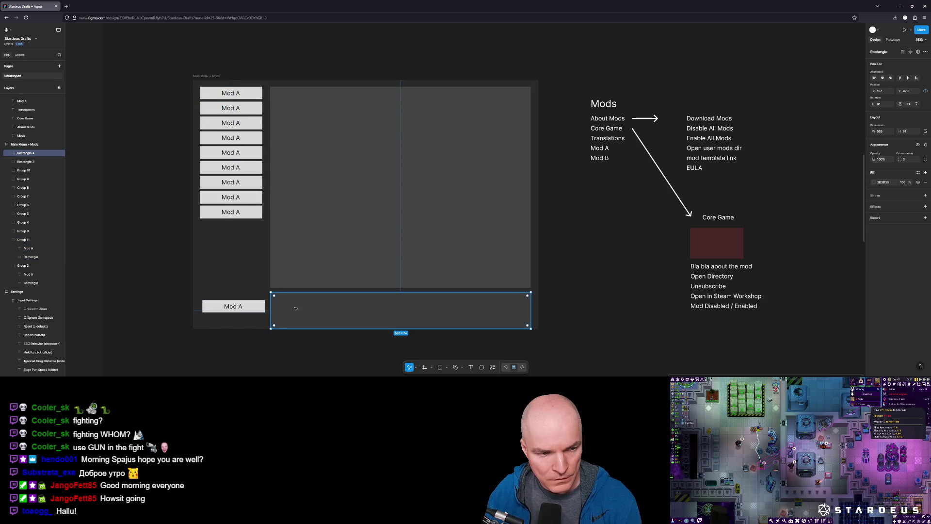
pyautogui.click(235, 212)
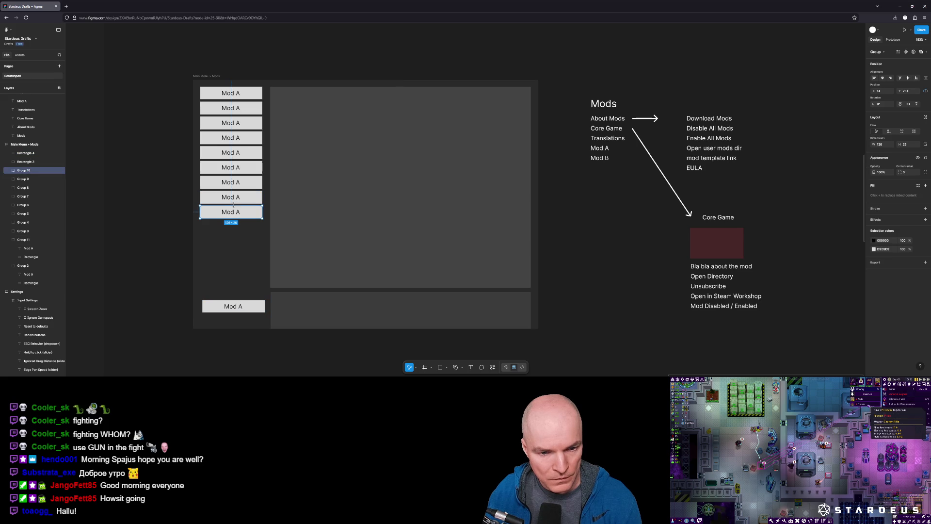
pyautogui.keyDown('shift'); pyautogui.click(235, 197); pyautogui.keyUp('shift')
pyautogui.keyDown('shift'); pyautogui.click(246, 182); pyautogui.keyUp('shift')
pyautogui.keyDown('shift'); pyautogui.click(246, 167); pyautogui.keyUp('shift')
pyautogui.keyDown('shift'); pyautogui.click(246, 153); pyautogui.keyUp('shift')
pyautogui.keyDown('shift'); pyautogui.click(246, 138); pyautogui.keyUp('shift')
pyautogui.keyDown('shift'); pyautogui.click(246, 123); pyautogui.keyUp('shift')
pyautogui.keyDown('shift'); pyautogui.click(246, 107); pyautogui.keyUp('shift')
pyautogui.keyDown('shift'); pyautogui.click(246, 98); pyautogui.keyUp('shift')
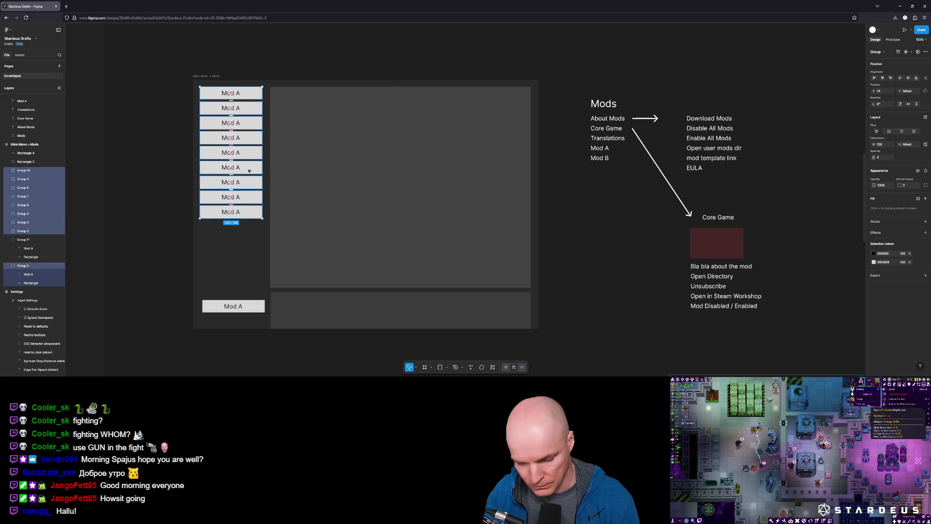
pyautogui.hotkey('ctrl', 'g')
# Move the spare Mod A button into the bottom strip and lower the button list slightly
pyautogui.click(243, 307)
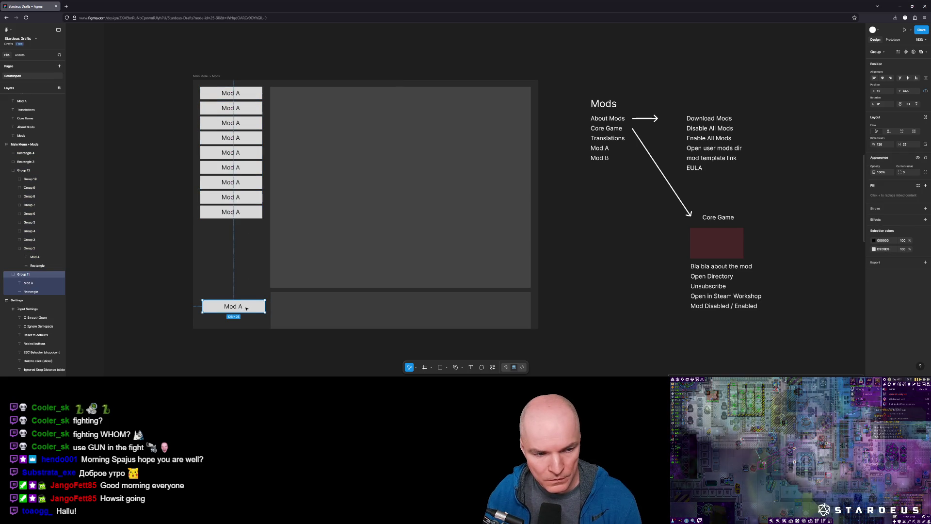
pyautogui.moveTo(22, 275); pyautogui.dragTo(23, 150)
pyautogui.moveTo(220, 305); pyautogui.dragTo(475, 312)
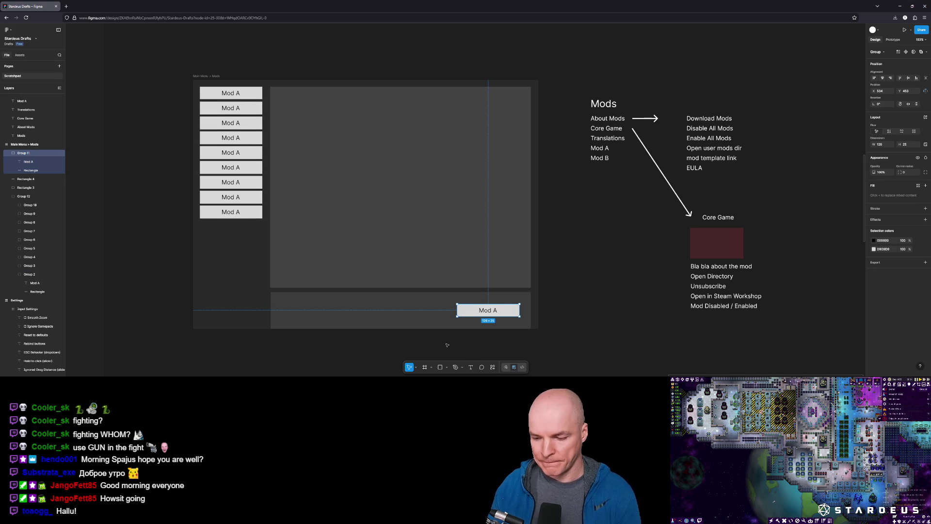
pyautogui.doubleClick(495, 311)
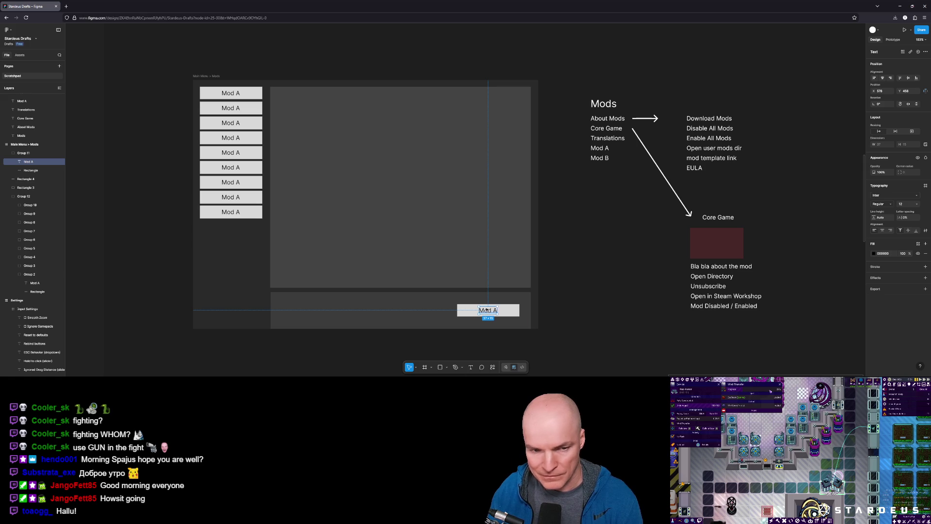
pyautogui.doubleClick(487, 309)
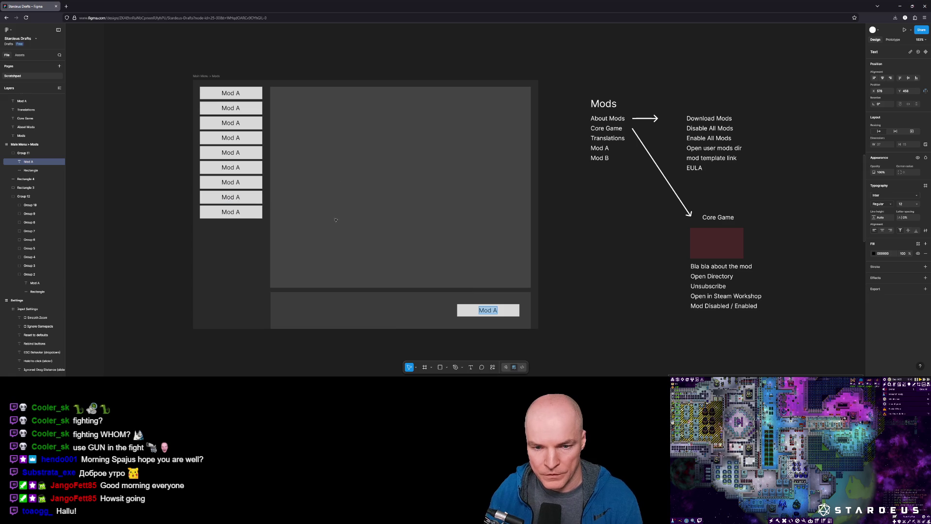
pyautogui.press('Escape')
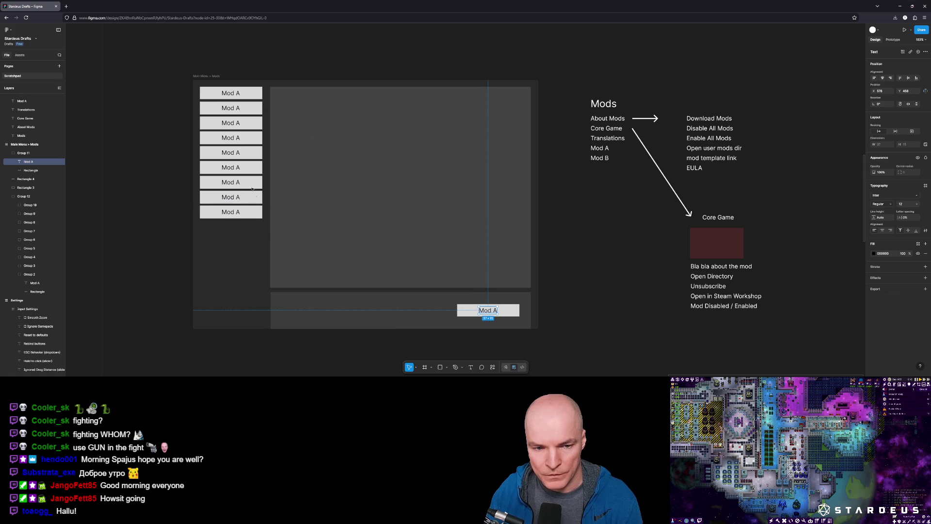
pyautogui.click(247, 141)
pyautogui.moveTo(247, 140); pyautogui.dragTo(247, 198)
# Add an 'Installed Mods' text heading above the Mod A button list
pyautogui.click(472, 368)
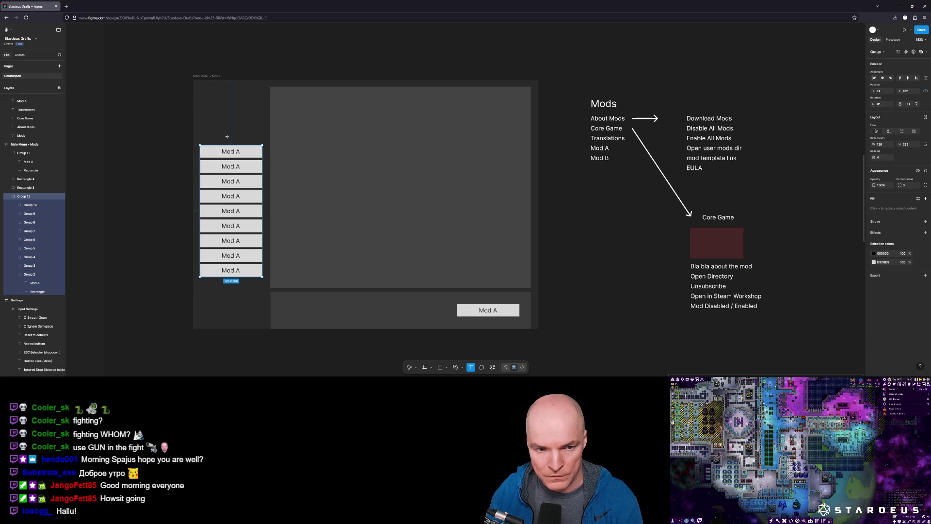
pyautogui.click(207, 130)
pyautogui.write('Installed Mods')
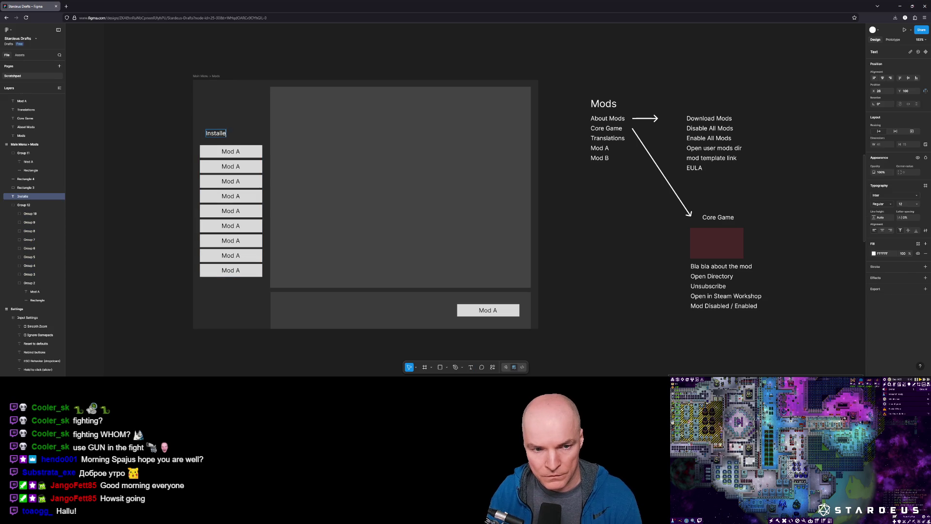
pyautogui.press('Escape')
pyautogui.moveTo(227, 134); pyautogui.dragTo(231, 138)
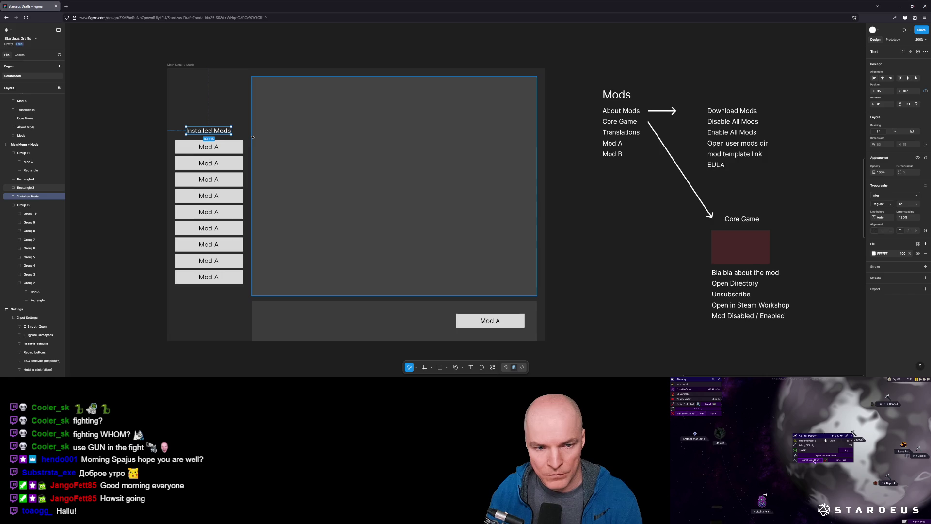
pyautogui.hotkey('ctrl', '+')
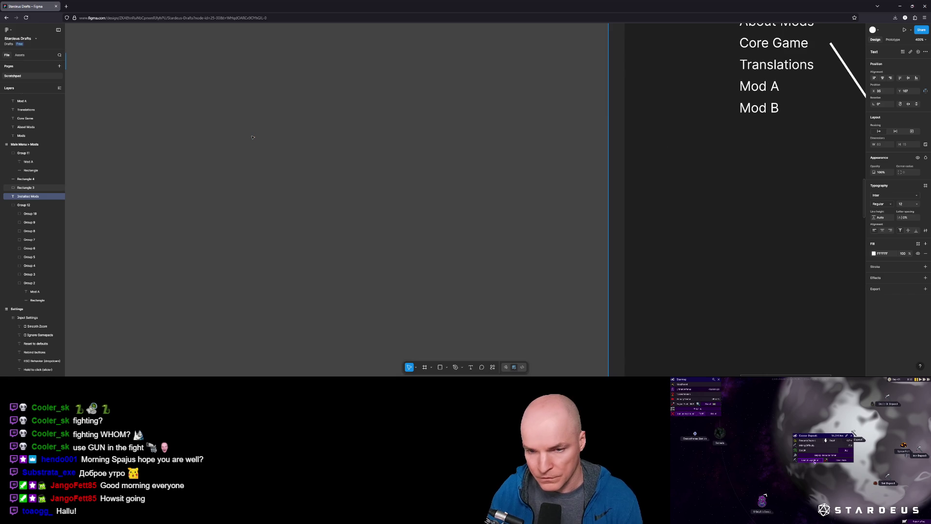
pyautogui.scroll(-4, 253, 137)
pyautogui.scroll(2, 142, 131)
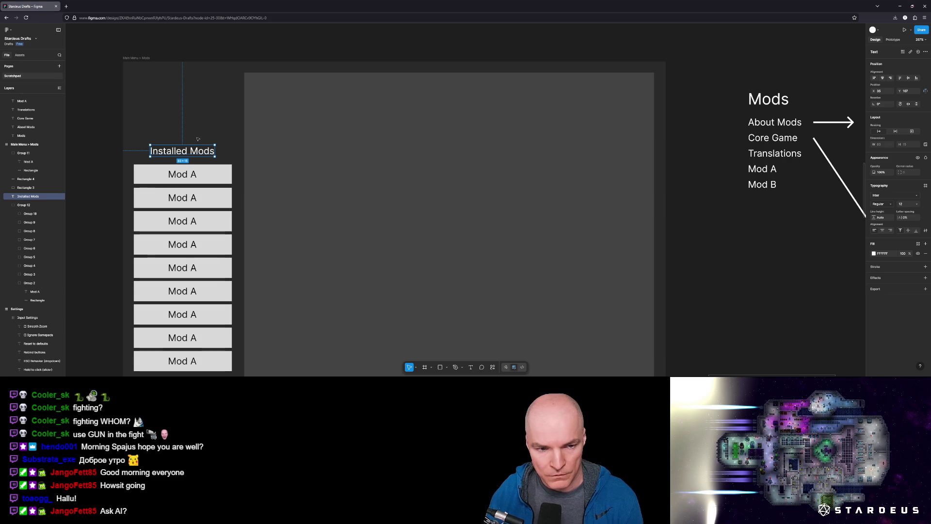
# Raise the heading's font size to 16 and centre it over the Mod A list
pyautogui.hotkey('shift', '\\')
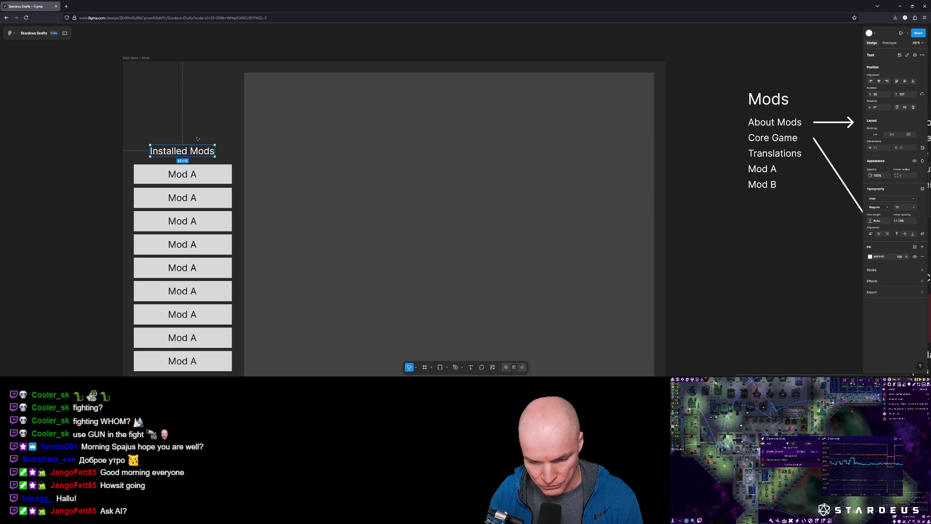
pyautogui.click(65, 34)
pyautogui.press('Escape')
pyautogui.click(171, 154)
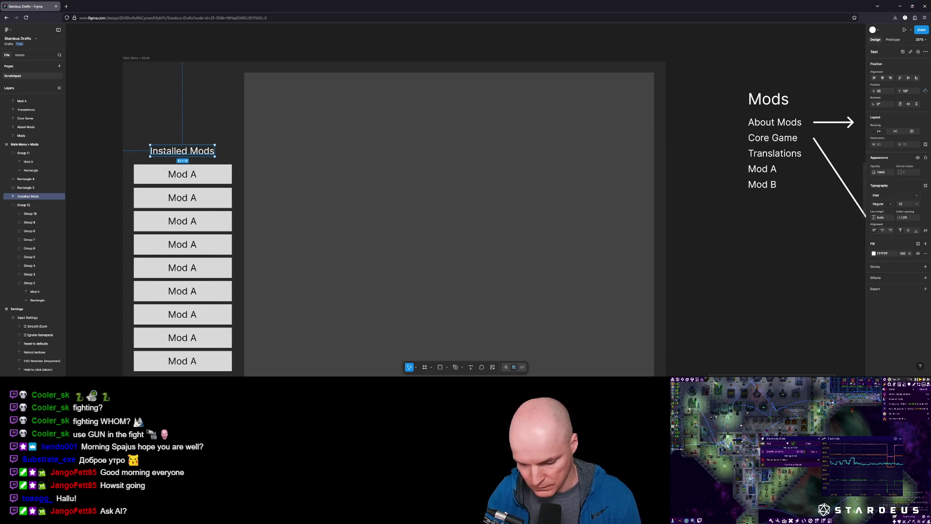
pyautogui.hotkey('ctrl', 'shift', '.')
pyautogui.hotkey('ctrl', 'shift', '.')
pyautogui.hotkey('ctrl', 'shift', '.')
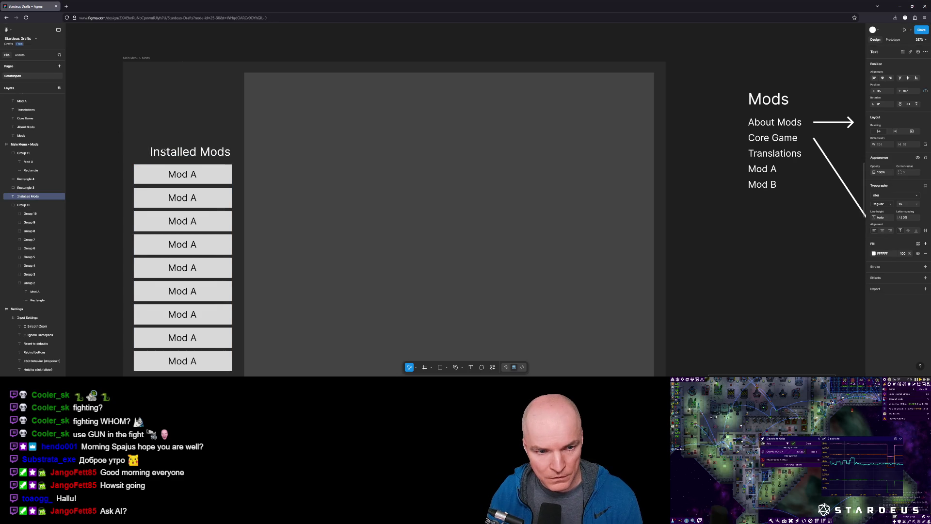
pyautogui.moveTo(164, 150); pyautogui.dragTo(154, 153)
pyautogui.scroll(-2, 208, 197)
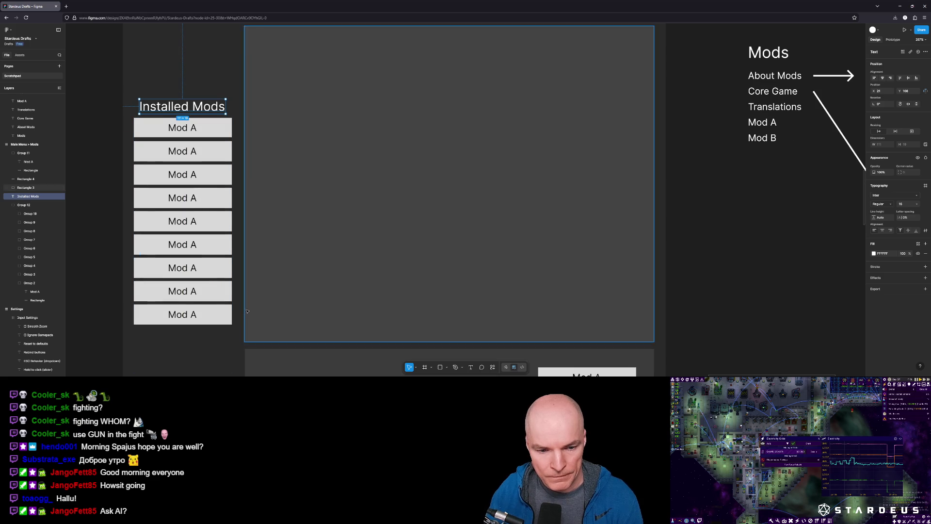
pyautogui.scroll(1, 209, 213)
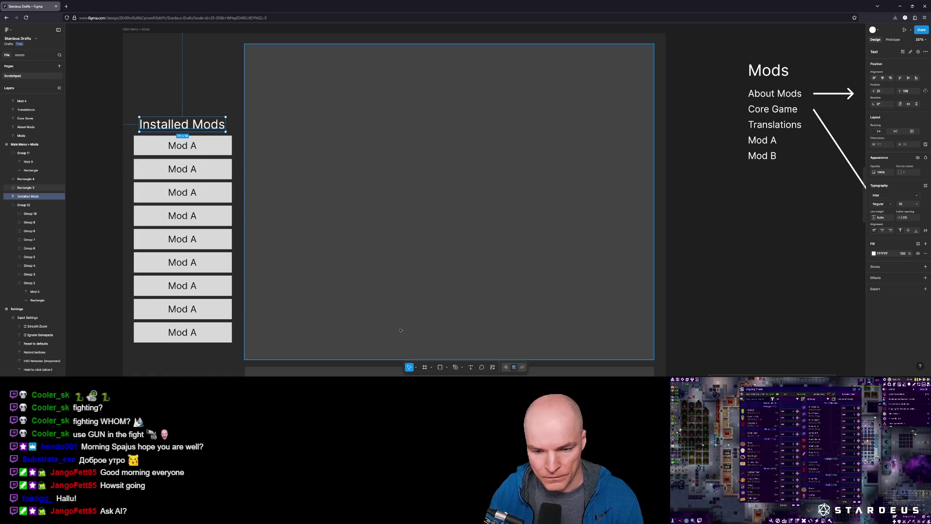
pyautogui.click(221, 149)
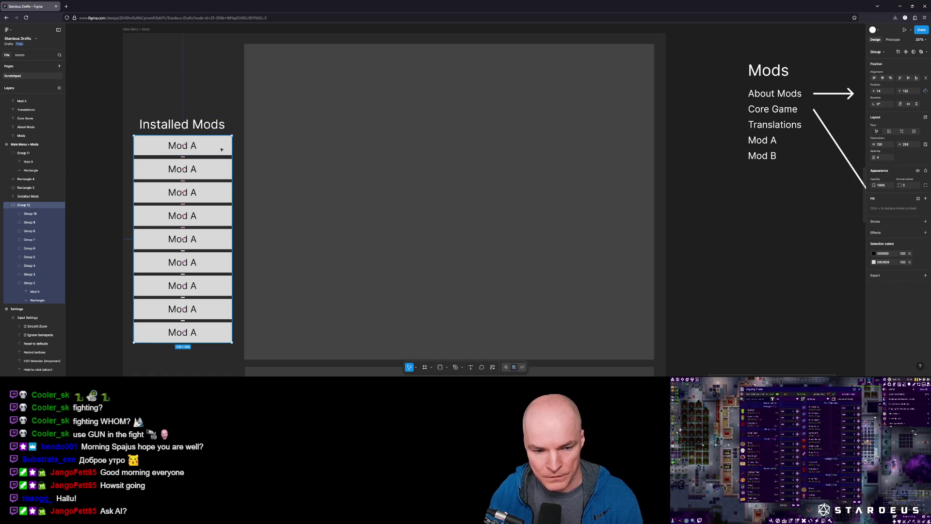
# Copy the first Mod A box above Installed Mods and relabel it 'Download Mods'
pyautogui.doubleClick(221, 148)
pyautogui.scroll(-2, 257, 206)
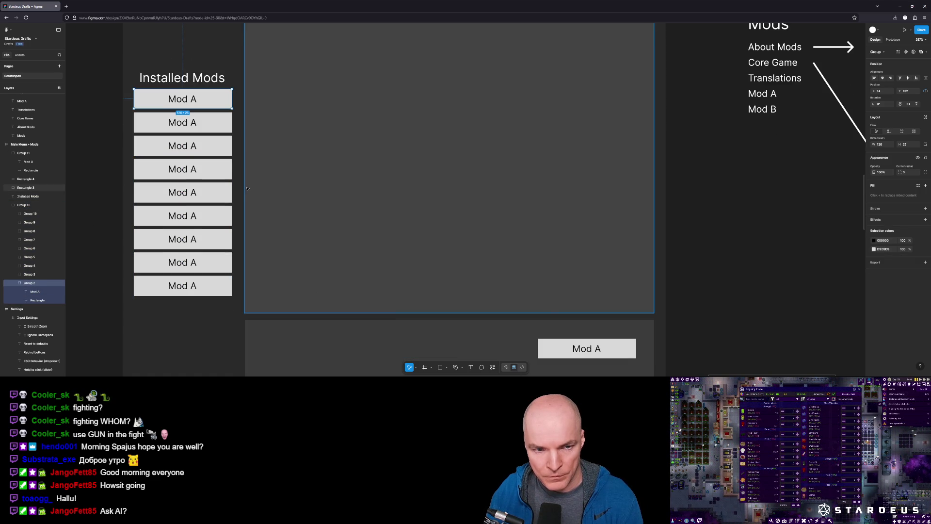
pyautogui.scroll(2, 256, 206)
pyautogui.moveTo(206, 146)
pyautogui.mouseDown()
pyautogui.moveTo(213, 64)
pyautogui.moveTo(200, 59)
pyautogui.mouseUp()
pyautogui.doubleClick(195, 58)
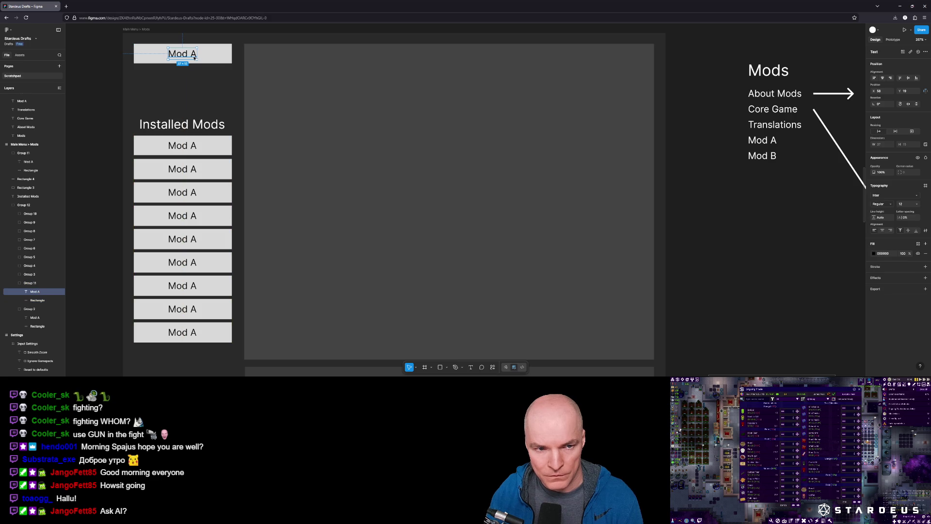
pyautogui.press('Return')
pyautogui.write('D')
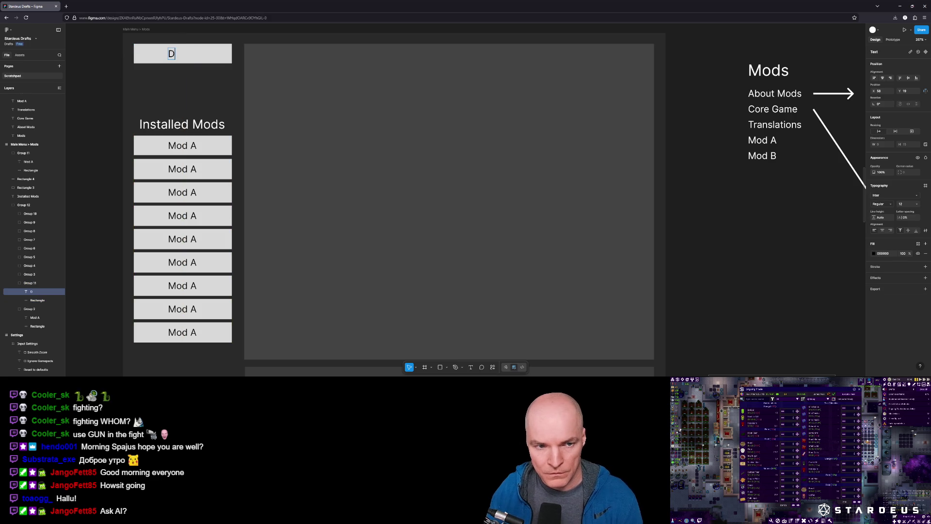
pyautogui.write('ownload Mods')
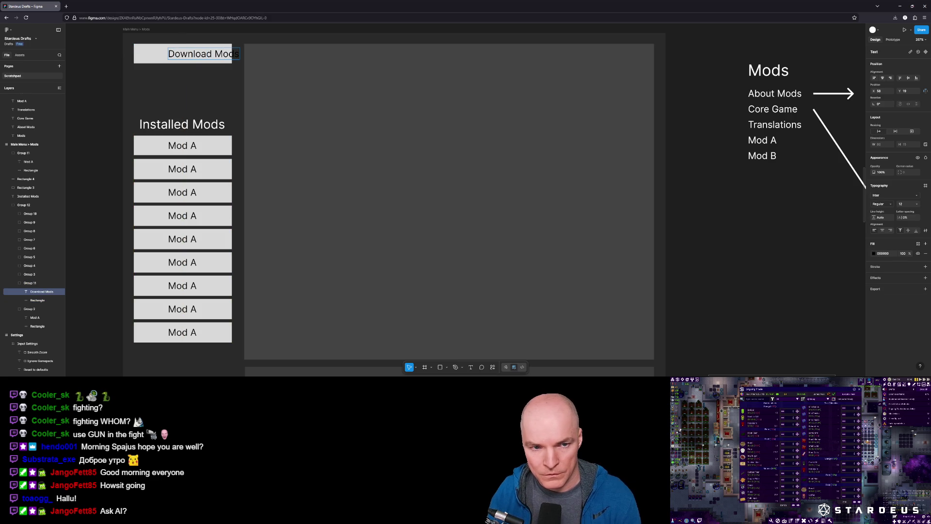
pyautogui.press('Escape')
pyautogui.hotkey('alt', 'h')
# Duplicate the button background below Download Mods, then delete the extra rectangle
pyautogui.click(226, 60)
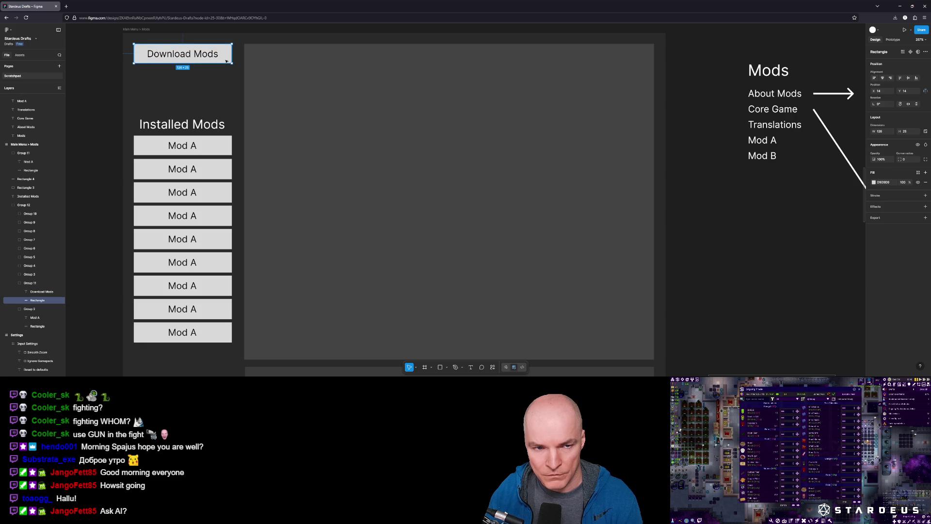
pyautogui.moveTo(225, 63); pyautogui.dragTo(226, 80)
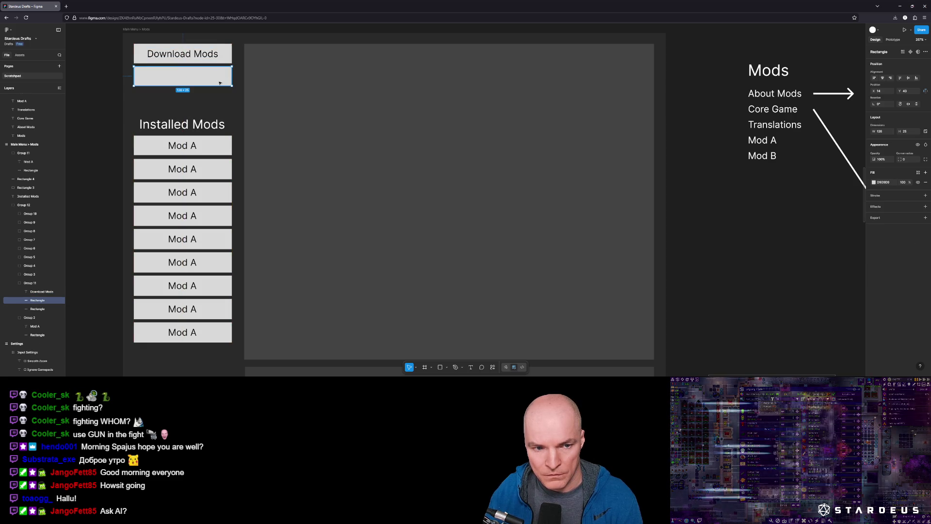
pyautogui.doubleClick(182, 78)
pyautogui.press('Escape')
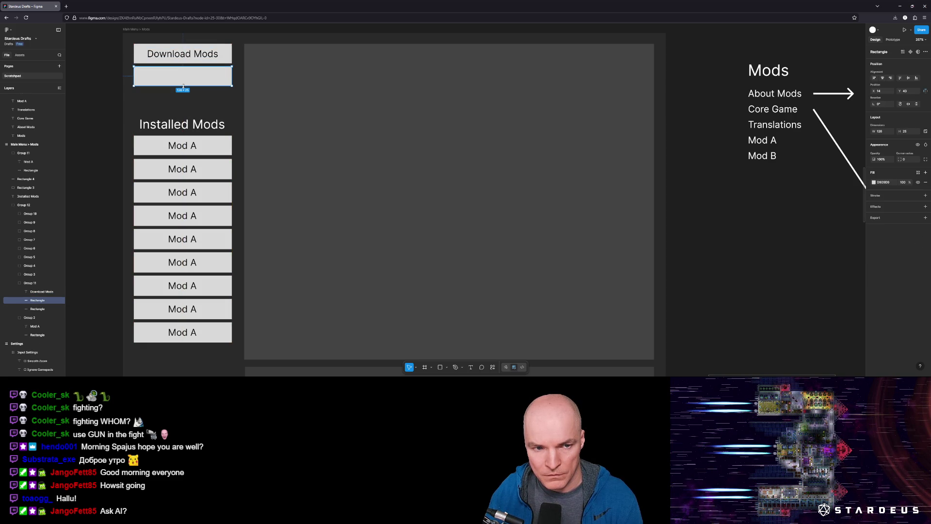
pyautogui.doubleClick(183, 80)
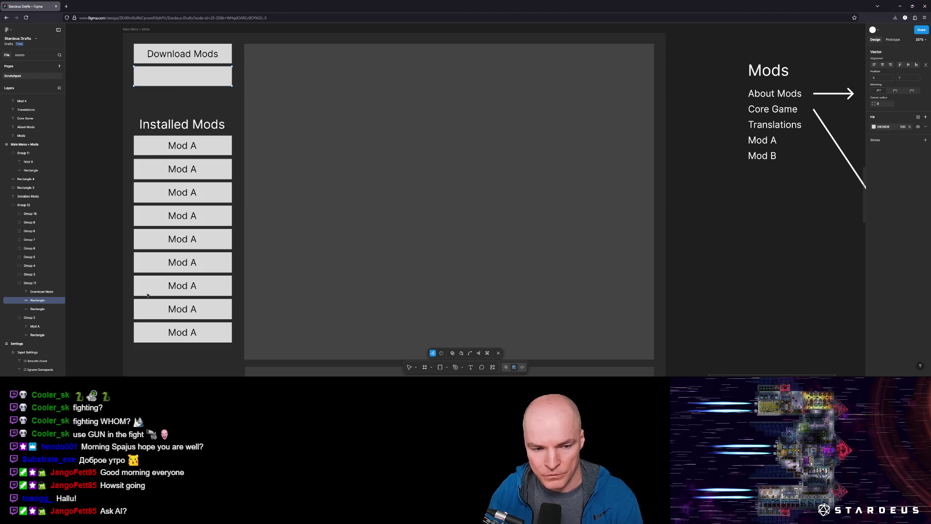
pyautogui.click(184, 81)
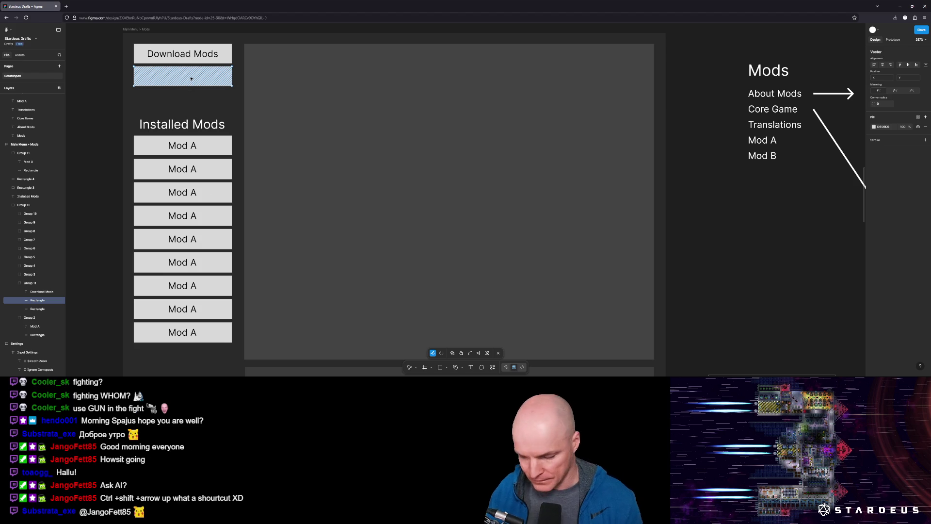
pyautogui.press('Delete')
pyautogui.press('Escape')
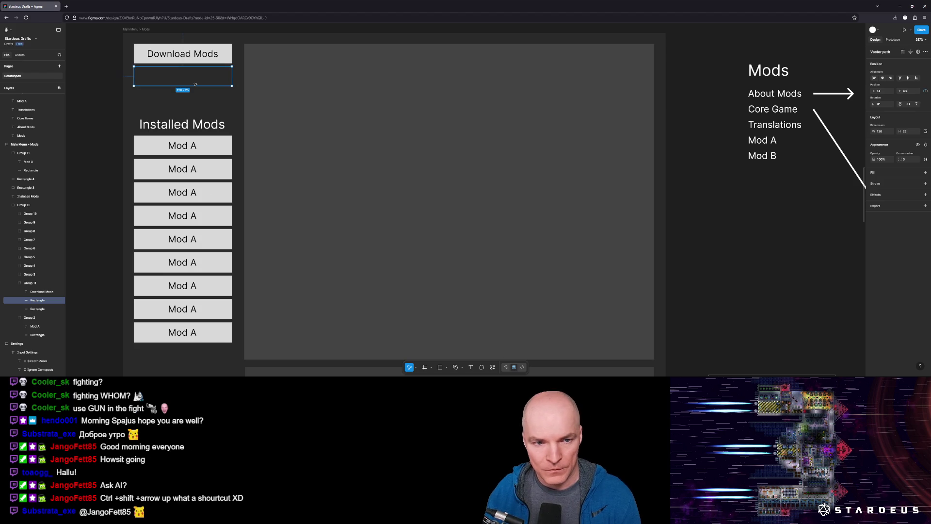
pyautogui.press('Delete')
# Move the Download Mods group out of the mod list group in Layers
pyautogui.click(226, 60)
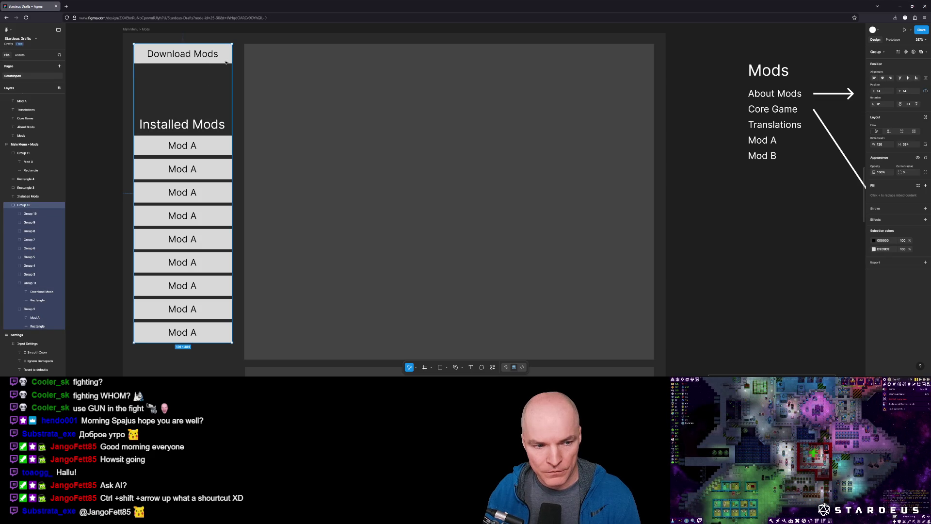
pyautogui.doubleClick(225, 60)
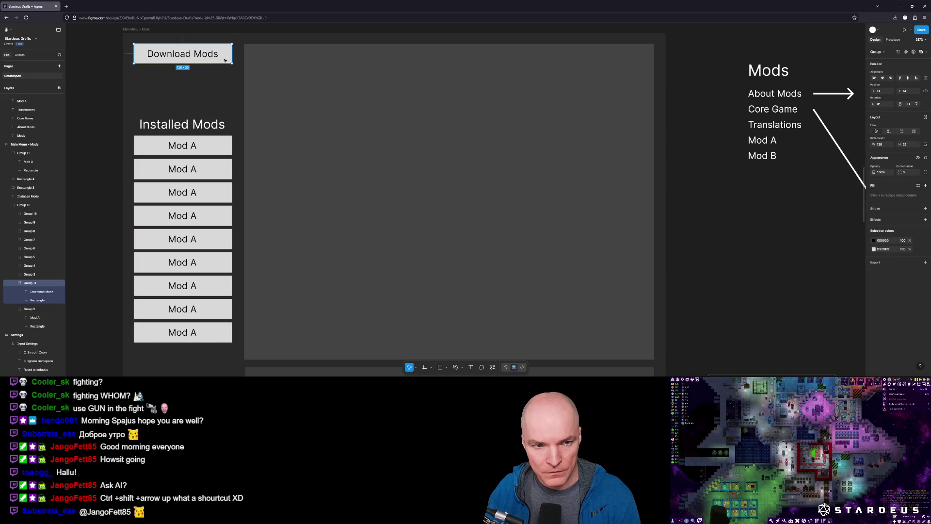
pyautogui.moveTo(53, 260)
pyautogui.mouseDown()
pyautogui.moveTo(58, 146)
pyautogui.moveTo(63, 162)
pyautogui.mouseUp()
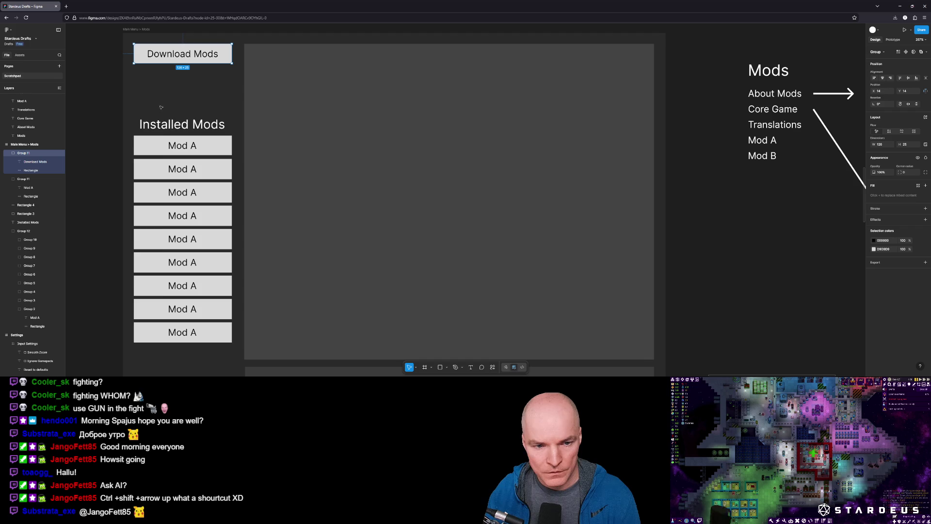
pyautogui.scroll(-2, 407, 266)
pyautogui.keyDown('ctrl'); pyautogui.scroll(-3, 407, 266); pyautogui.keyUp('ctrl')
pyautogui.keyDown('ctrl'); pyautogui.scroll(3, 315, 140); pyautogui.keyUp('ctrl')
pyautogui.keyDown('ctrl'); pyautogui.scroll(-2, 321, 151); pyautogui.keyUp('ctrl')
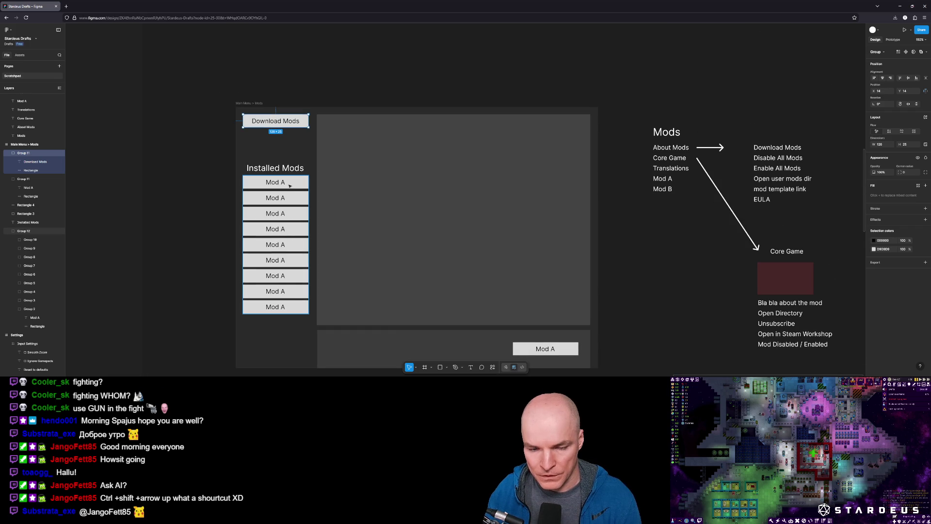
# Shrink the large grey detail panel to about 188×251
pyautogui.click(589, 285)
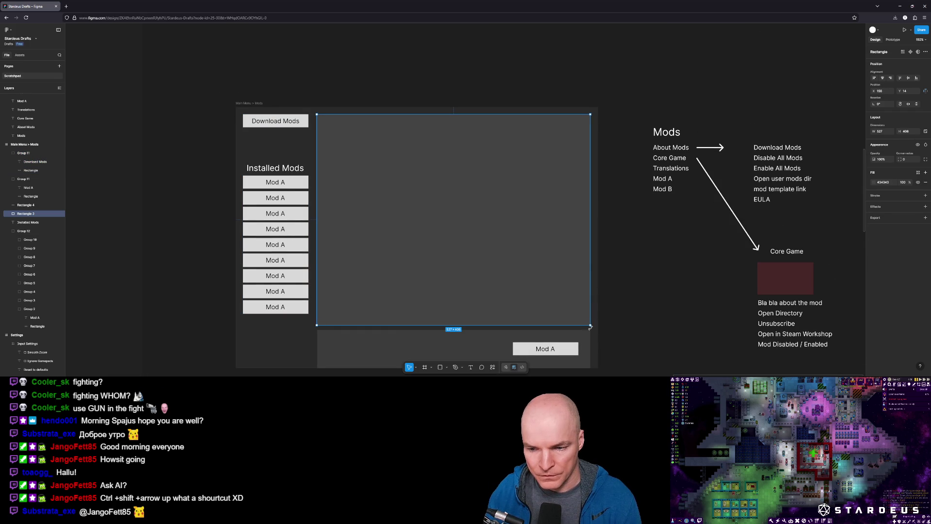
pyautogui.moveTo(590, 326)
pyautogui.mouseDown()
pyautogui.moveTo(424, 326)
pyautogui.moveTo(415, 245)
pyautogui.moveTo(422, 315)
pyautogui.moveTo(424, 222)
pyautogui.moveTo(427, 245)
pyautogui.mouseUp()
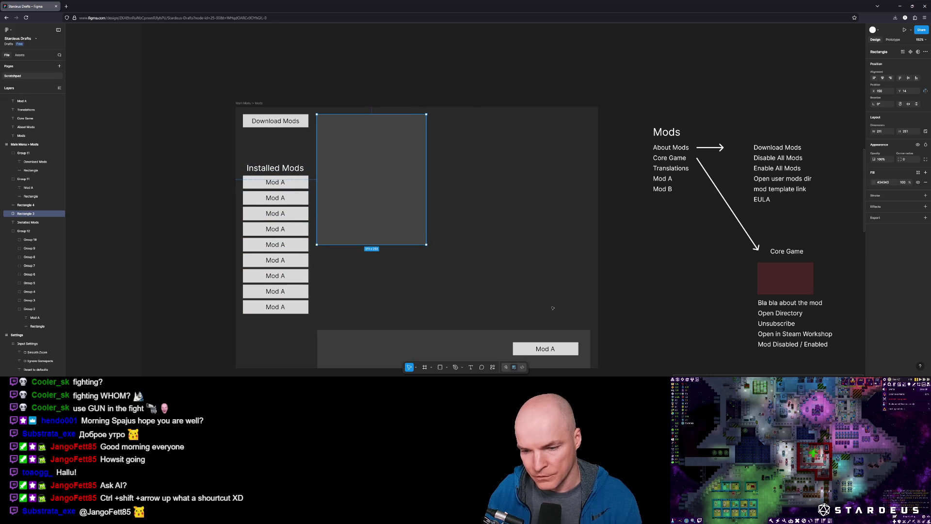
pyautogui.click(326, 289)
pyautogui.scroll(-1, 311, 291)
pyautogui.click(291, 289)
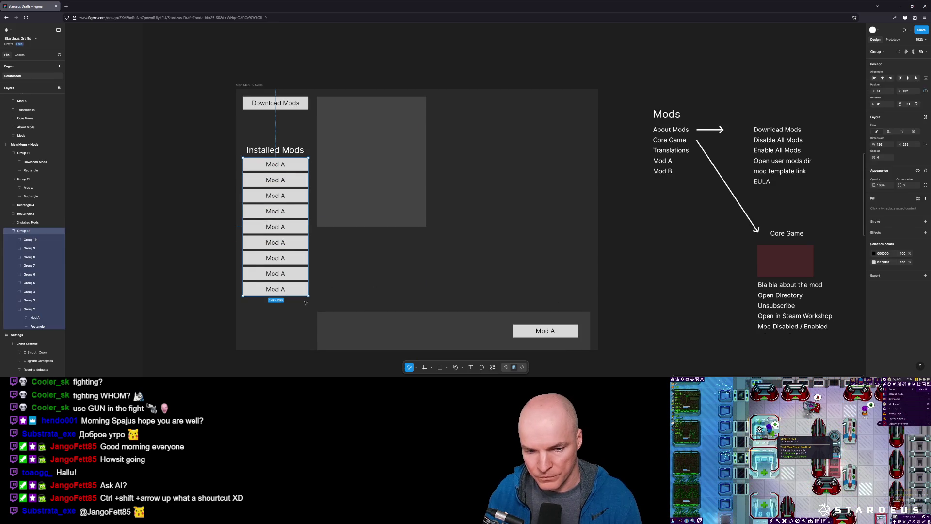
pyautogui.click(391, 283)
# Delete the bottom bar panel and its leftover Mod A button
pyautogui.click(523, 323)
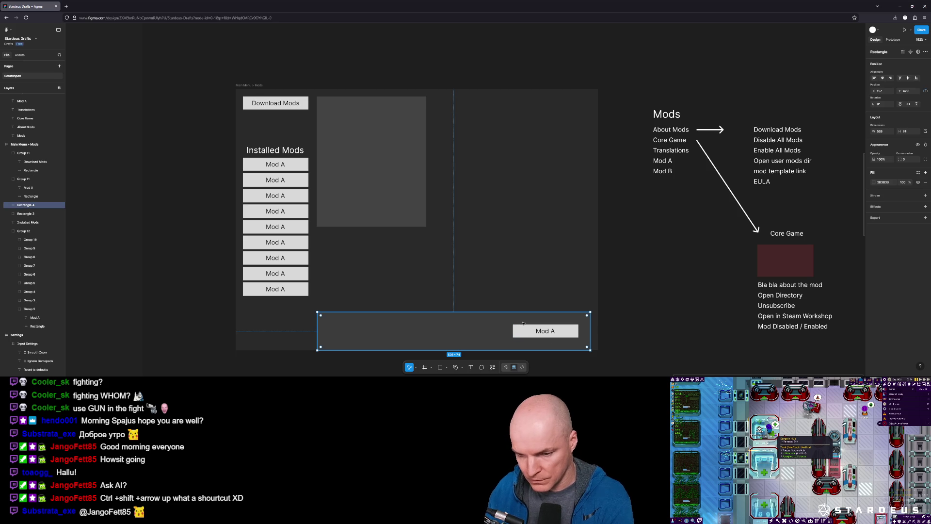
pyautogui.press('Delete')
pyautogui.click(548, 330)
pyautogui.press('Delete')
pyautogui.click(421, 221)
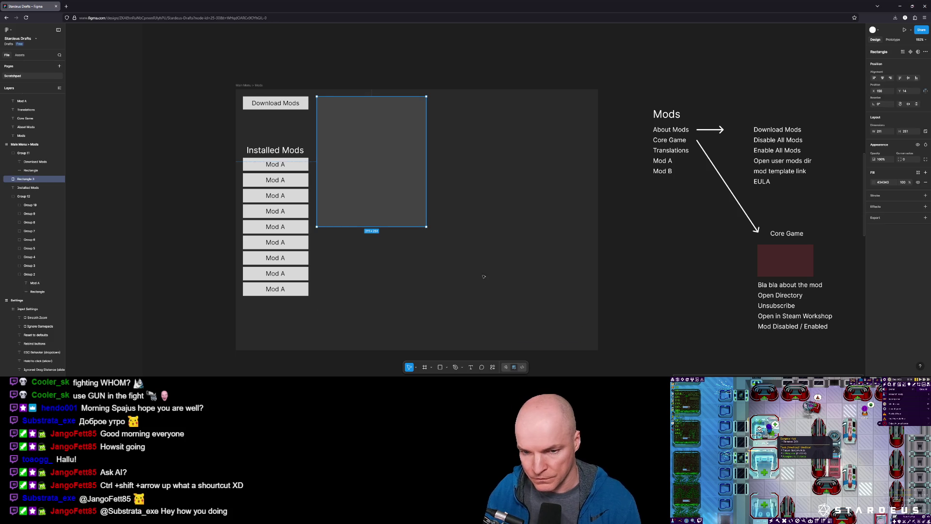
pyautogui.click(595, 347)
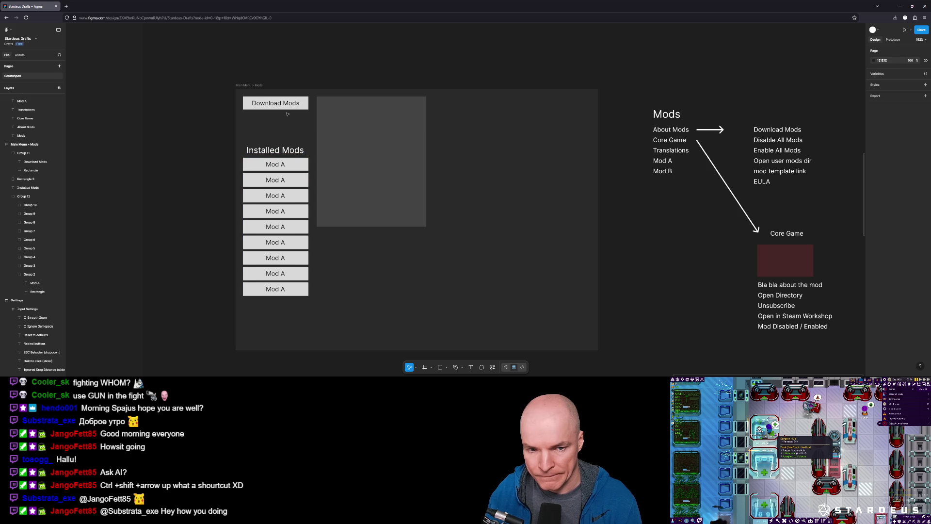
# Move the Installed Mods heading and list to the top, with Download Mods under the grey panel
pyautogui.moveTo(288, 103)
pyautogui.mouseDown()
pyautogui.moveTo(386, 231)
pyautogui.moveTo(384, 247)
pyautogui.mouseUp()
pyautogui.moveTo(224, 139)
pyautogui.mouseDown()
pyautogui.moveTo(311, 284)
pyautogui.moveTo(295, 226)
pyautogui.mouseUp()
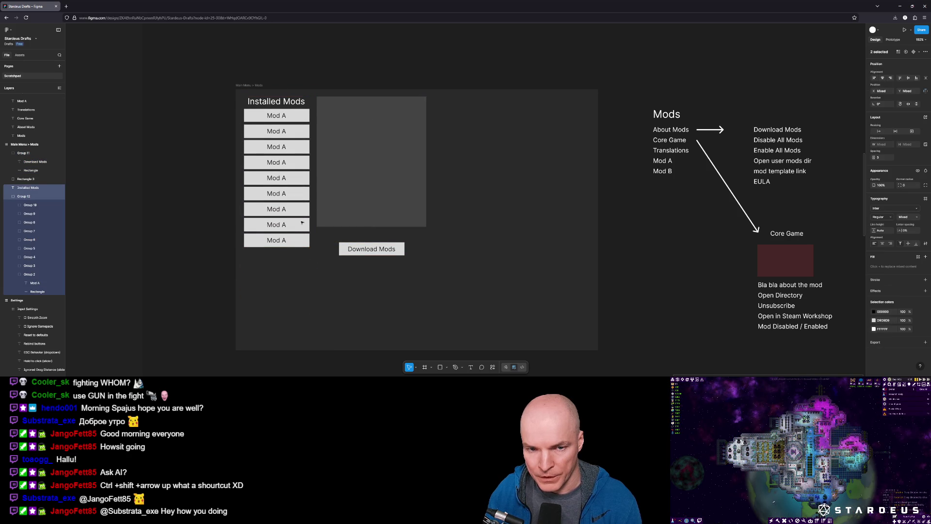
pyautogui.moveTo(377, 249)
pyautogui.mouseDown()
pyautogui.moveTo(365, 240)
pyautogui.moveTo(400, 241)
pyautogui.mouseUp()
pyautogui.click(589, 344)
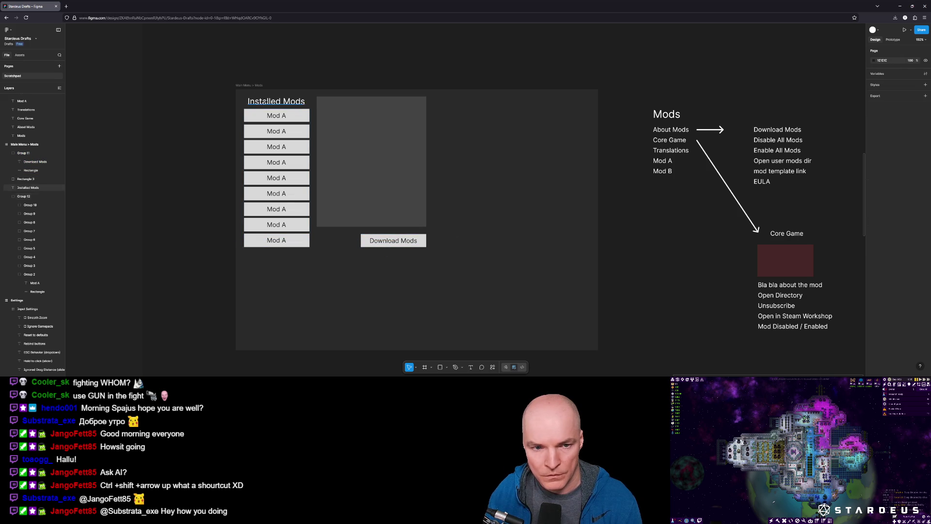
pyautogui.click(598, 343)
# Resize the Main Menu > Mods frame to about 378×326 around its contents
pyautogui.moveTo(599, 350); pyautogui.dragTo(432, 259)
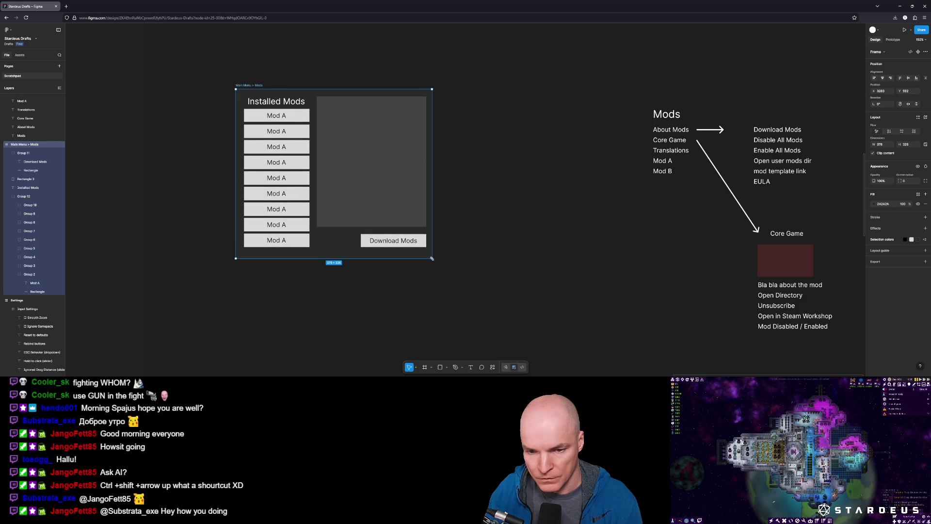
pyautogui.scroll(3, 341, 175)
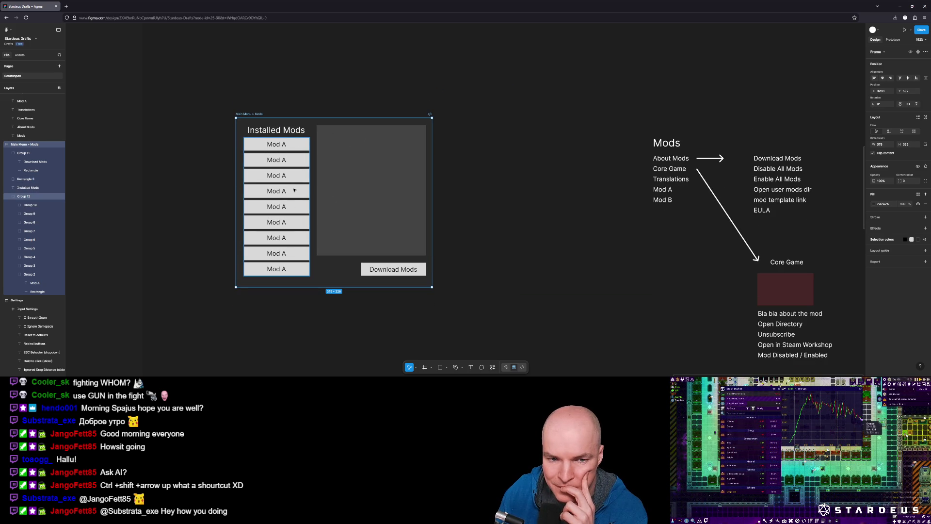
pyautogui.scroll(1, 294, 192)
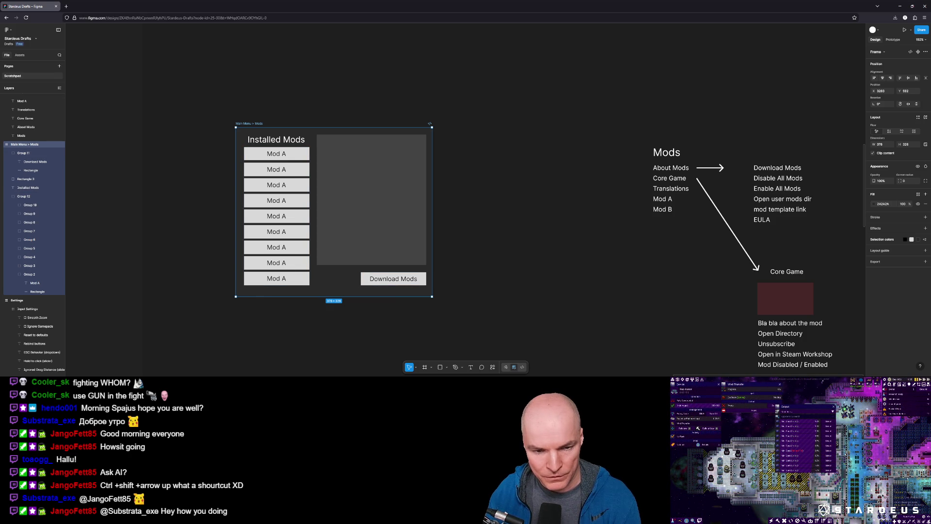
pyautogui.moveTo(669, 199)
pyautogui.mouseDown()
pyautogui.moveTo(587, 159)
pyautogui.moveTo(595, 175)
pyautogui.mouseUp()
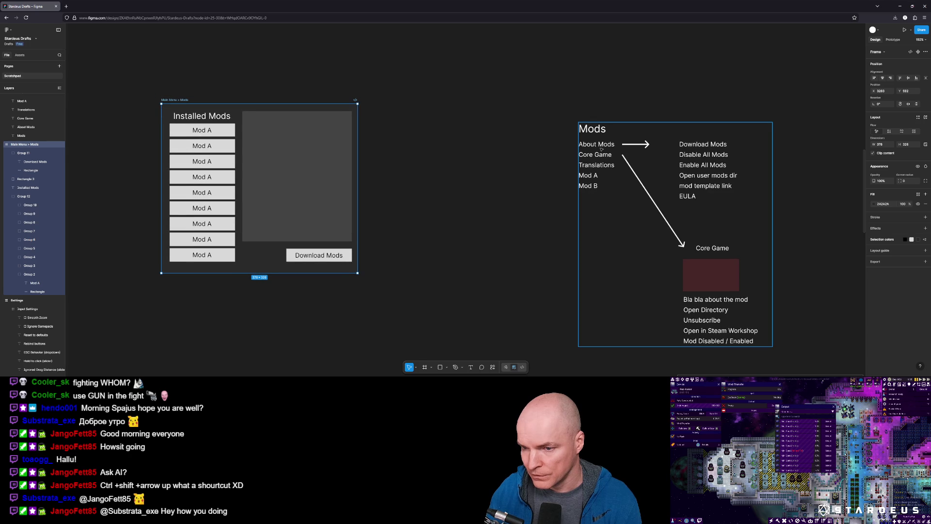
# Draw a small trial rectangle left of Download Mods, then delete it
pyautogui.click(710, 165)
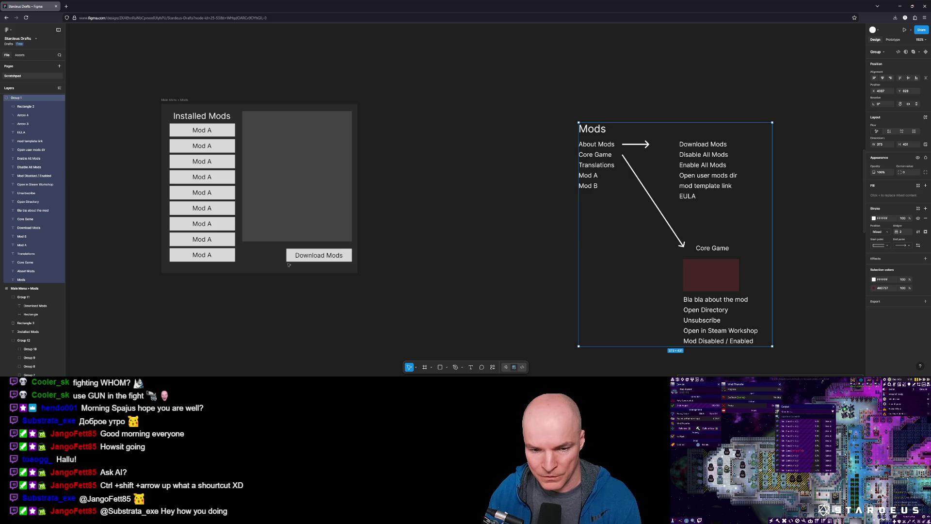
pyautogui.click(440, 367)
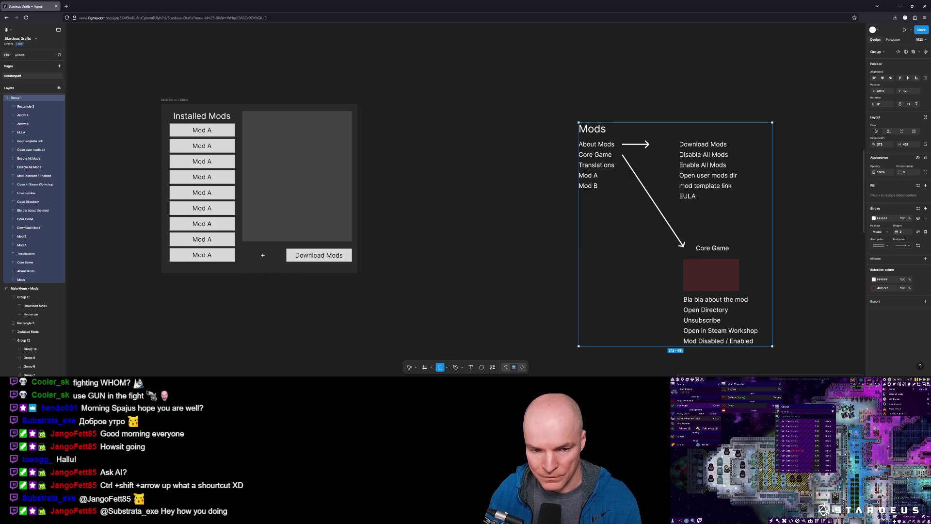
pyautogui.moveTo(247, 248); pyautogui.dragTo(272, 262)
pyautogui.press('Return')
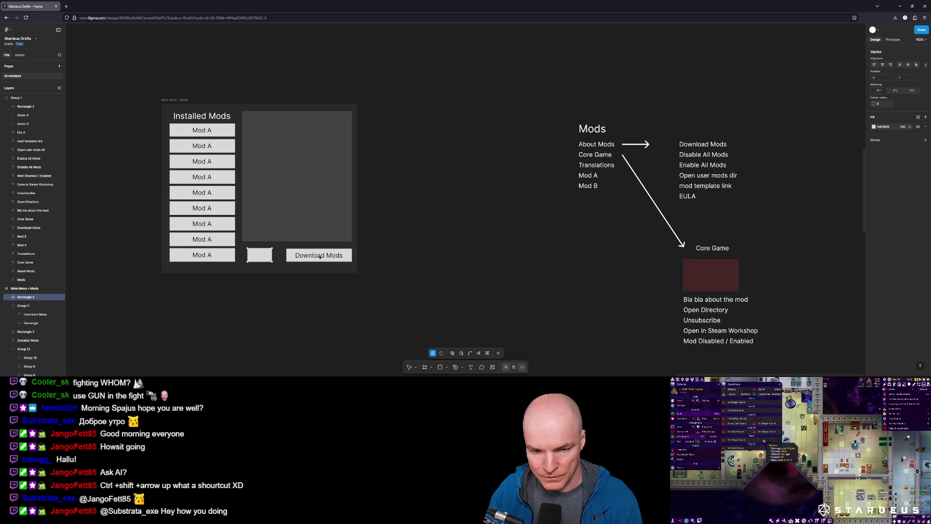
pyautogui.click(271, 259)
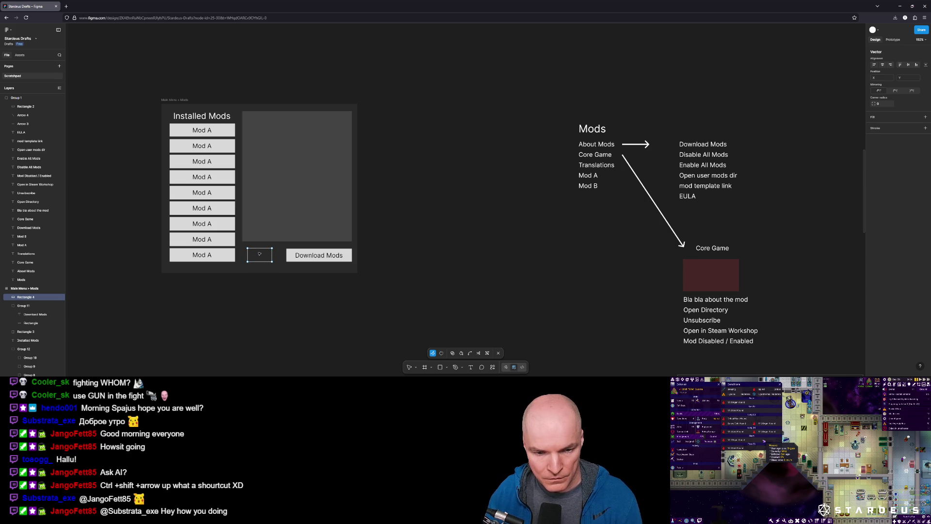
pyautogui.press('Escape')
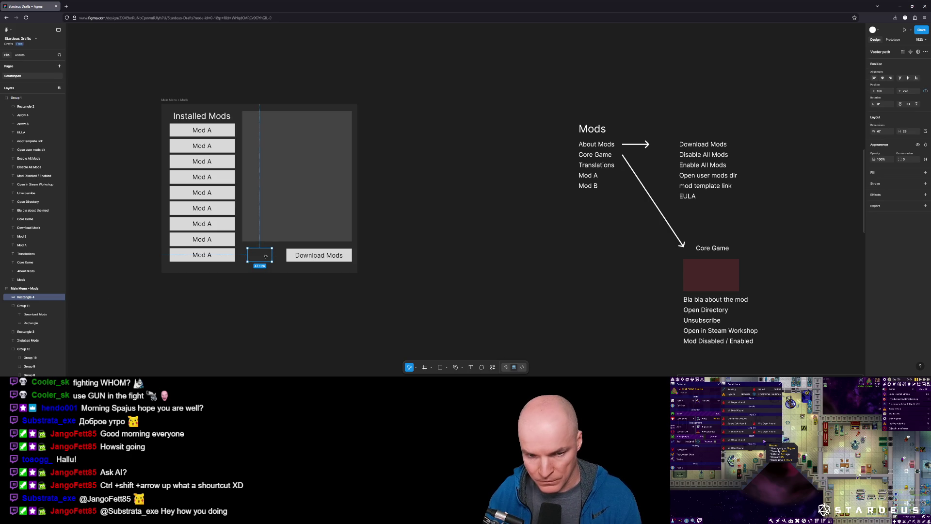
pyautogui.press('Delete')
# Duplicate the Download Mods button with Ctrl+D and nudge the copy left
pyautogui.click(297, 255)
pyautogui.hotkey('ctrl', 'd')
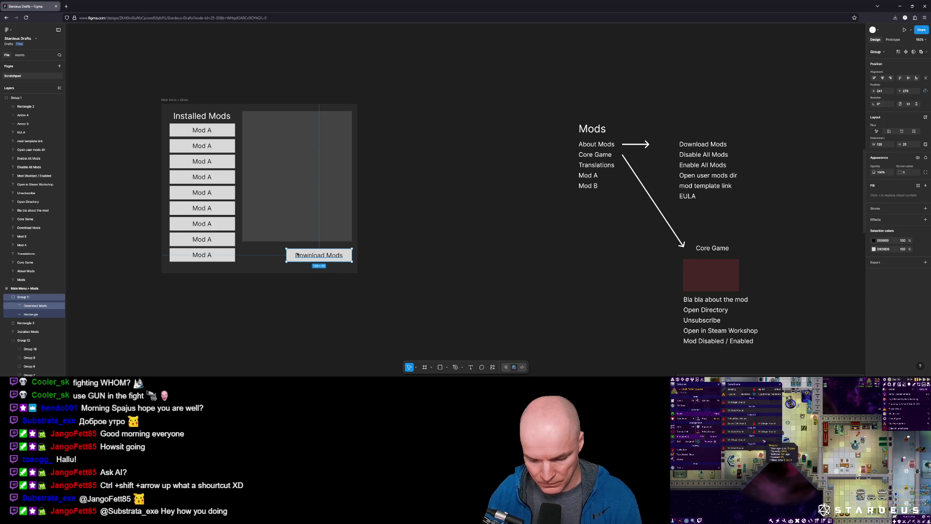
pyautogui.hotkey('shift', 'Left')
pyautogui.hotkey('shift', 'Left')
pyautogui.hotkey('shift', 'Left')
pyautogui.hotkey('shift', 'Left')
pyautogui.hotkey('shift', 'Left')
pyautogui.hotkey('shift', 'Left')
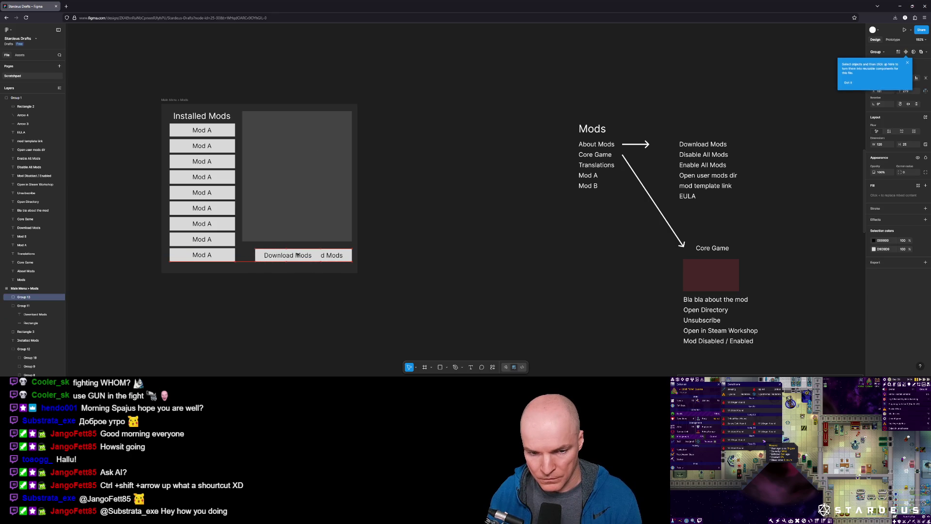
# Narrow the copy into a 'More' button and place another Download Mods copy below the row
pyautogui.moveTo(304, 255); pyautogui.dragTo(276, 256)
pyautogui.doubleClick(263, 256)
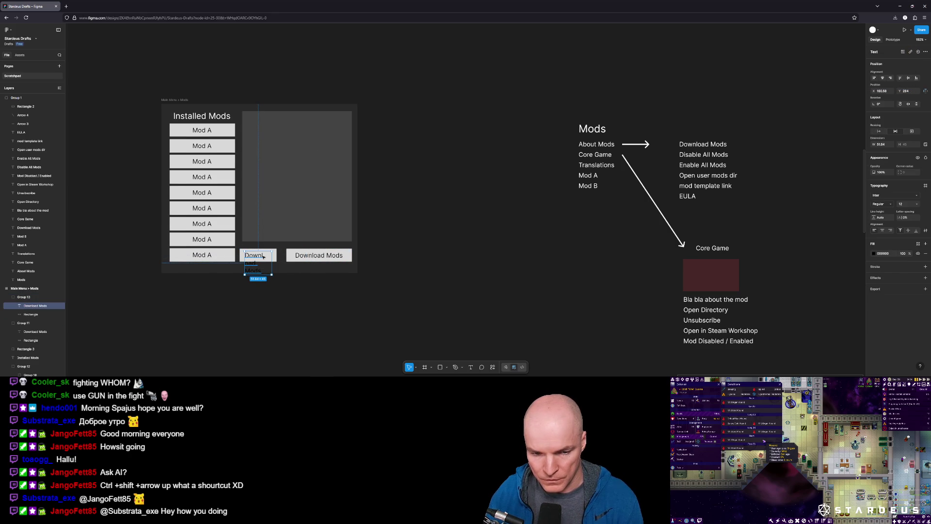
pyautogui.hotkey('ctrl', 'a')
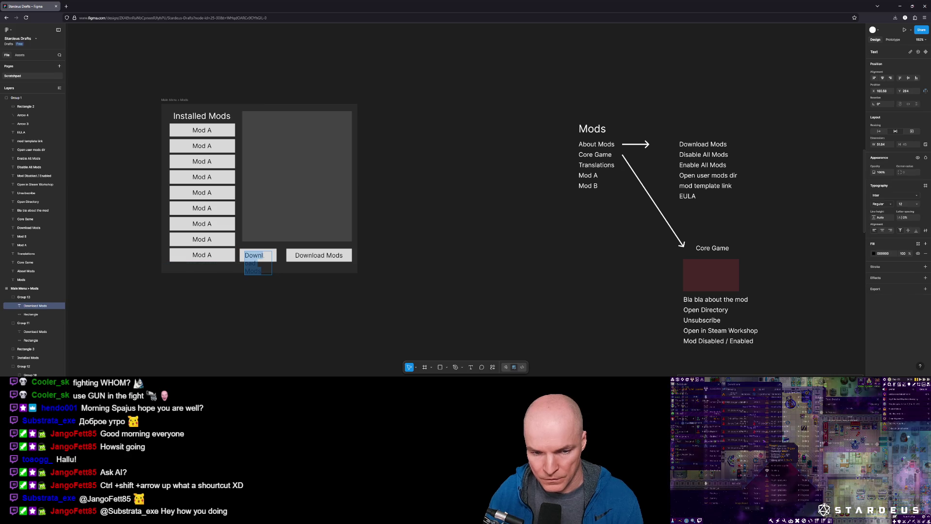
pyautogui.write('a')
pyautogui.press('BackSpace')
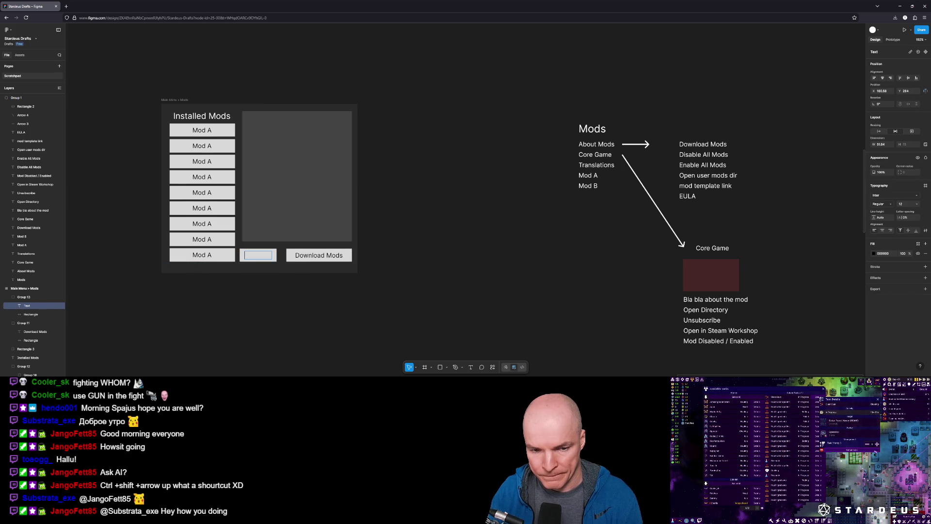
pyautogui.press('BackSpace')
pyautogui.press('BackSpace')
pyautogui.write('re')
pyautogui.press('Escape')
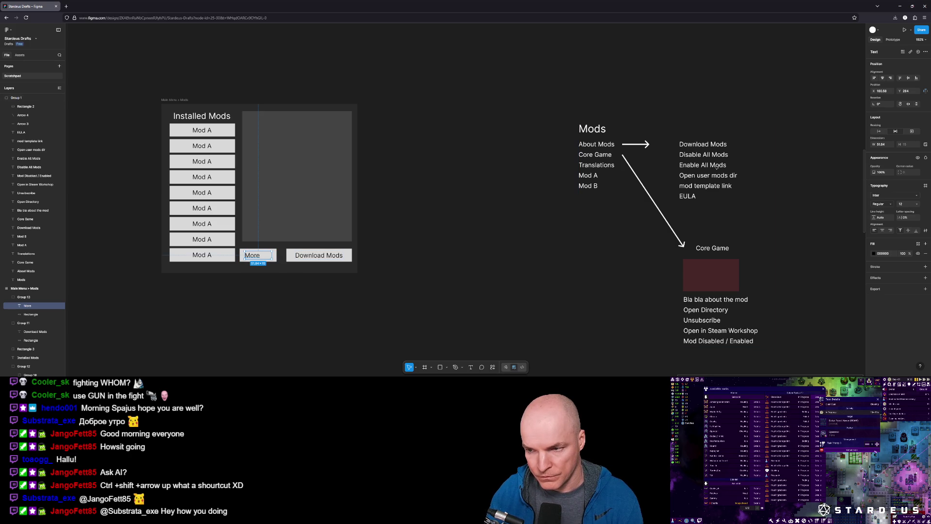
pyautogui.moveTo(348, 255)
pyautogui.mouseDown()
pyautogui.moveTo(301, 268)
pyautogui.moveTo(297, 298)
pyautogui.moveTo(295, 266)
pyautogui.moveTo(296, 275)
pyautogui.mouseUp()
pyautogui.doubleClick(297, 275)
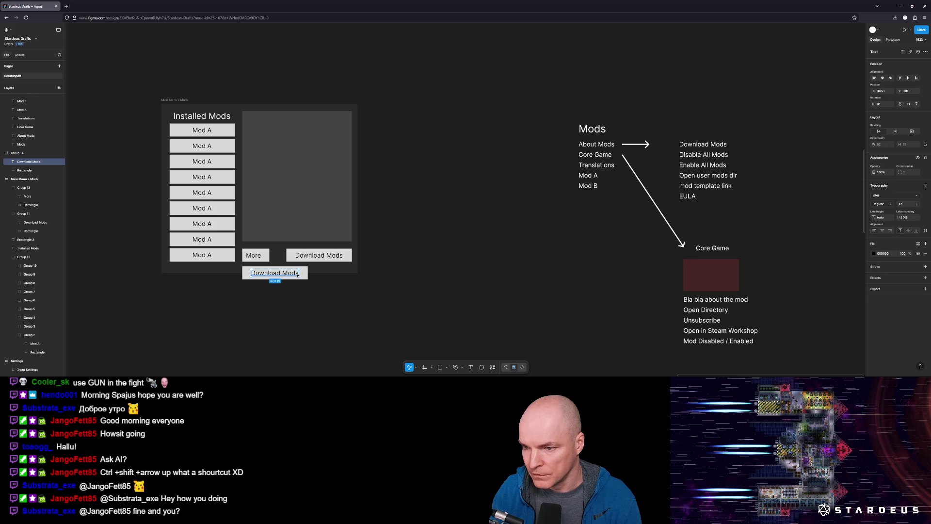
# Relabel the lower button 'Open user mods dir'
pyautogui.press('n')
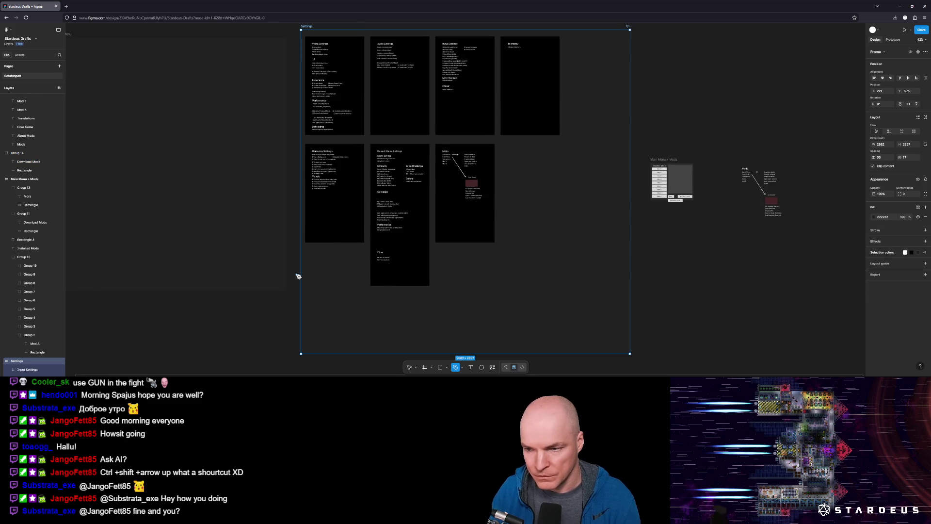
pyautogui.scroll(10, 679, 189)
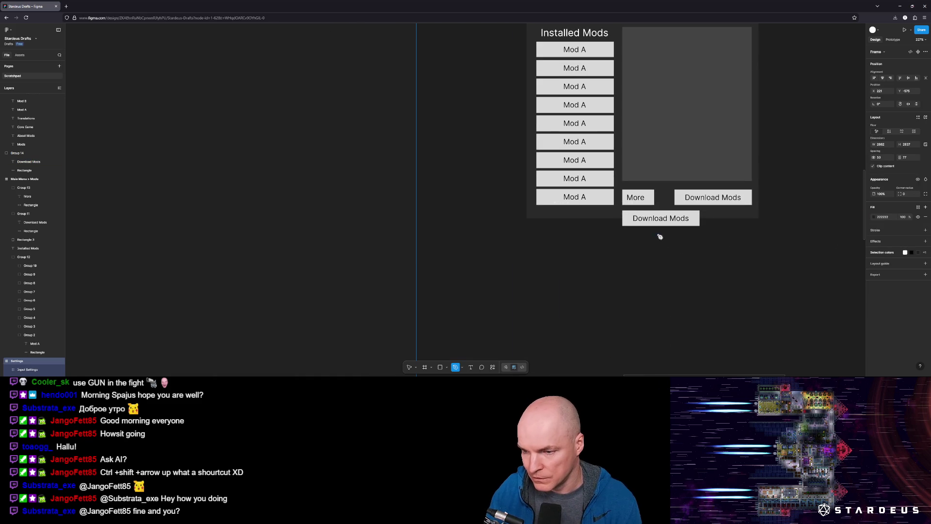
pyautogui.click(660, 236)
pyautogui.scroll(3, 515, 238)
pyautogui.doubleClick(515, 235)
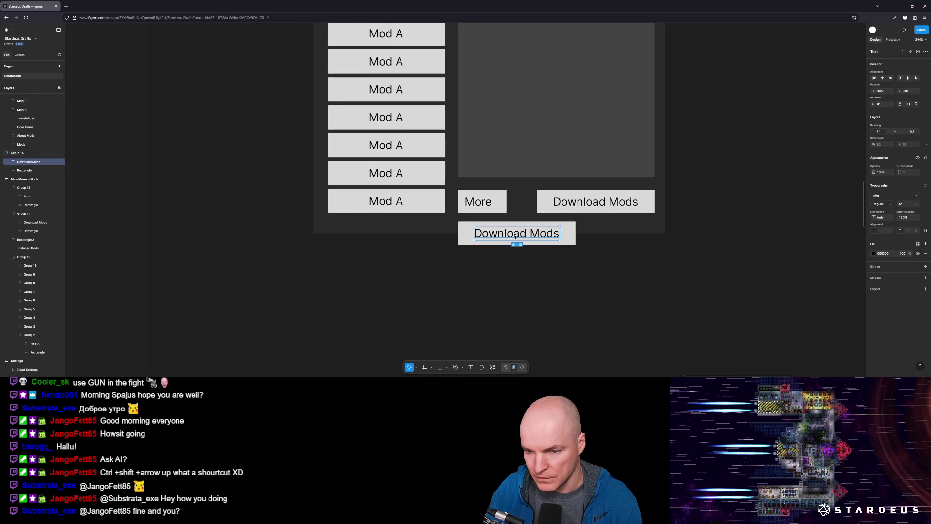
pyautogui.doubleClick(515, 236)
pyautogui.write('Open use mod')
pyautogui.press('BackSpace')
pyautogui.press('BackSpace')
pyautogui.press('BackSpace')
pyautogui.write('r mods dir')
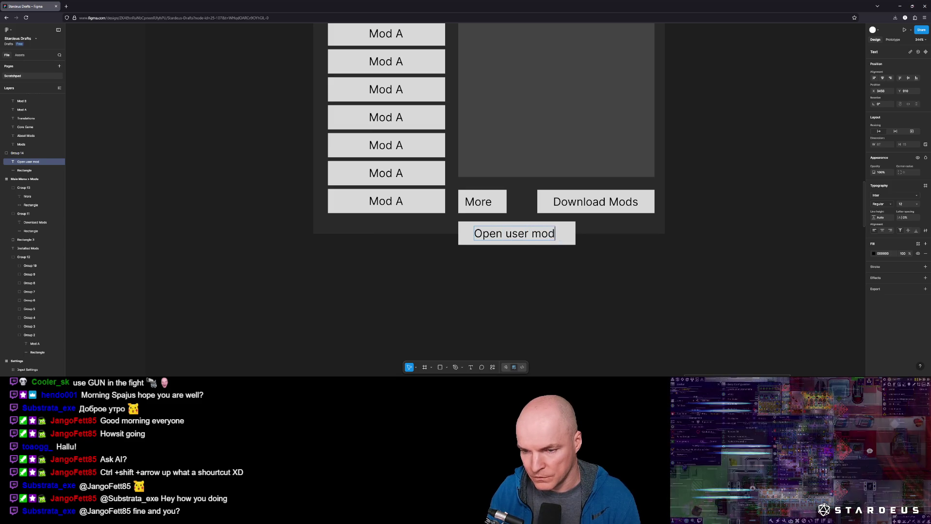
# Widen and shorten the button's box so the full label fits
pyautogui.click(572, 244)
pyautogui.moveTo(576, 245); pyautogui.dragTo(588, 243)
pyautogui.moveTo(534, 222); pyautogui.dragTo(534, 224)
pyautogui.scroll(-5, 450, 278)
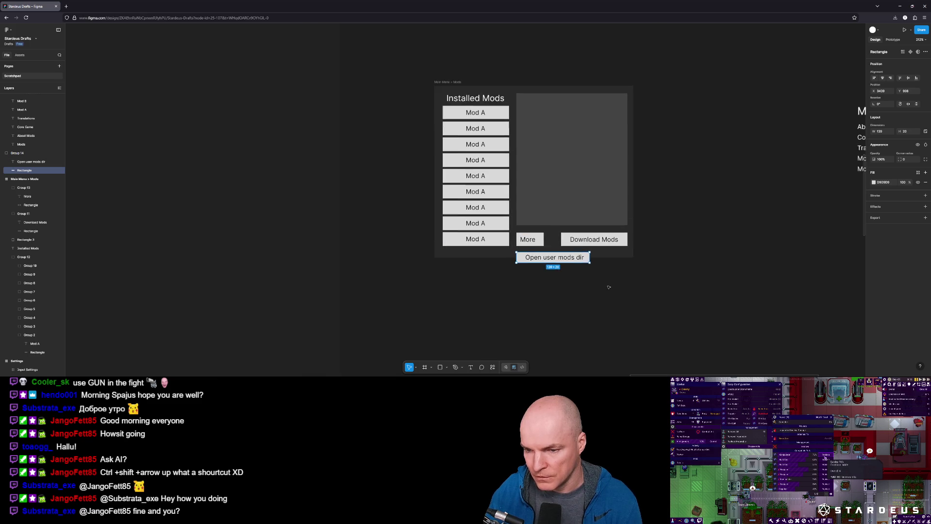
pyautogui.click(451, 278)
pyautogui.click(400, 259)
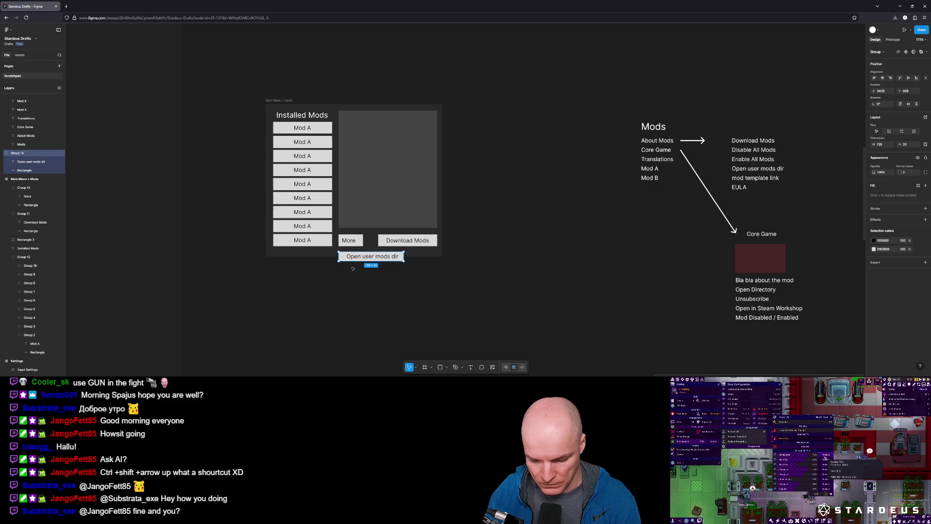
# Duplicate Open user mods dir beneath itself and label the copy 'Mod template link'
pyautogui.hotkey('ctrl', 'd')
pyautogui.moveTo(353, 269); pyautogui.dragTo(358, 269)
pyautogui.doubleClick(359, 268)
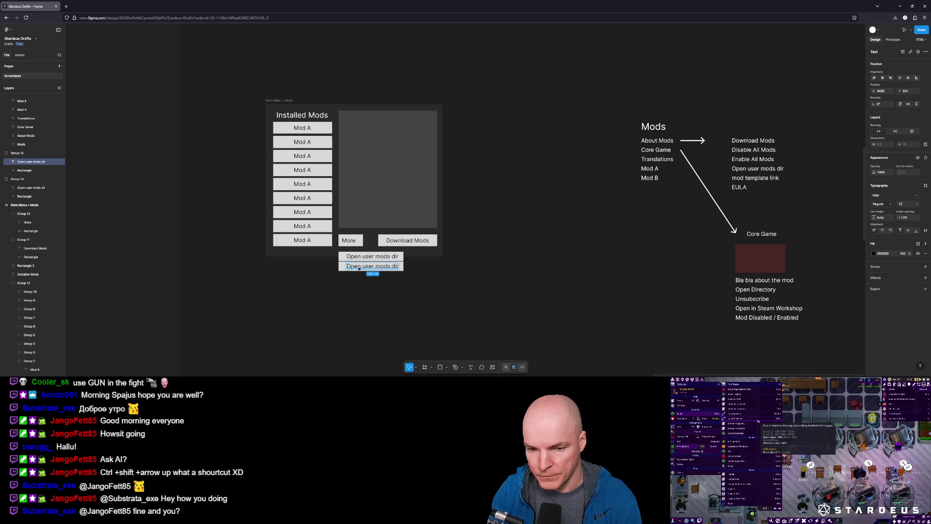
pyautogui.press('Return')
pyautogui.write('Mod template lin')
pyautogui.press('Escape')
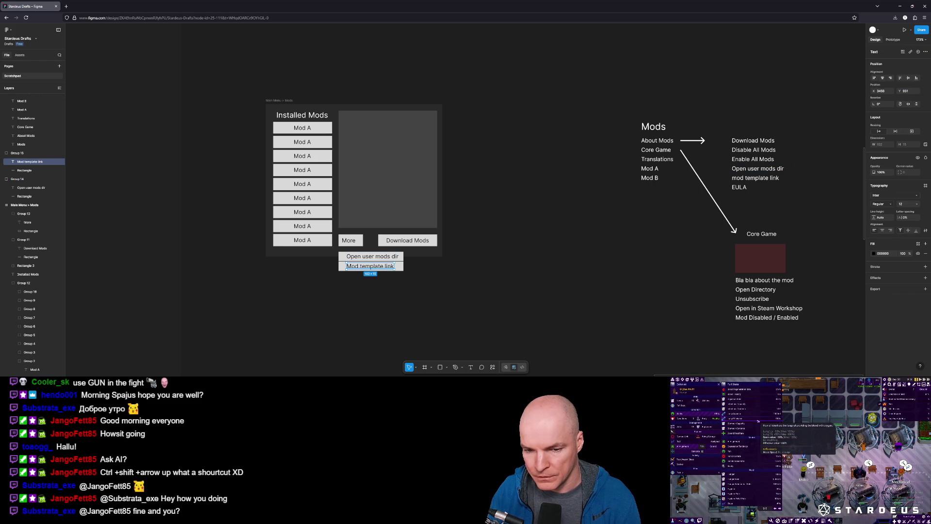
pyautogui.press('Right')
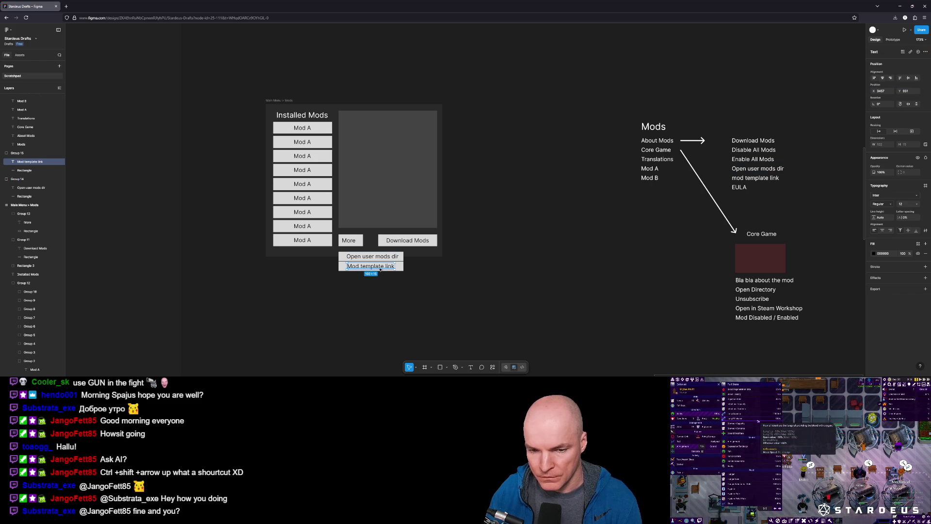
# Add a third entry below labelled 'Modding EULA'
pyautogui.moveTo(422, 274); pyautogui.dragTo(331, 264)
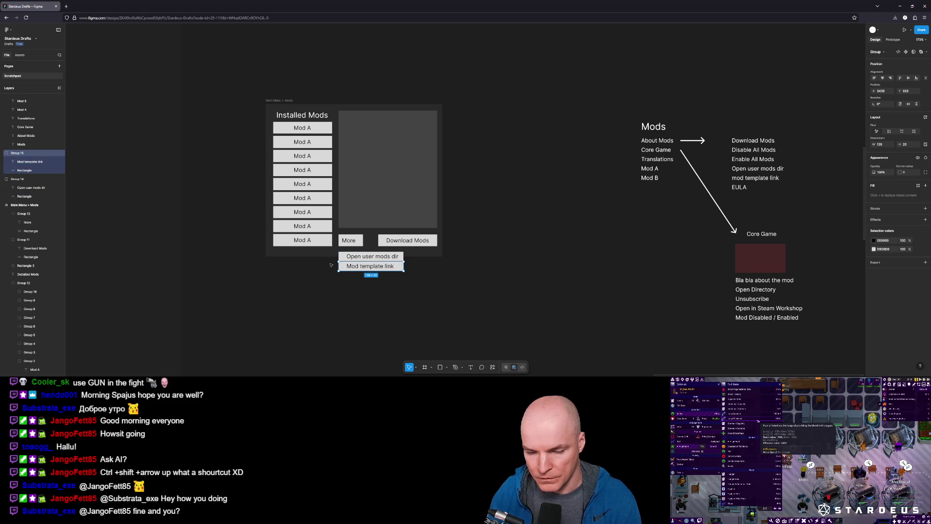
pyautogui.hotkey('ctrl', 'd')
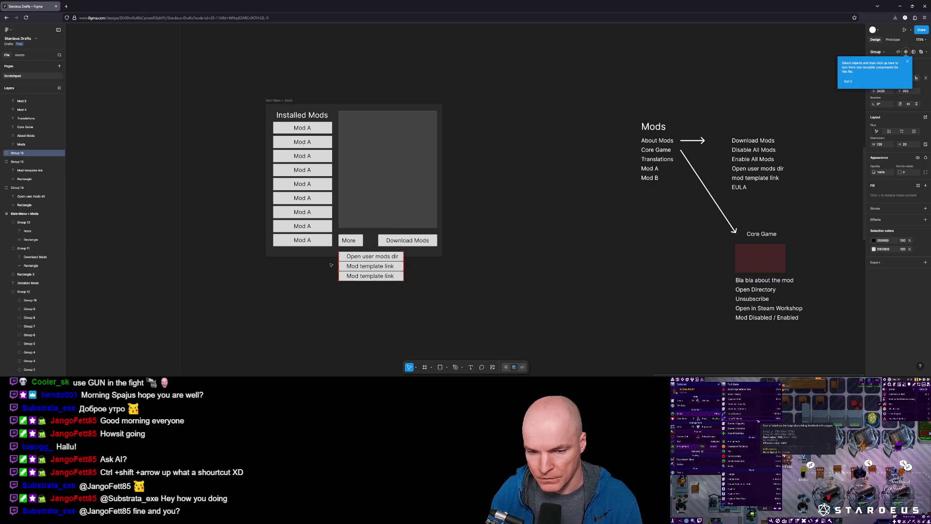
pyautogui.press('Return')
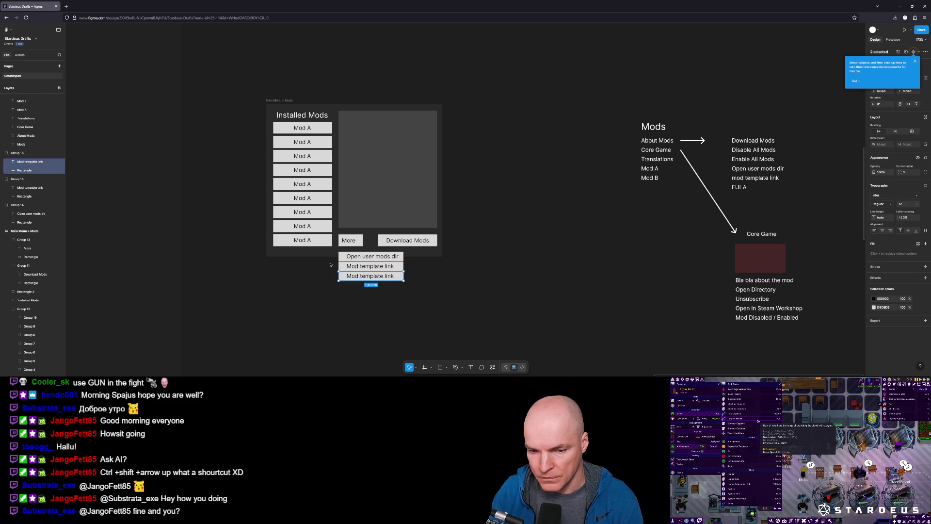
pyautogui.press('Return')
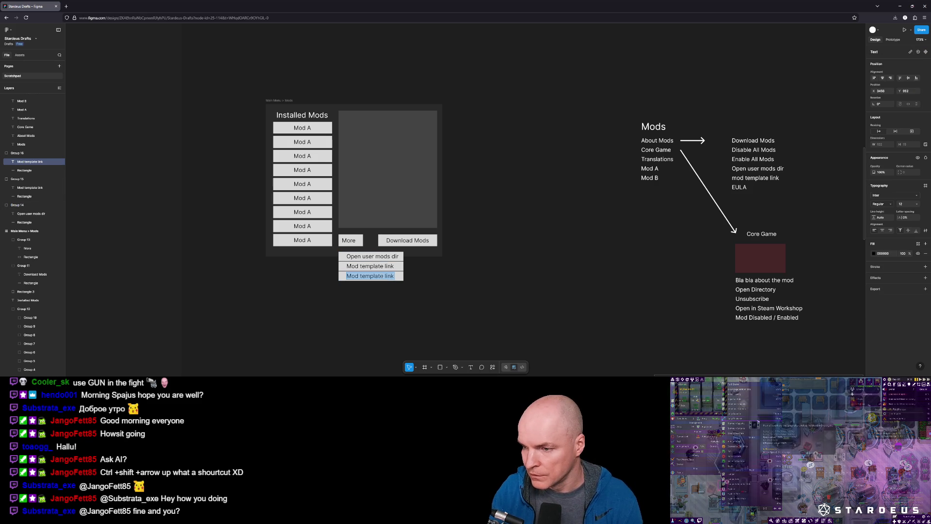
pyautogui.write('EULA')
pyautogui.press('Escape')
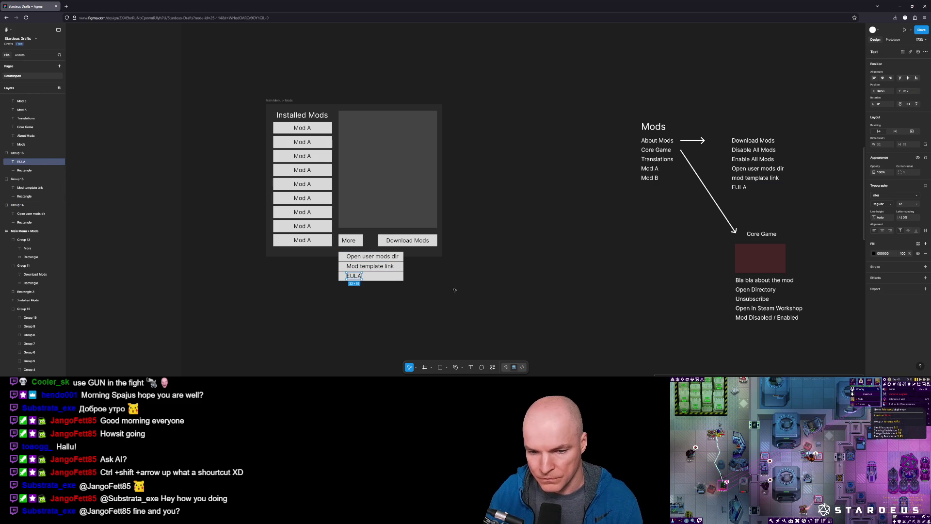
pyautogui.doubleClick(352, 277)
pyautogui.press('Home')
pyautogui.write('Modding')
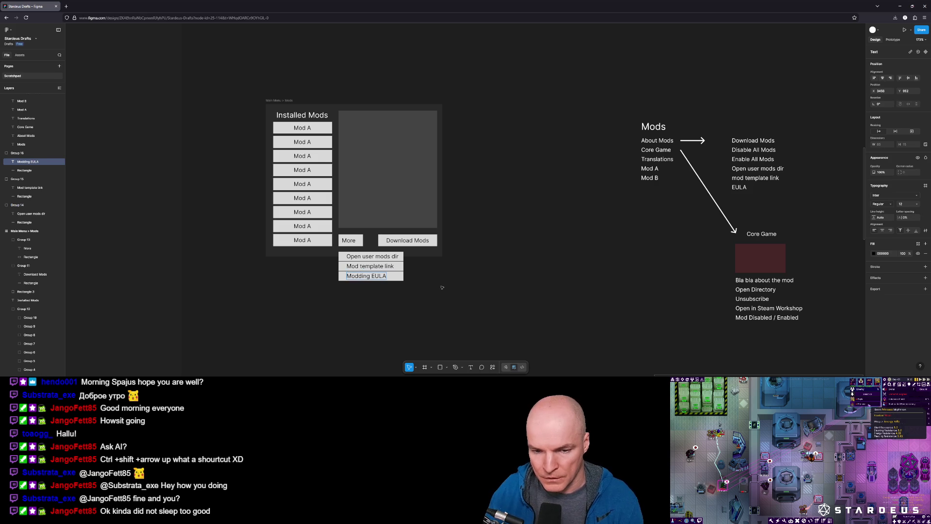
pyautogui.click(395, 323)
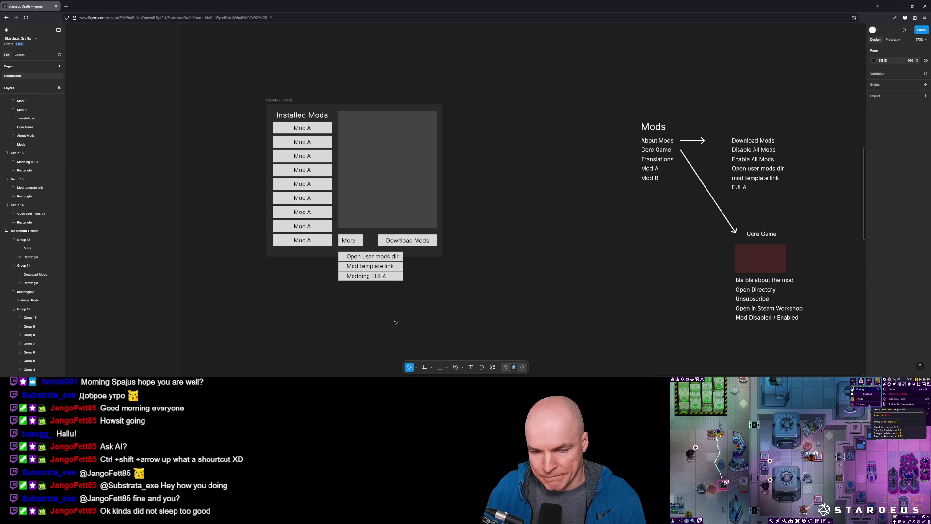
# Rename the More button 'Create Mods' and widen its box and label to fit
pyautogui.doubleClick(358, 241)
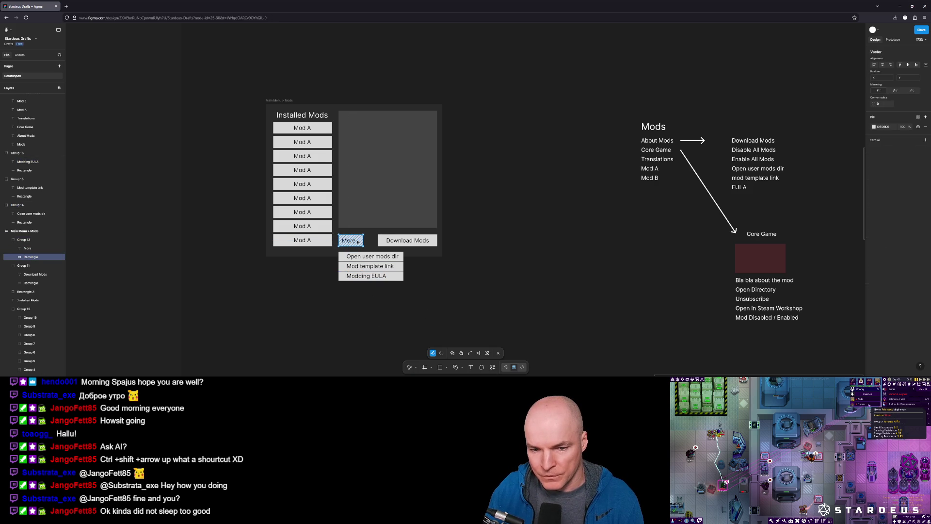
pyautogui.doubleClick(358, 242)
pyautogui.write('Create Mods')
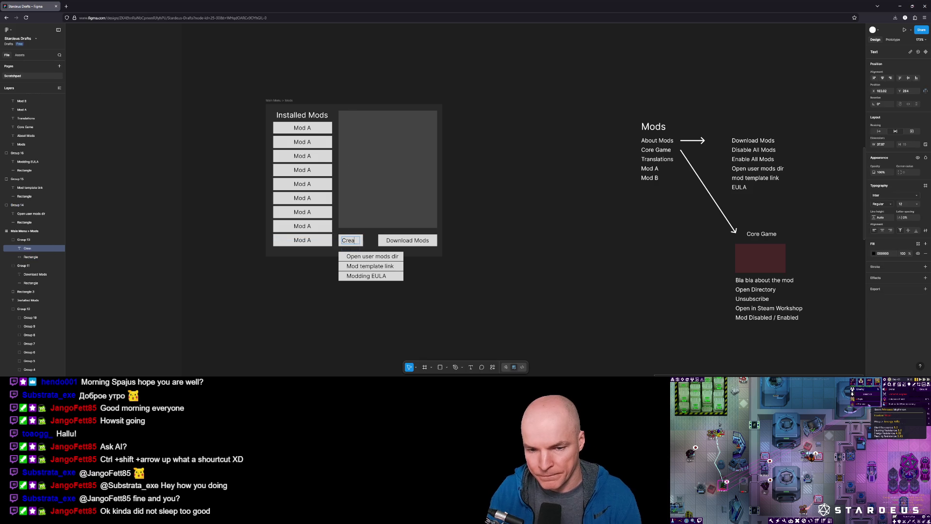
pyautogui.click(361, 241)
pyautogui.moveTo(363, 241); pyautogui.dragTo(382, 241)
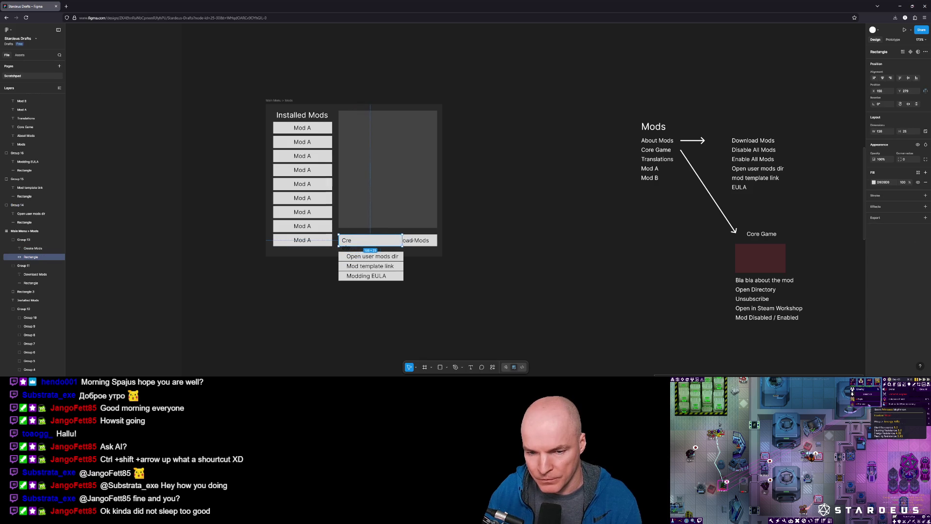
pyautogui.doubleClick(350, 242)
pyautogui.press('Escape')
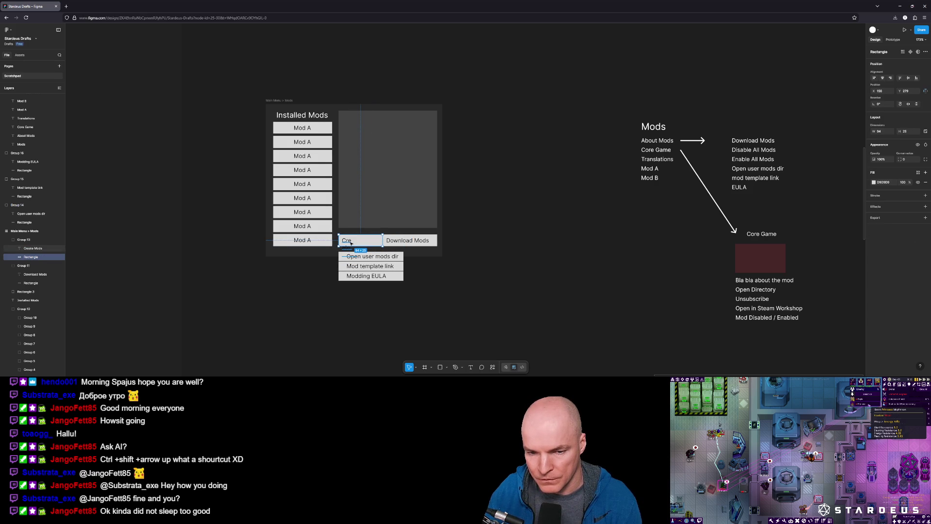
pyautogui.click(348, 241)
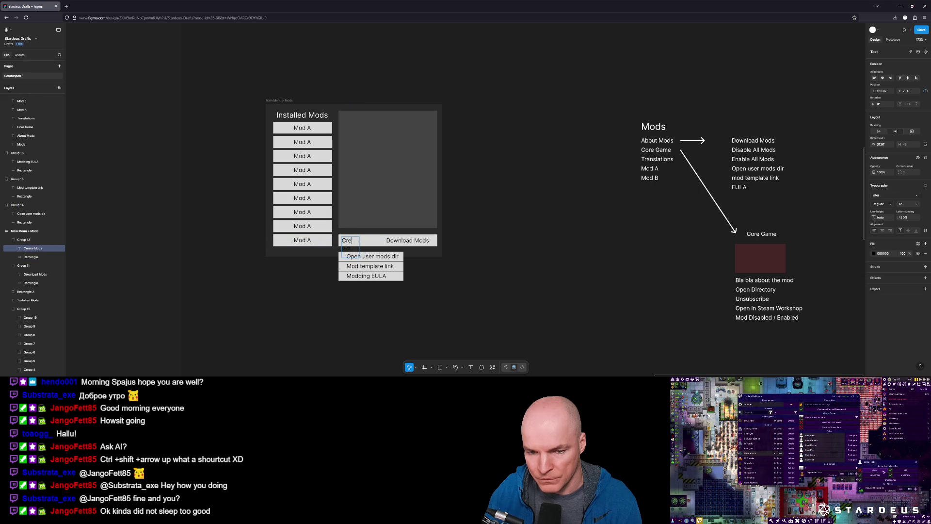
pyautogui.click(349, 244)
pyautogui.moveTo(359, 241); pyautogui.dragTo(392, 240)
pyautogui.write('ate Mods')
# Narrow the Download Mods button and shorten its label to 'Download'
pyautogui.click(388, 240)
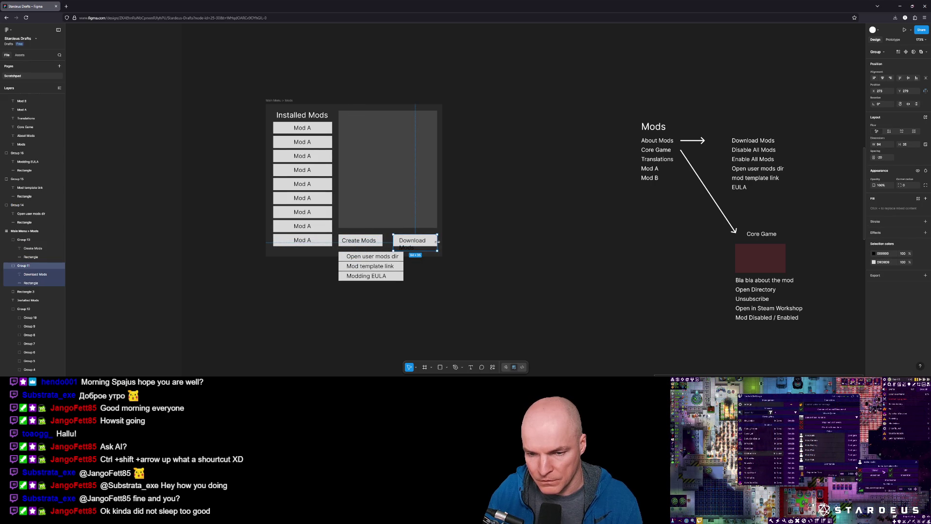
pyautogui.click(443, 243)
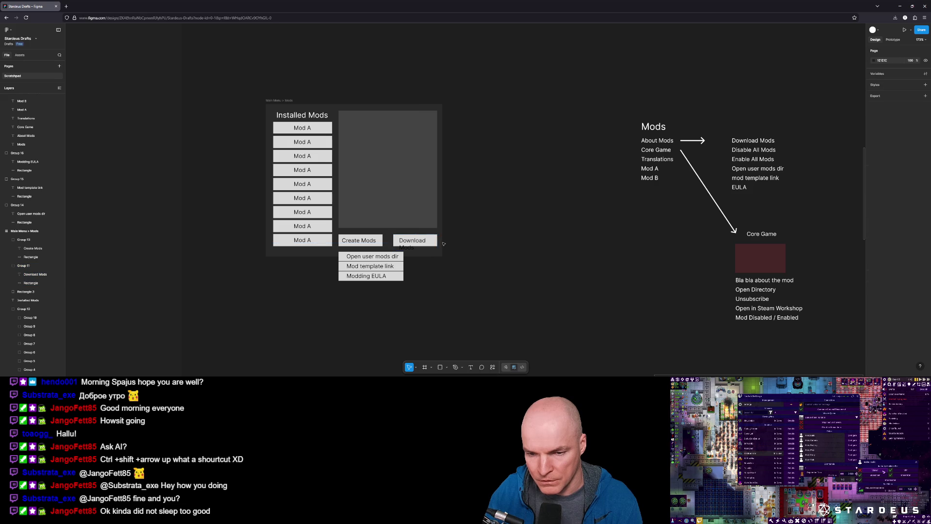
pyautogui.click(419, 248)
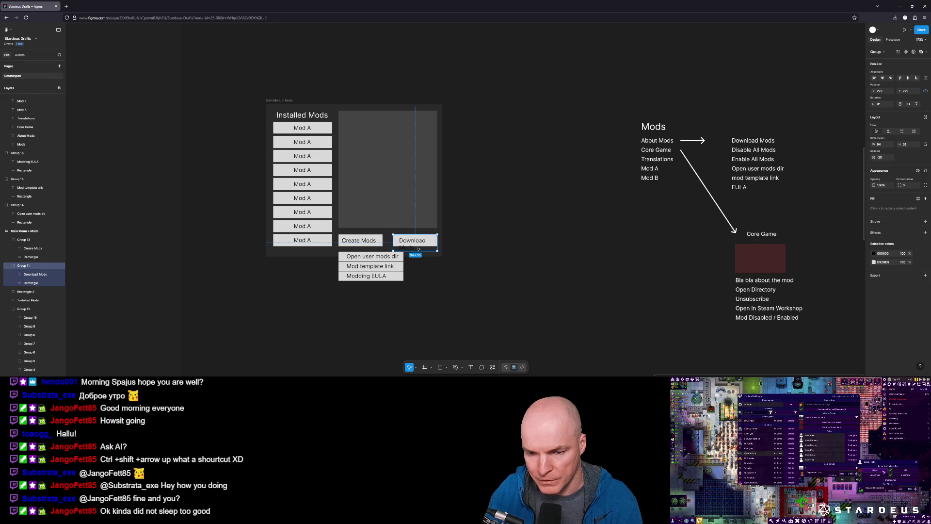
pyautogui.click(418, 246)
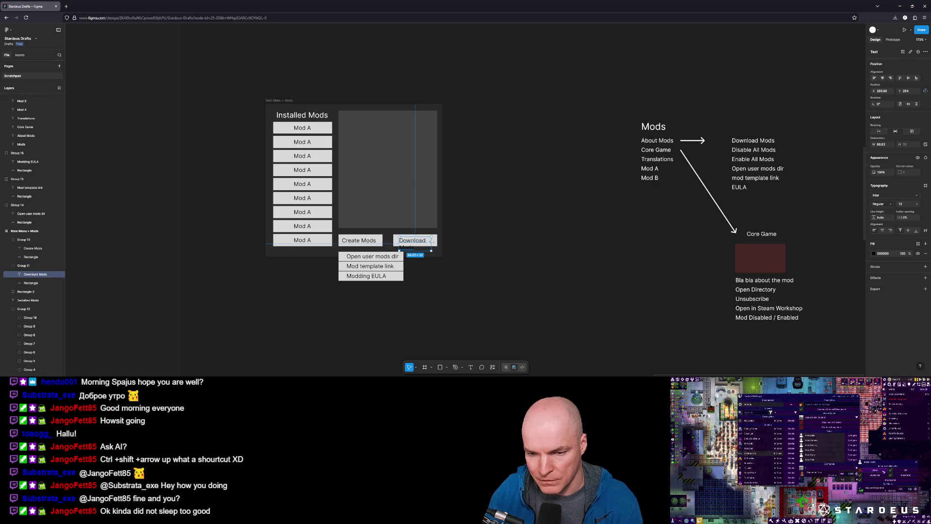
pyautogui.moveTo(419, 247); pyautogui.dragTo(393, 248)
pyautogui.hotkey('ctrl', 'z')
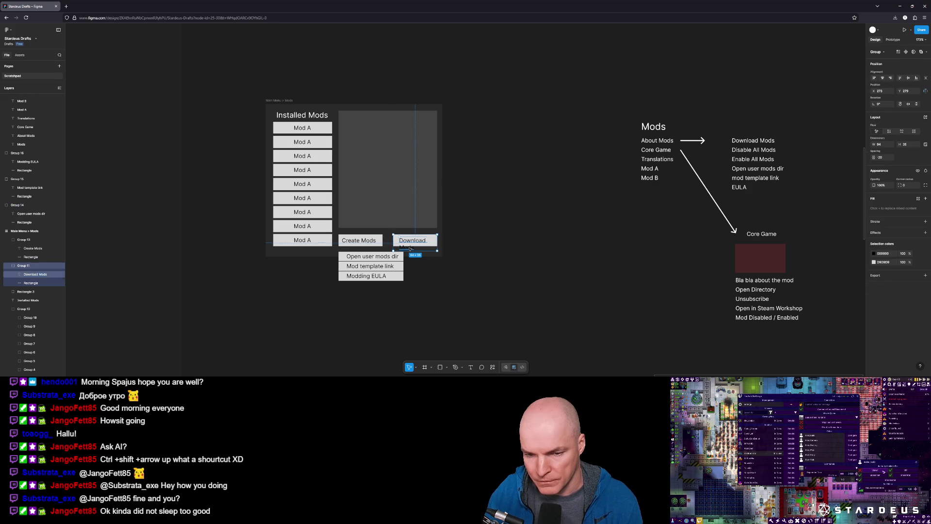
pyautogui.doubleClick(412, 248)
pyautogui.click(411, 248)
pyautogui.press('BackSpace')
pyautogui.press('BackSpace')
pyautogui.press('BackSpace')
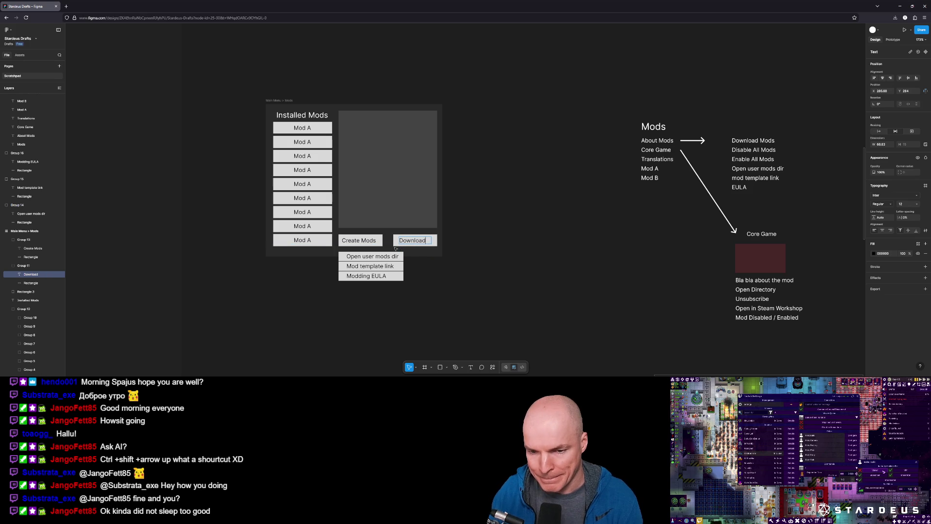
pyautogui.press('Escape')
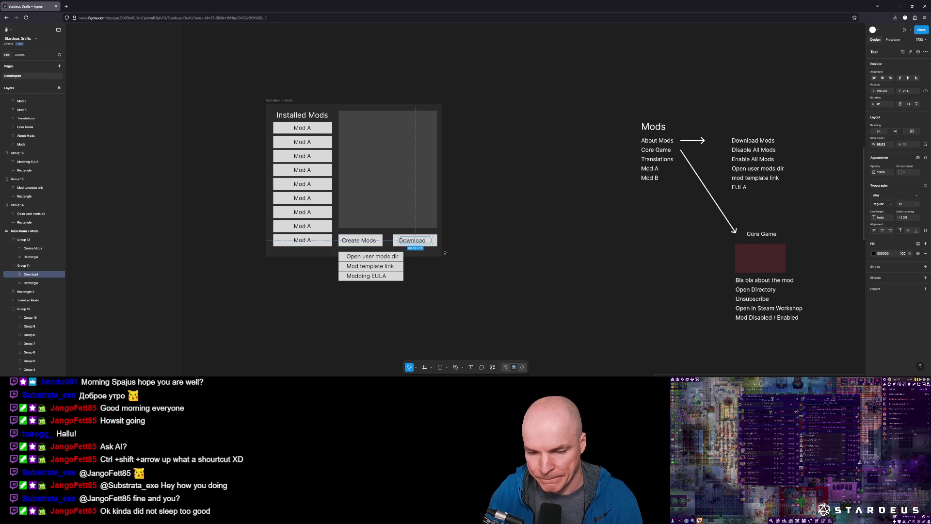
pyautogui.click(436, 322)
pyautogui.scroll(-2, 436, 322)
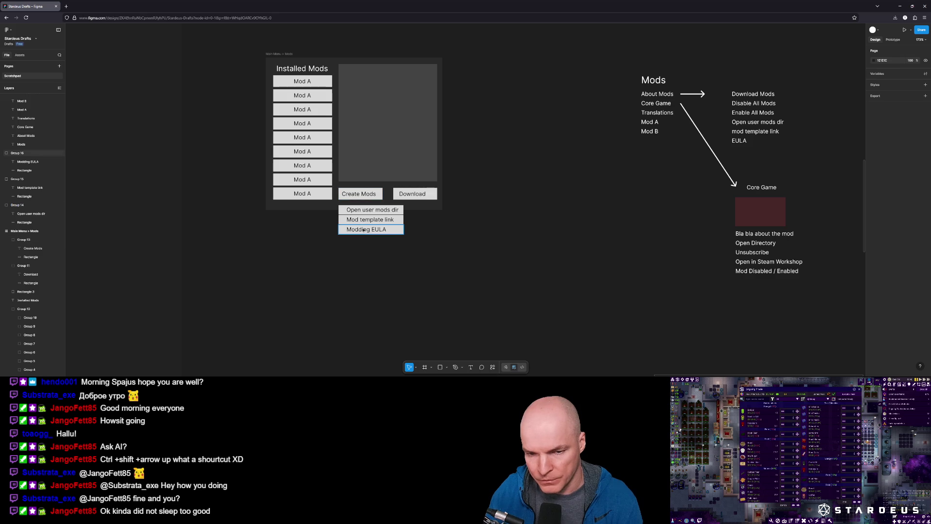
pyautogui.scroll(2, 372, 281)
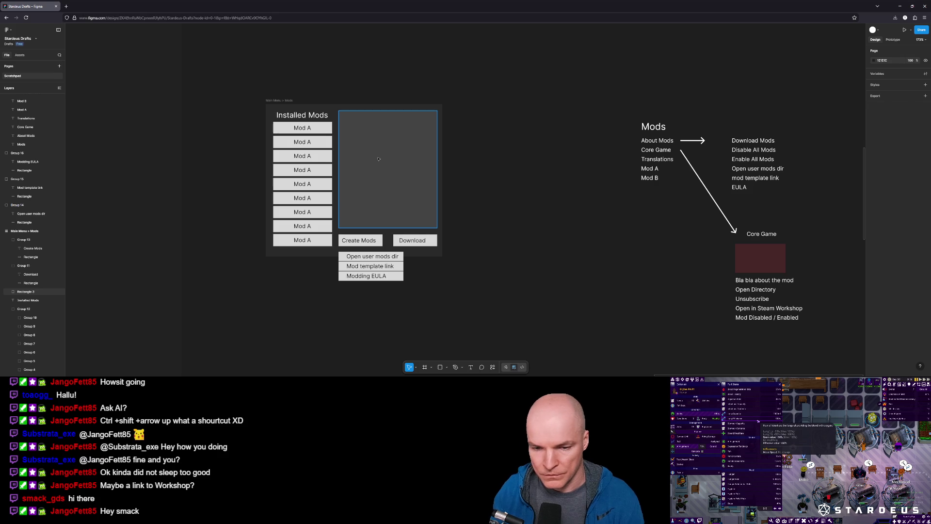
pyautogui.click(412, 242)
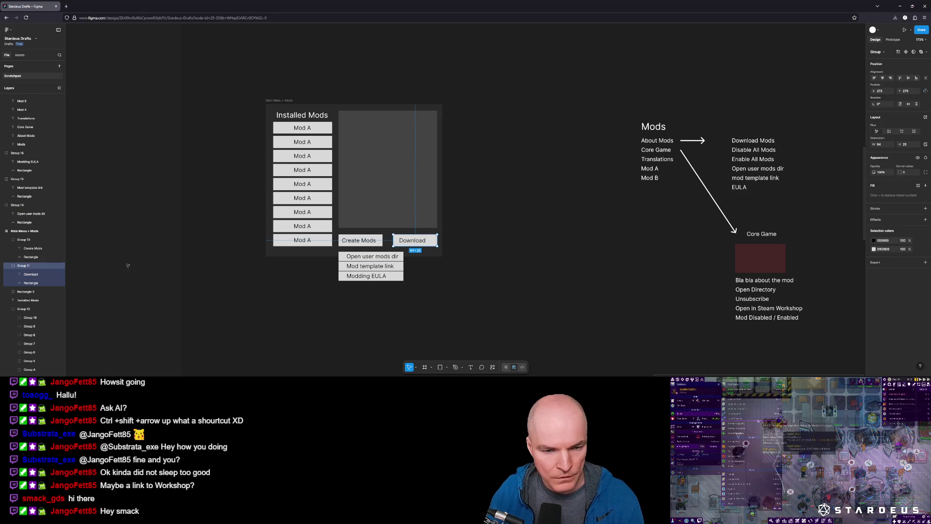
# Change the Download button's label to 'Workshop', then bring the Unity editor forward
pyautogui.doubleClick(412, 240)
pyautogui.press('Return')
pyautogui.write('Wio')
pyautogui.write('hop')
pyautogui.press('Escape')
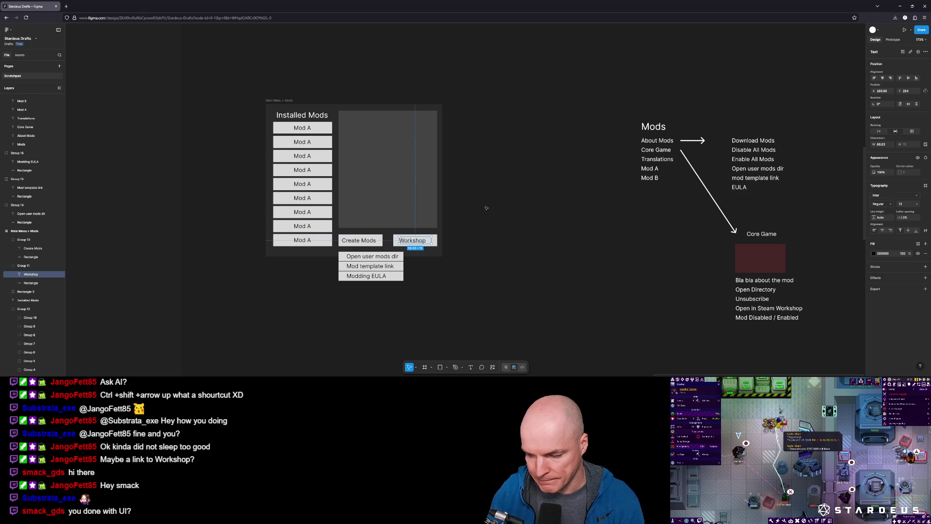
pyautogui.click(482, 232)
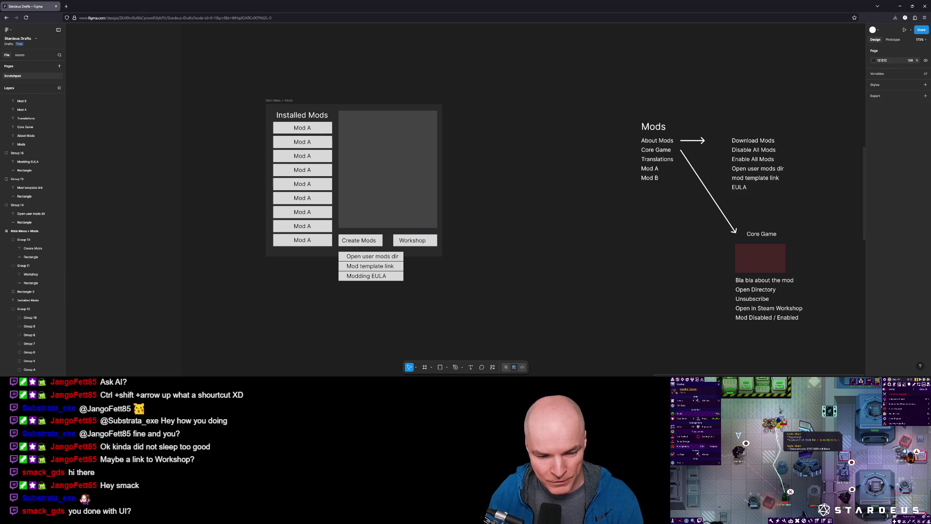
pyautogui.moveTo(165, 376)
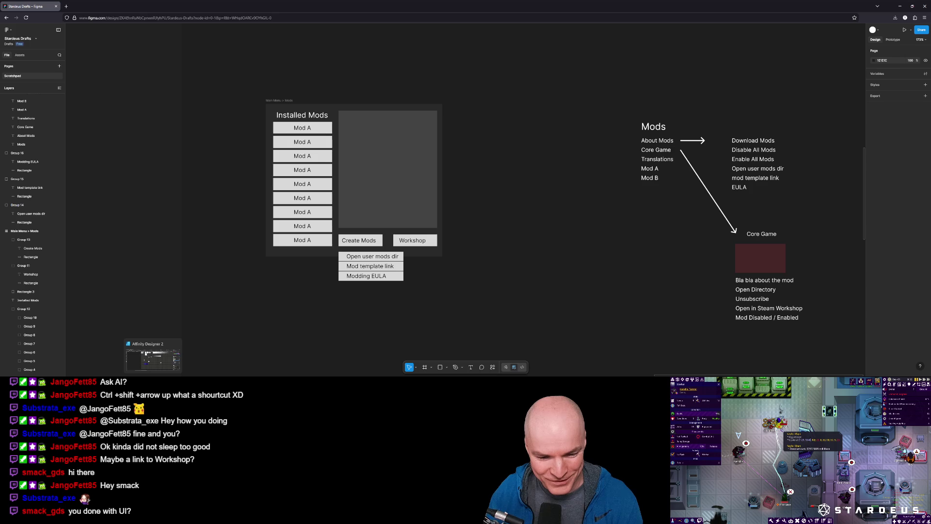
pyautogui.click(165, 359)
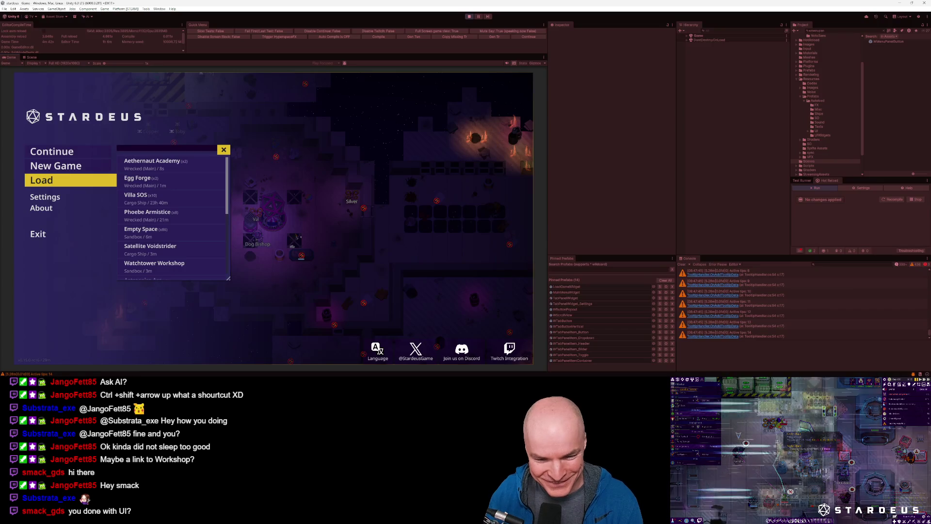
# Close the saved-games list, load a Stardeus save, and inspect a colonist and a wall
pyautogui.click(223, 151)
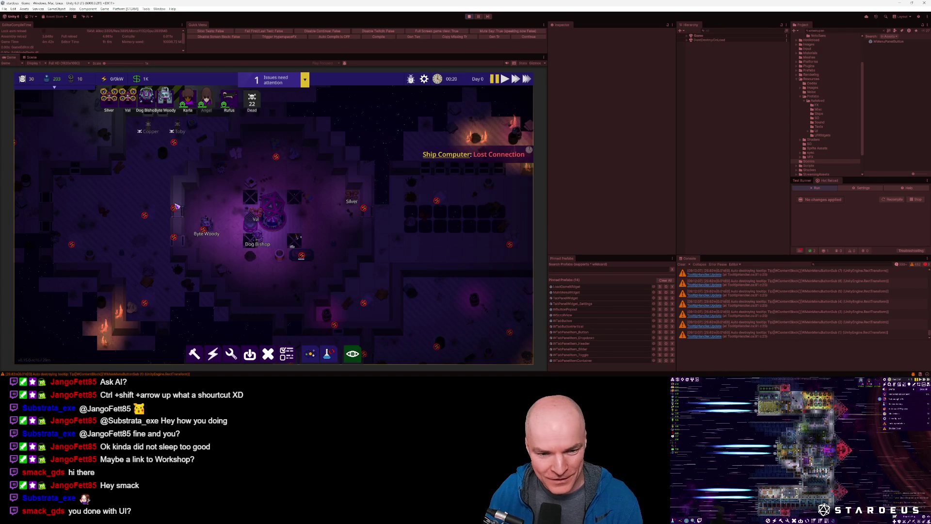
pyautogui.click(257, 216)
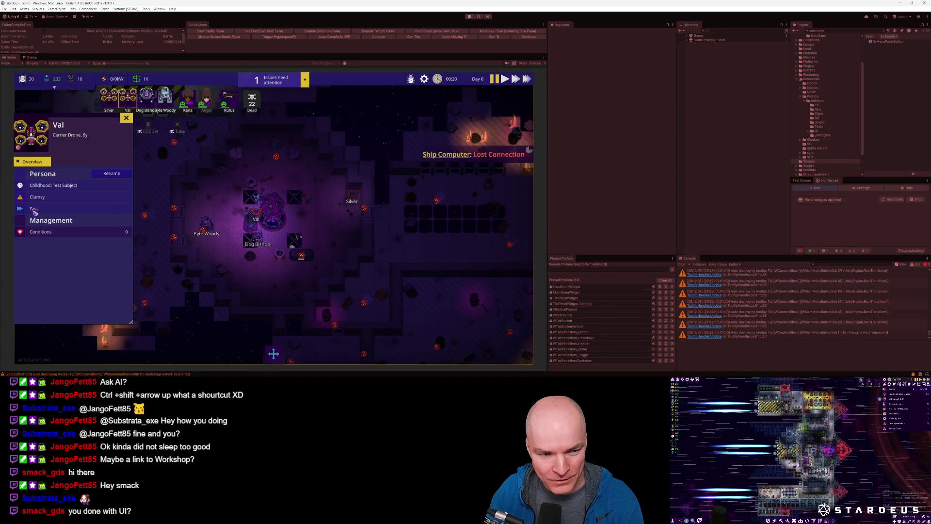
pyautogui.click(202, 252)
pyautogui.press('a')
pyautogui.press('Escape')
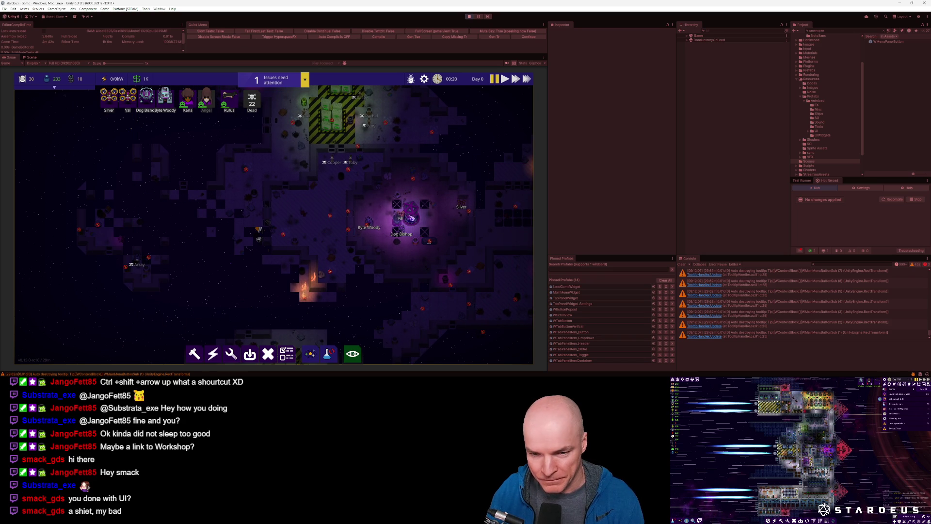
# Inspect the ship computer, then return to the Figma Mods mockup
pyautogui.click(421, 221)
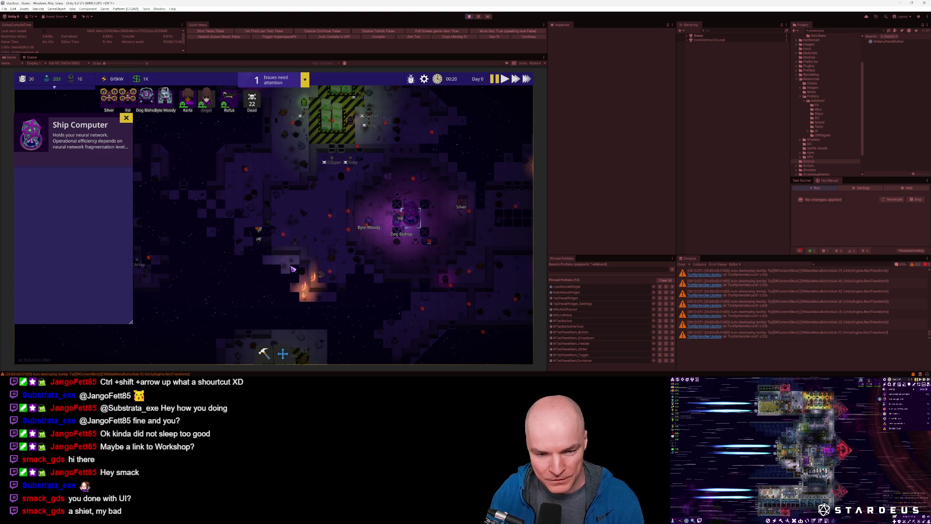
pyautogui.click(261, 297)
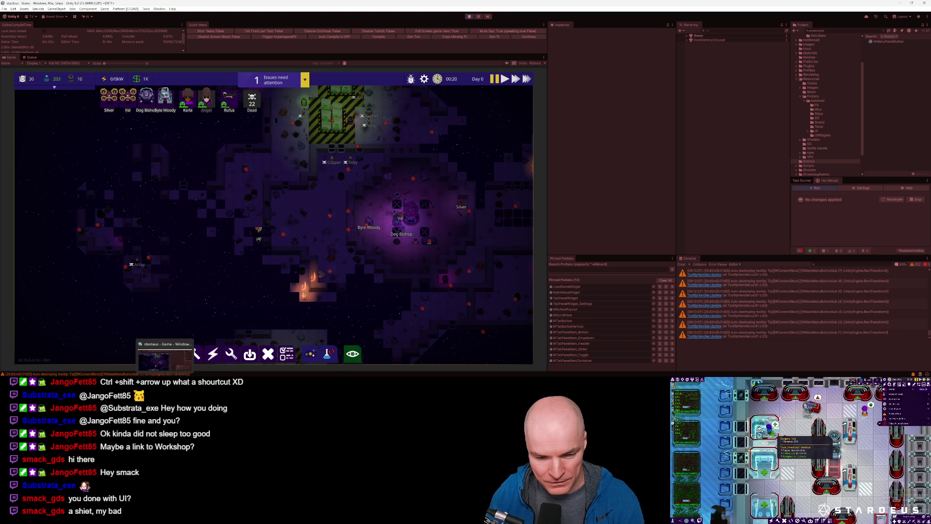
pyautogui.click(165, 359)
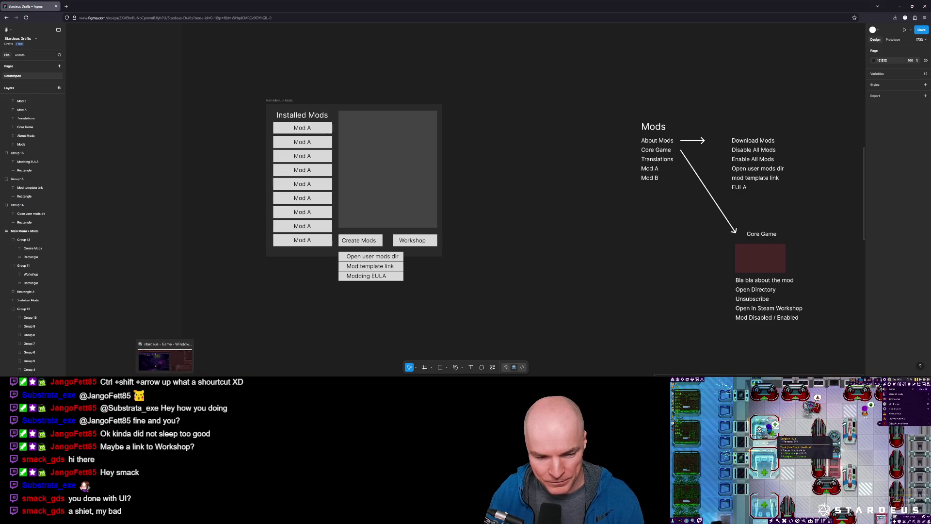
pyautogui.moveTo(118, 375)
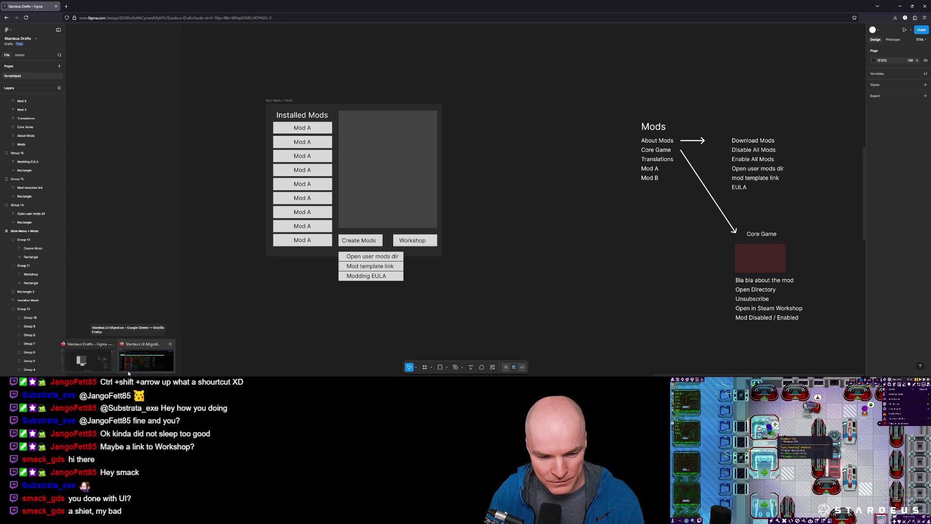
pyautogui.click(146, 359)
pyautogui.scroll(-20, 210, 283)
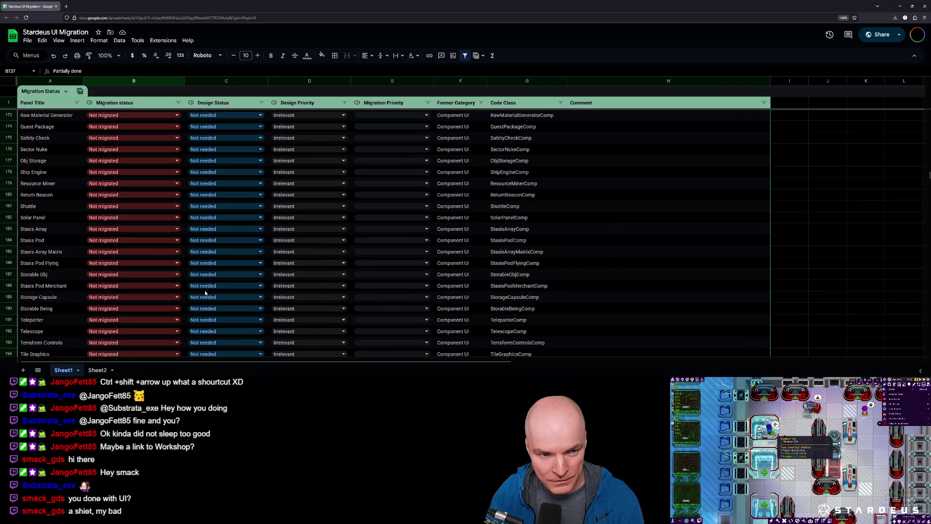
pyautogui.scroll(14, 121, 194)
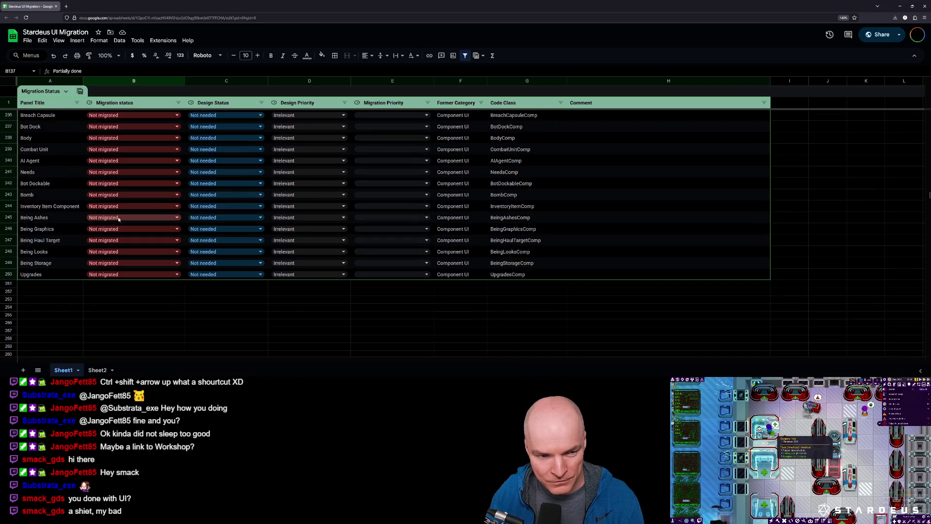
pyautogui.scroll(20, 118, 236)
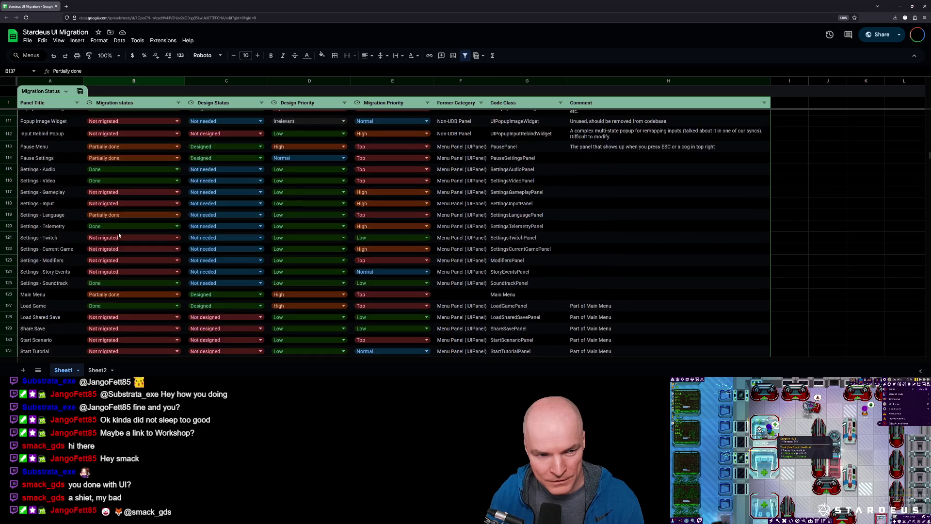
pyautogui.scroll(20, 119, 235)
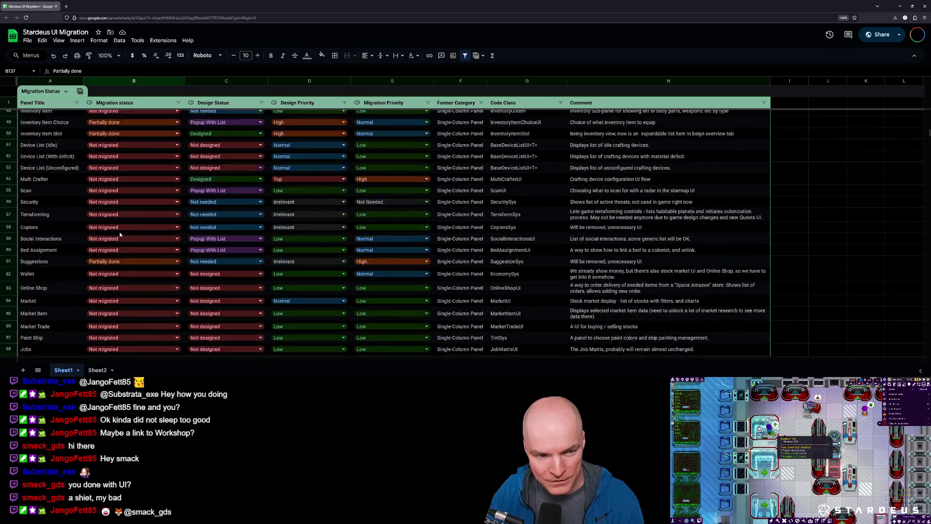
pyautogui.scroll(-1, 120, 234)
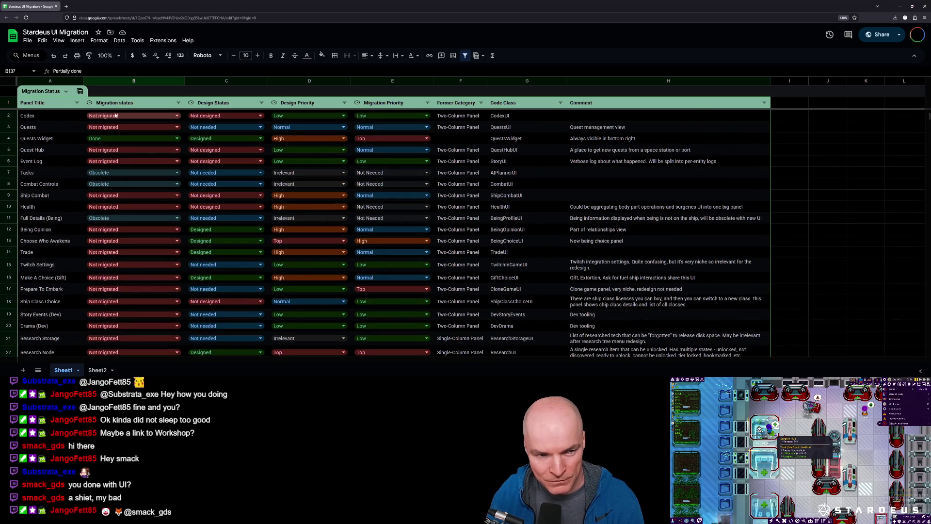
pyautogui.scroll(-2, 106, 256)
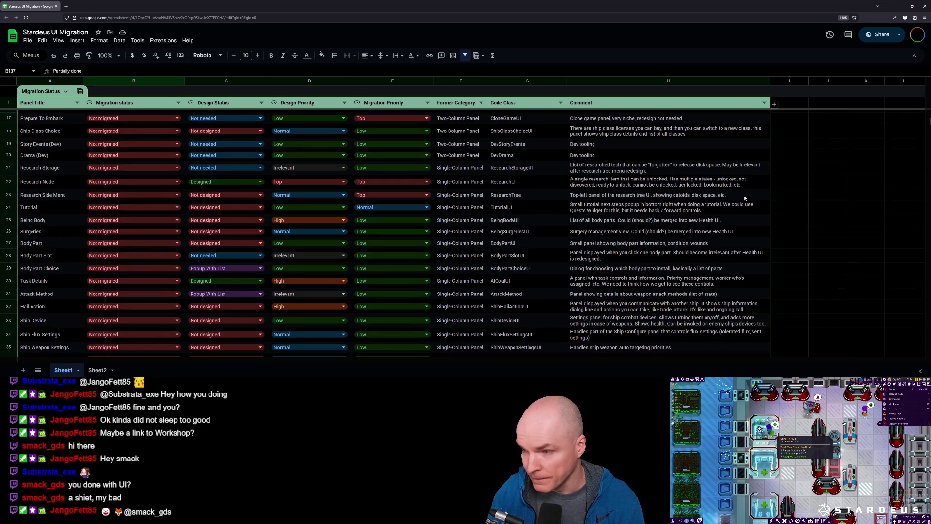
pyautogui.click(900, 6)
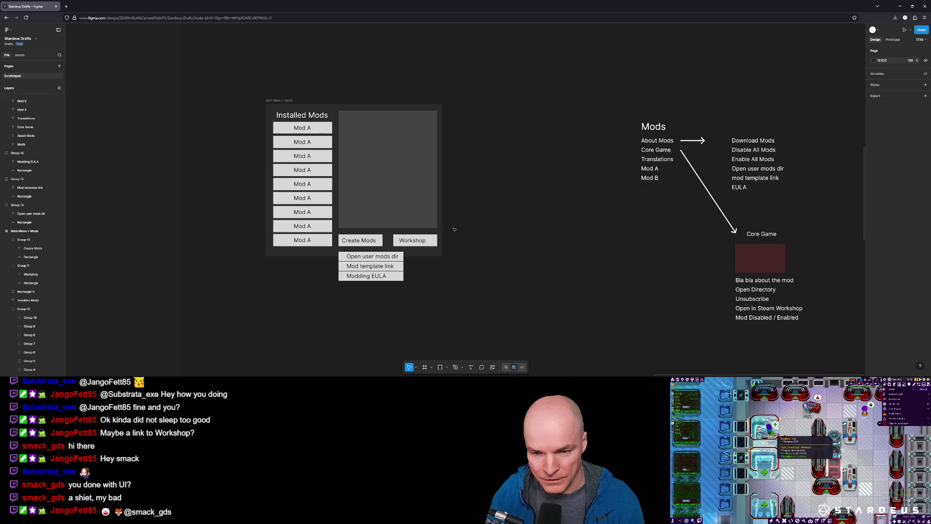
# Stop Unity's play session, then bring up MainMenuPageMain.cs in the code editor
pyautogui.hotkey('alt', 'Tab')
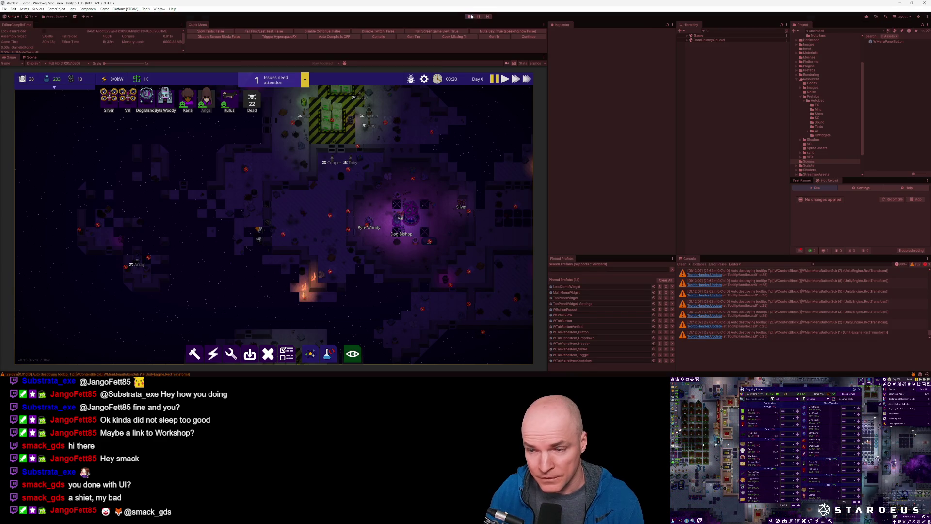
pyautogui.click(472, 16)
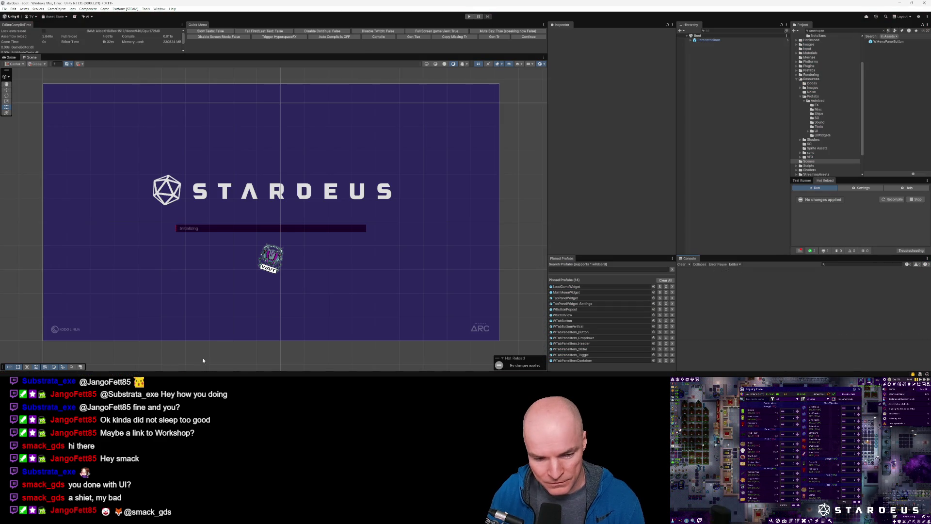
pyautogui.moveTo(165, 374)
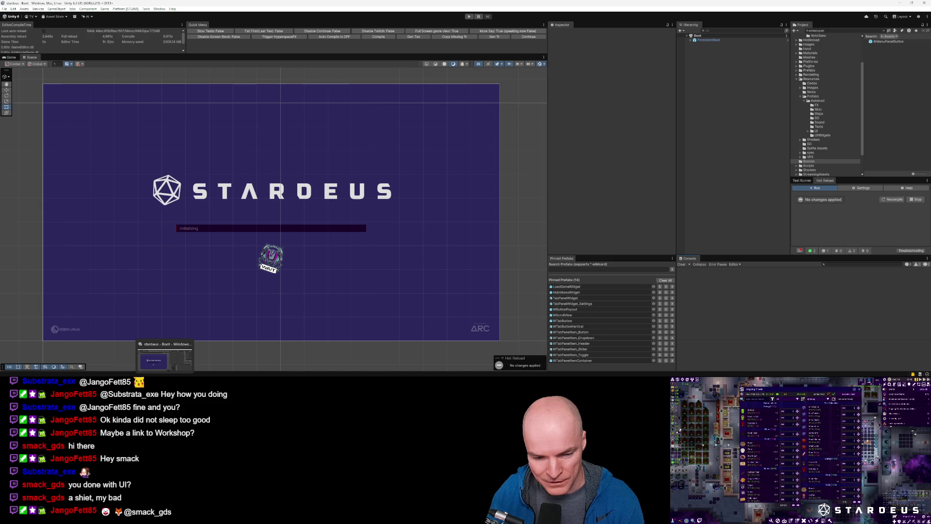
pyautogui.moveTo(116, 375)
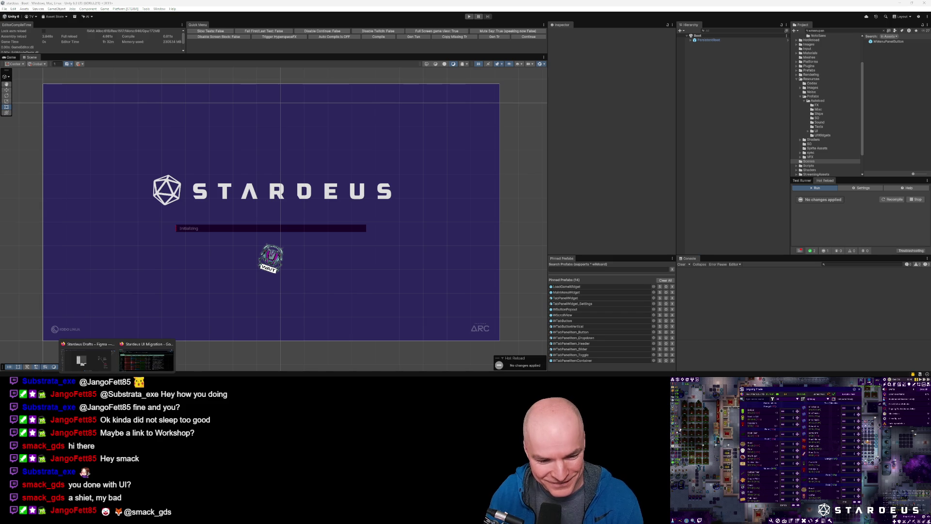
pyautogui.hotkey('alt', 'Tab')
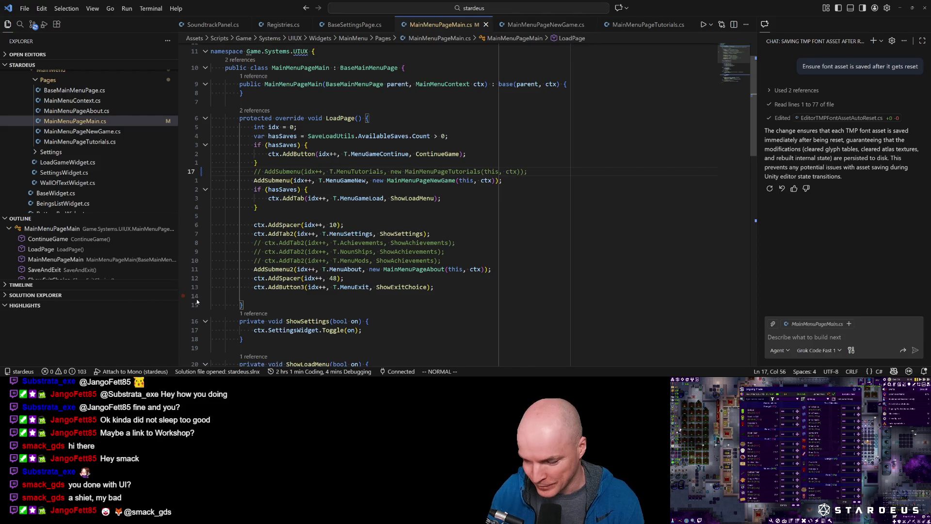
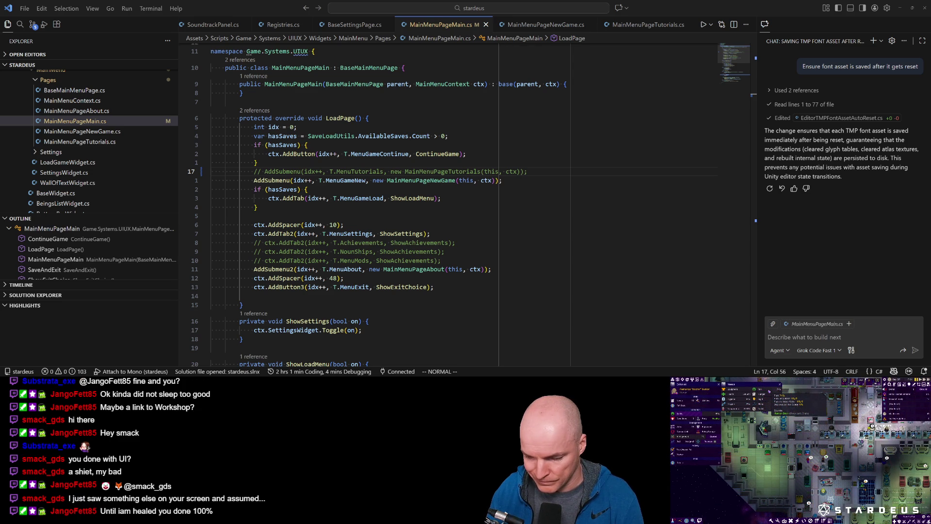
# Attach the debugger to the Unity editor
pyautogui.scroll(2, 248, 241)
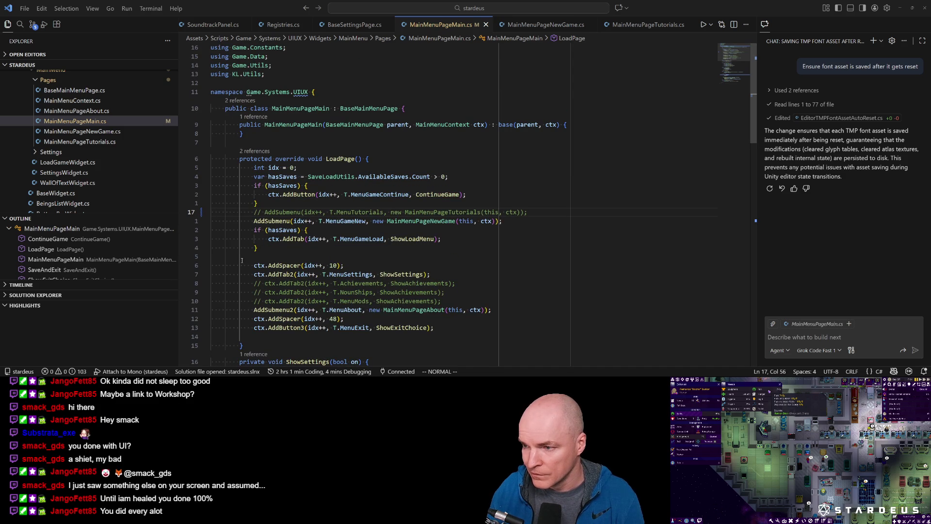
pyautogui.scroll(5, 85, 194)
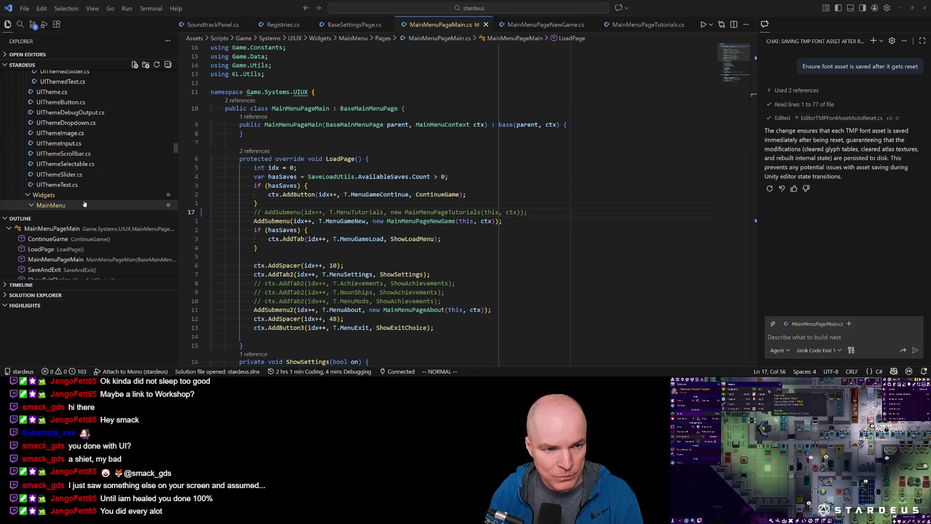
pyautogui.moveTo(176, 150); pyautogui.dragTo(176, 72)
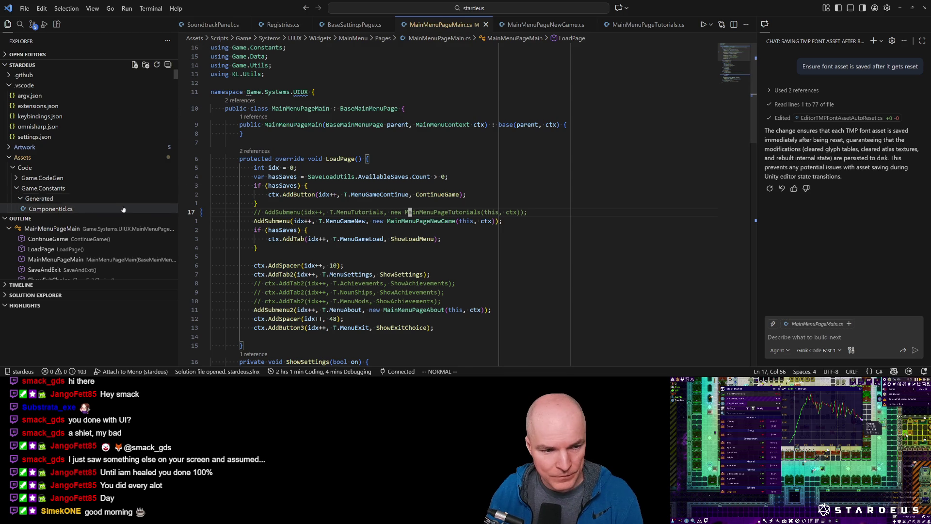
pyautogui.click(143, 372)
# Open the TabPanelWidget prefab and frame the whole panel in the scene view
pyautogui.hotkey('alt', 'Tab')
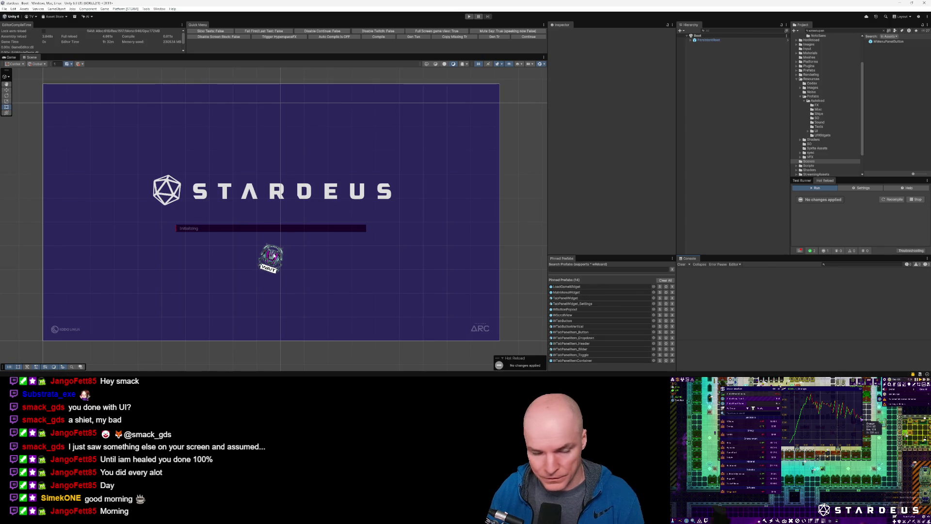
pyautogui.doubleClick(574, 299)
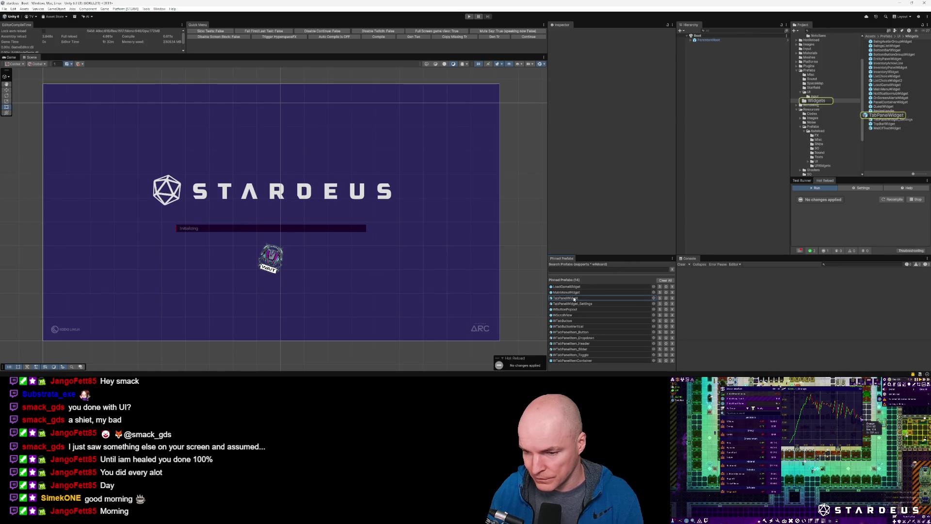
pyautogui.press('f')
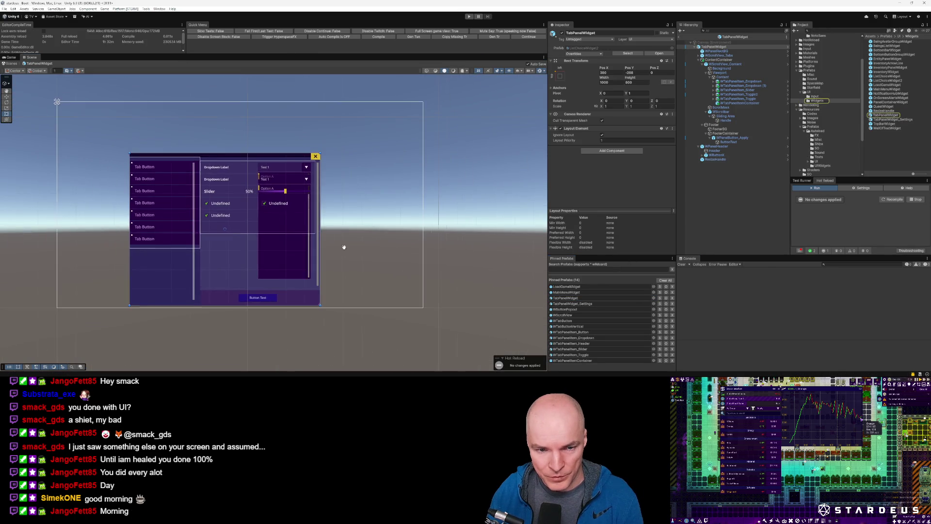
pyautogui.scroll(1, 316, 212)
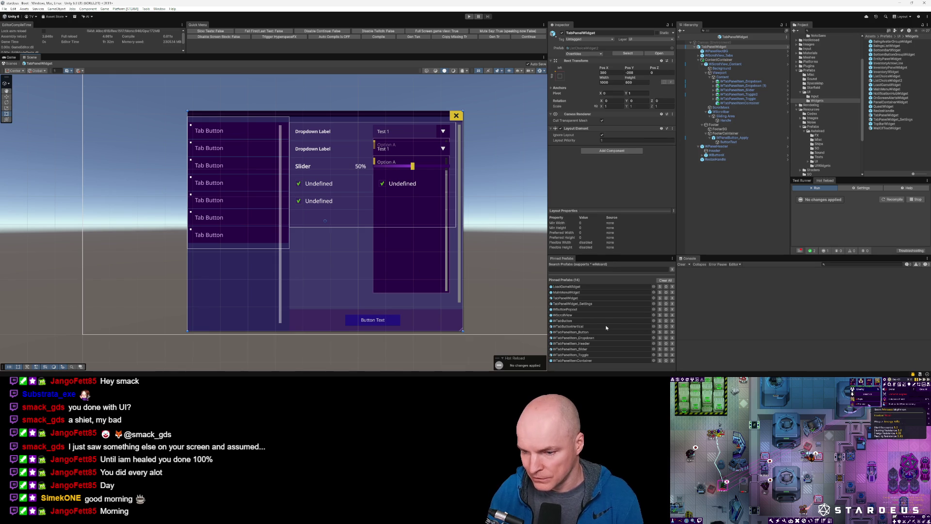
# Create a TabPanelWidget prefab variant, rename it TabPanelWidget_Mods, and open it for editing
pyautogui.click(886, 117)
pyautogui.rightClick(887, 116)
pyautogui.moveTo(861, 118)
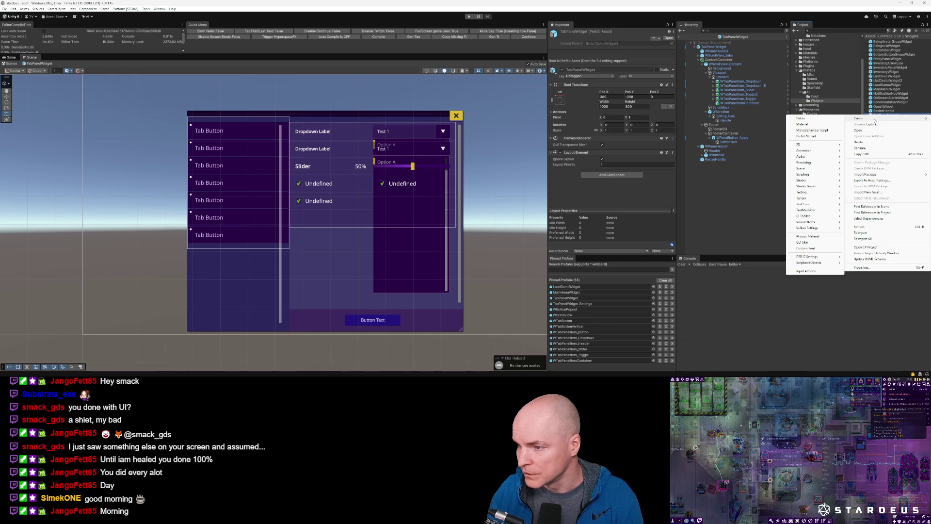
pyautogui.click(806, 136)
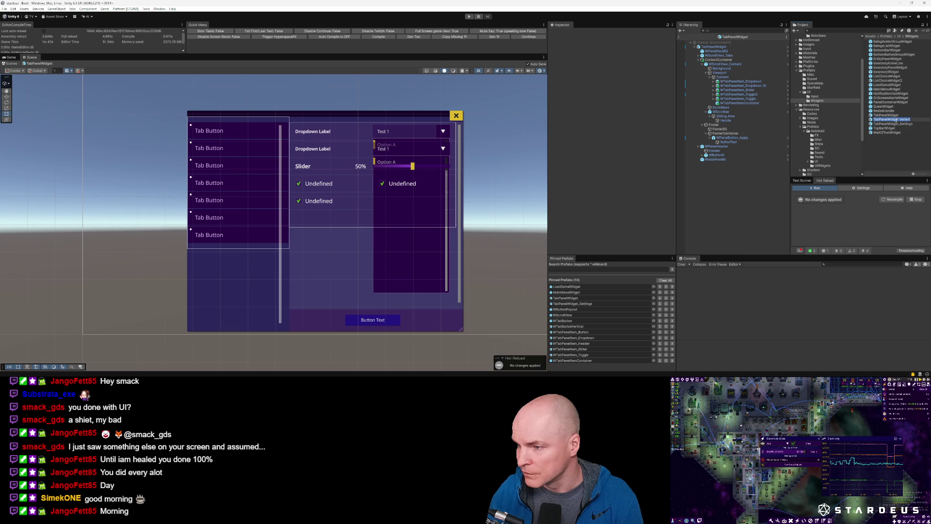
pyautogui.moveTo(899, 119); pyautogui.dragTo(914, 121)
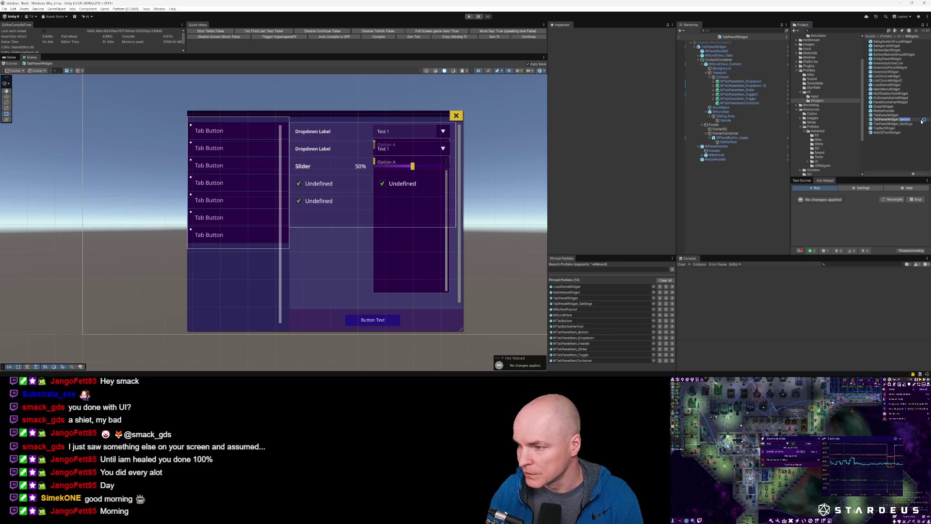
pyautogui.write('_MOds')
pyautogui.press('Return')
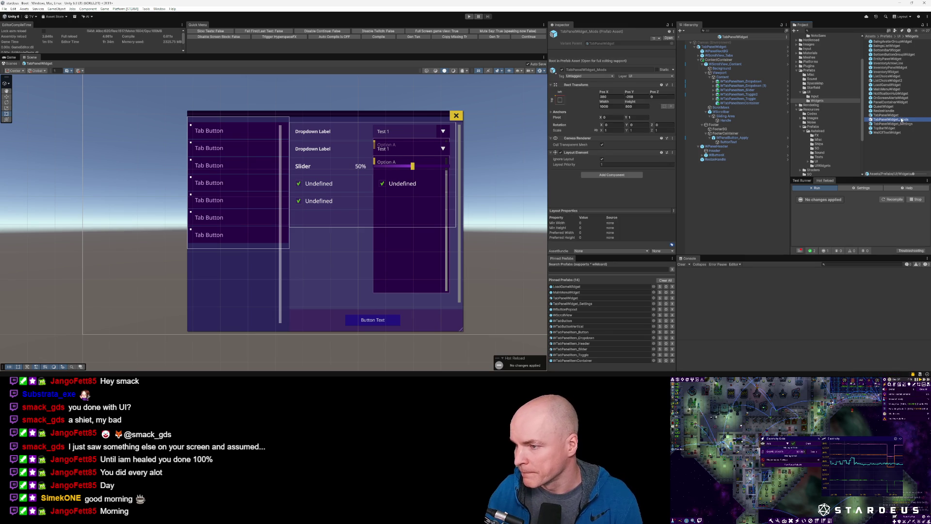
pyautogui.doubleClick(902, 120)
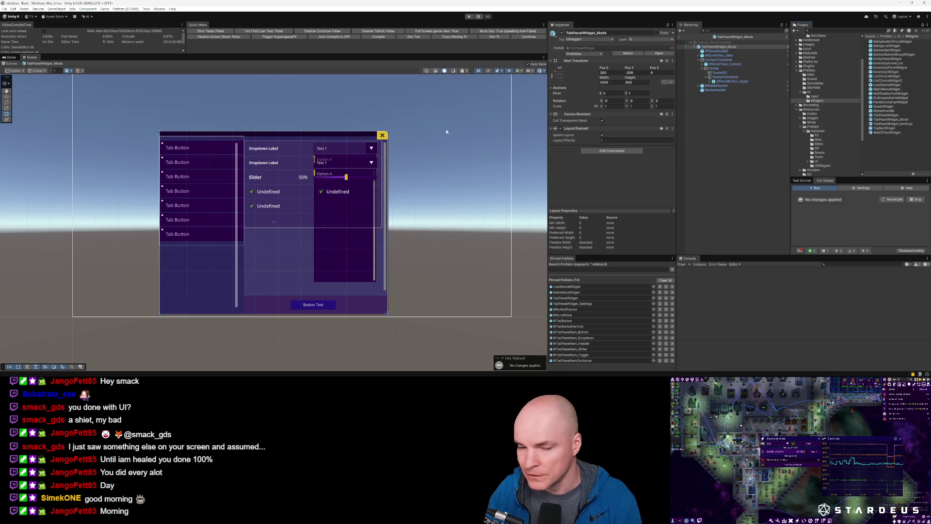
pyautogui.click(203, 148)
pyautogui.click(203, 149)
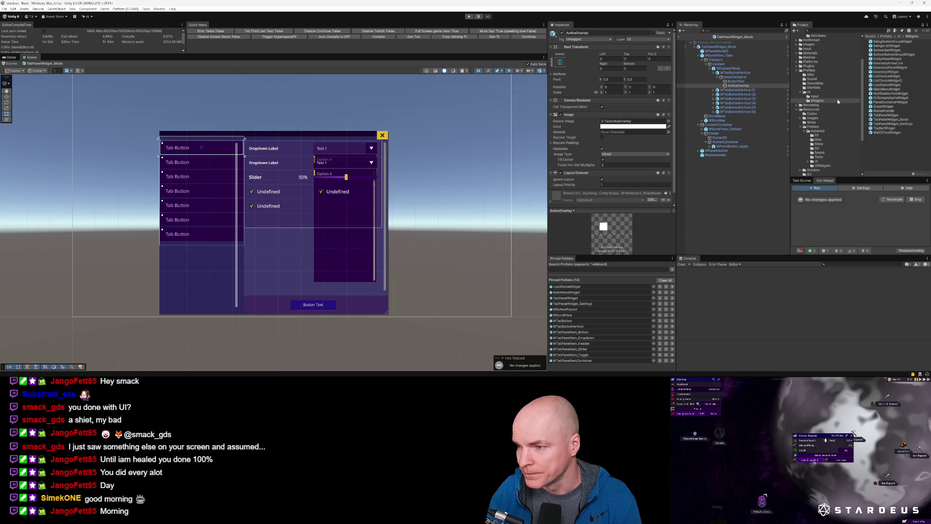
pyautogui.moveTo(879, 109)
pyautogui.mouseDown()
pyautogui.moveTo(727, 113)
pyautogui.moveTo(736, 73)
pyautogui.mouseUp()
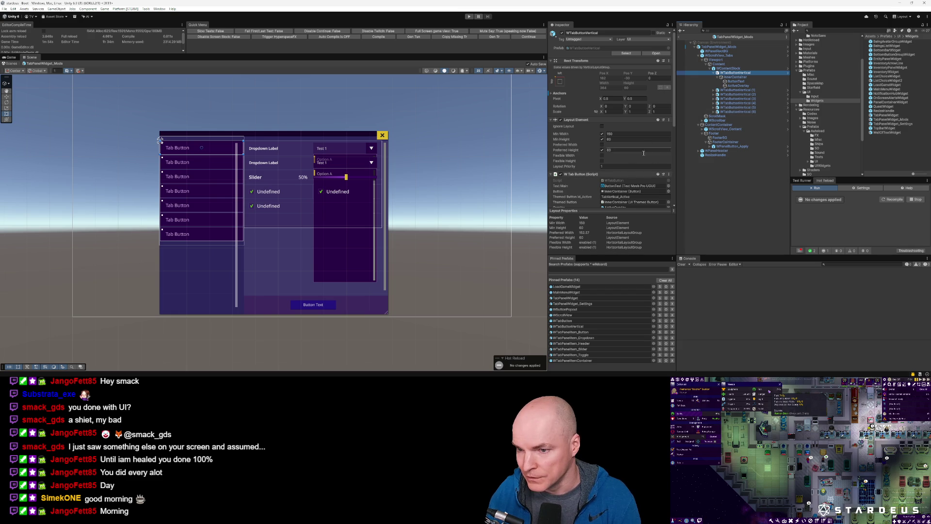
pyautogui.click(616, 180)
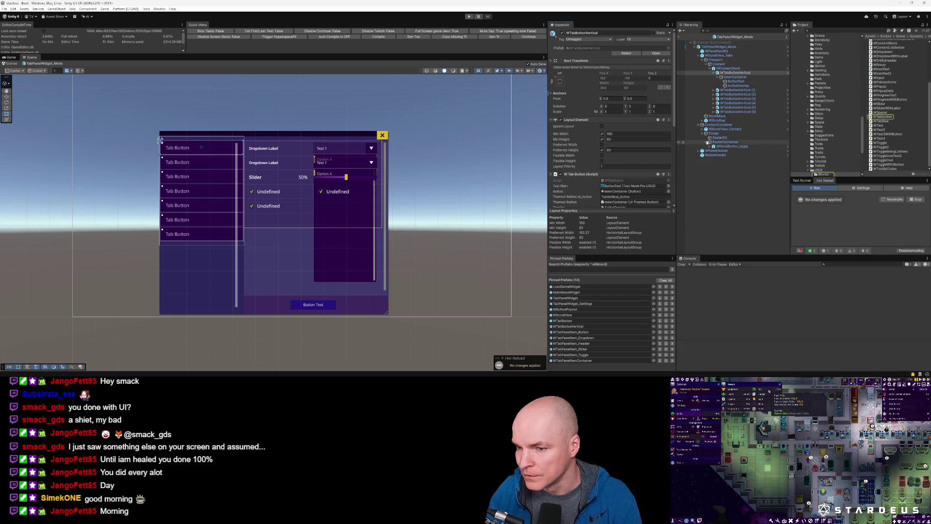
# Locate the WTabButtonVertical prefab and create a variant of it with the default name
pyautogui.click(626, 53)
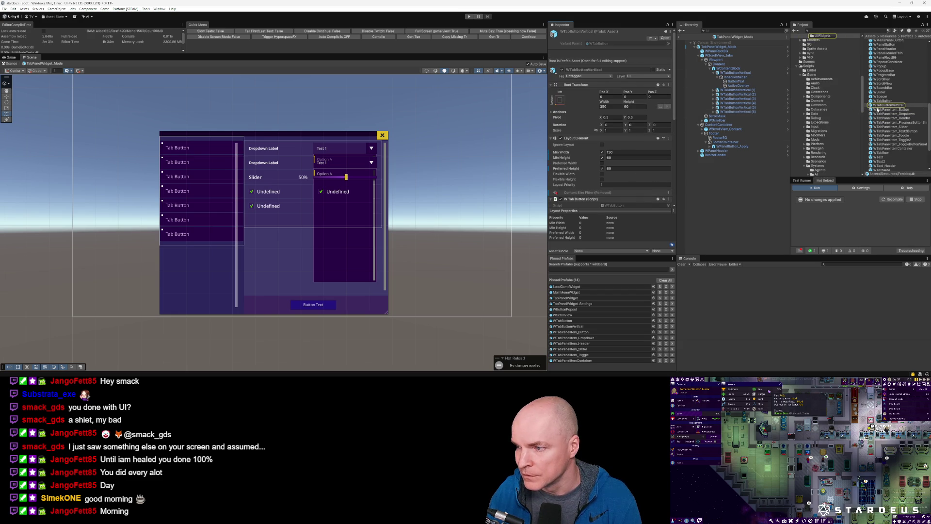
pyautogui.click(886, 105)
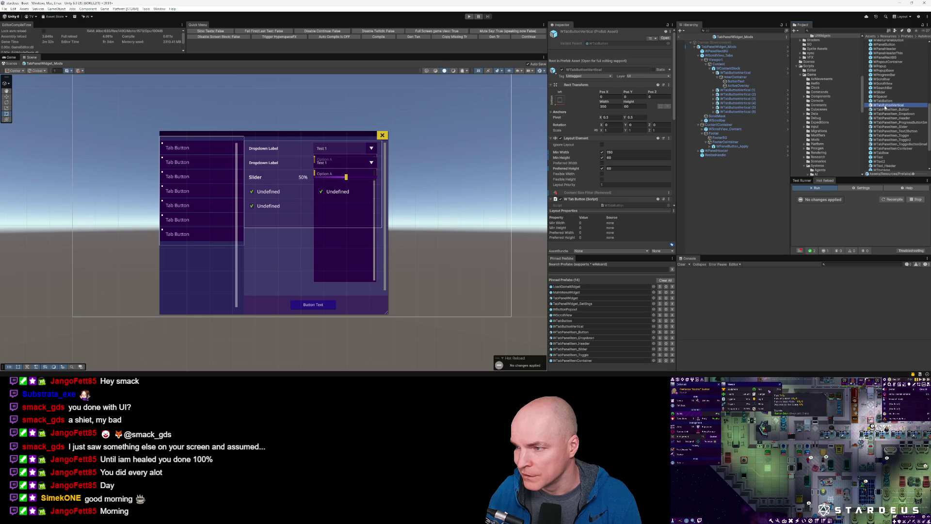
pyautogui.rightClick(886, 107)
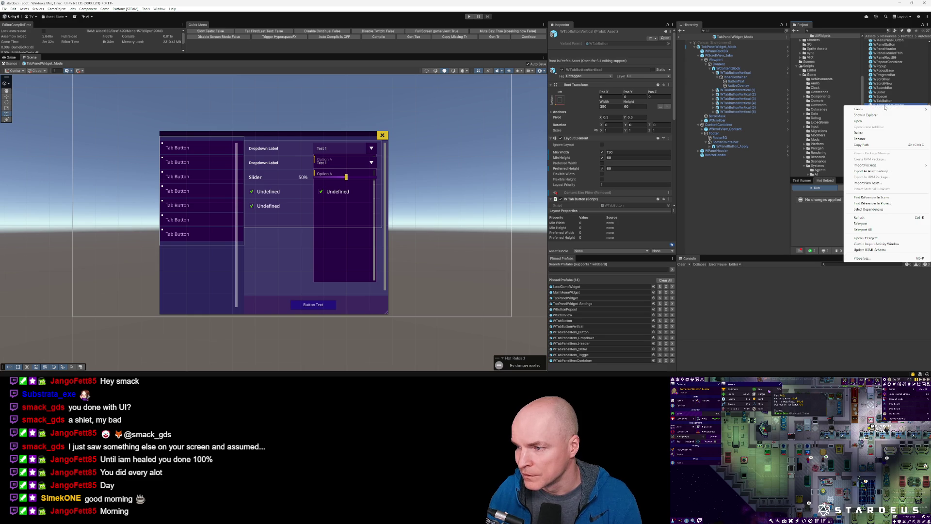
pyautogui.moveTo(868, 109)
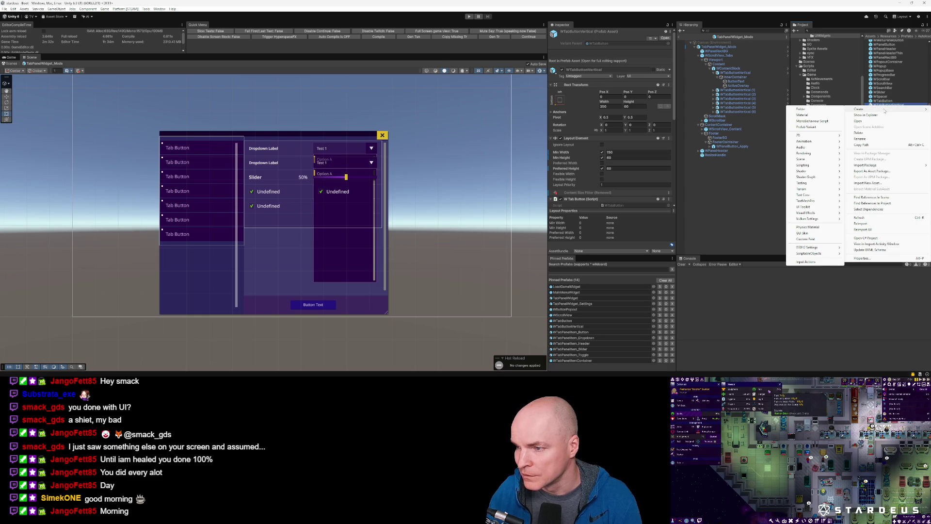
pyautogui.click(806, 127)
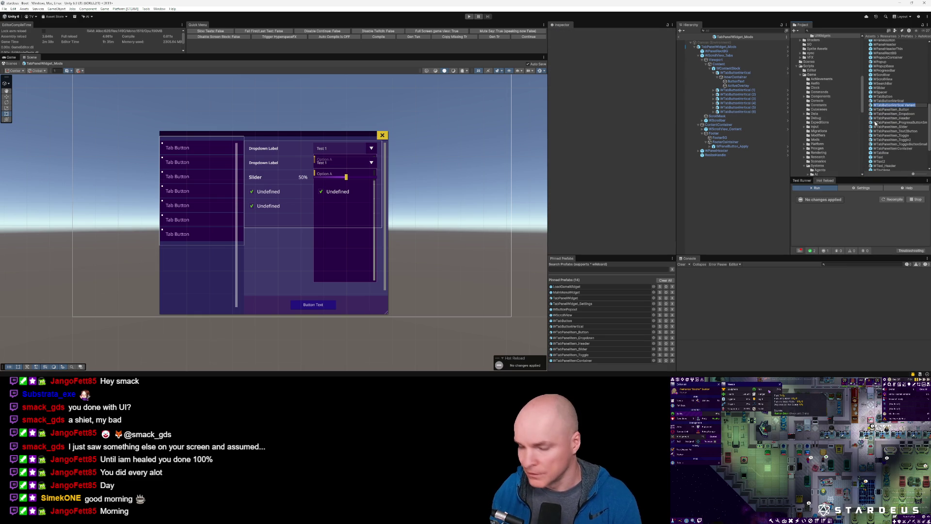
pyautogui.press('End')
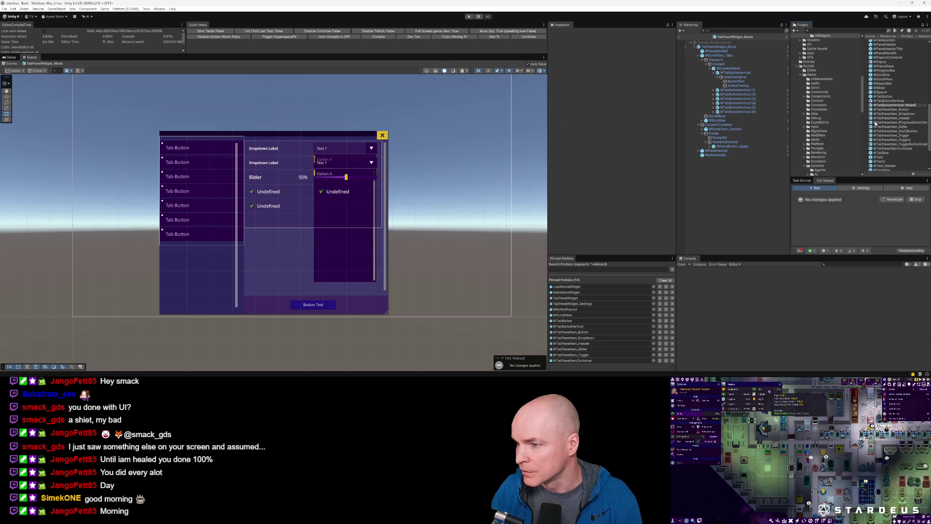
pyautogui.press('Return')
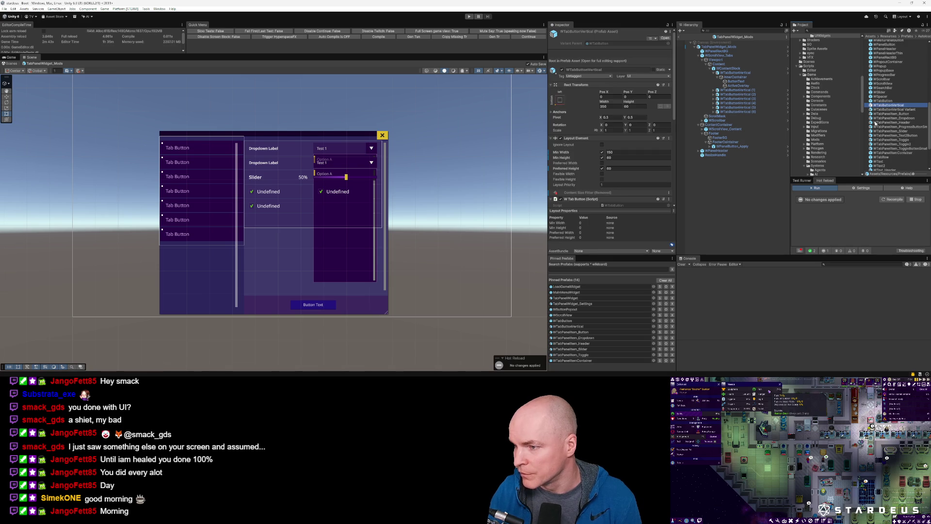
# Delete the WTabButtonVertical Variant prefab, leaving the original selected
pyautogui.click(904, 115)
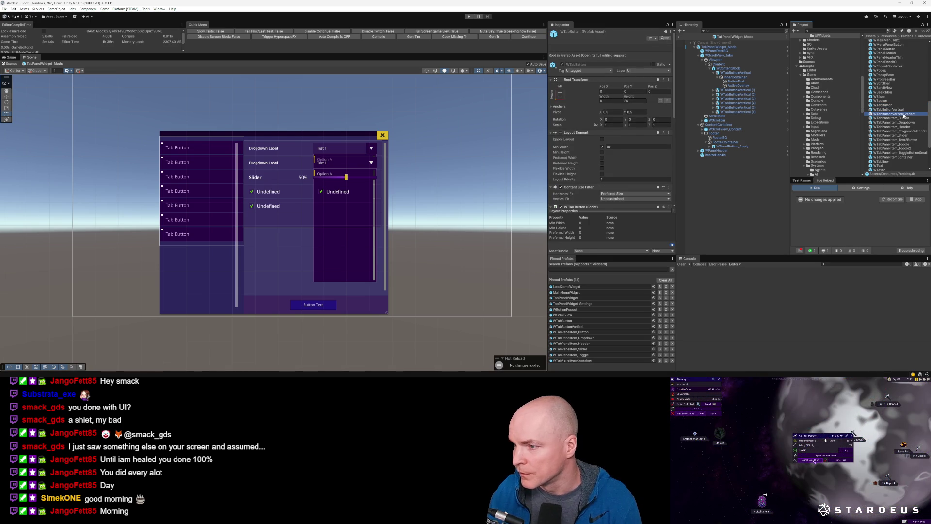
pyautogui.press('Delete')
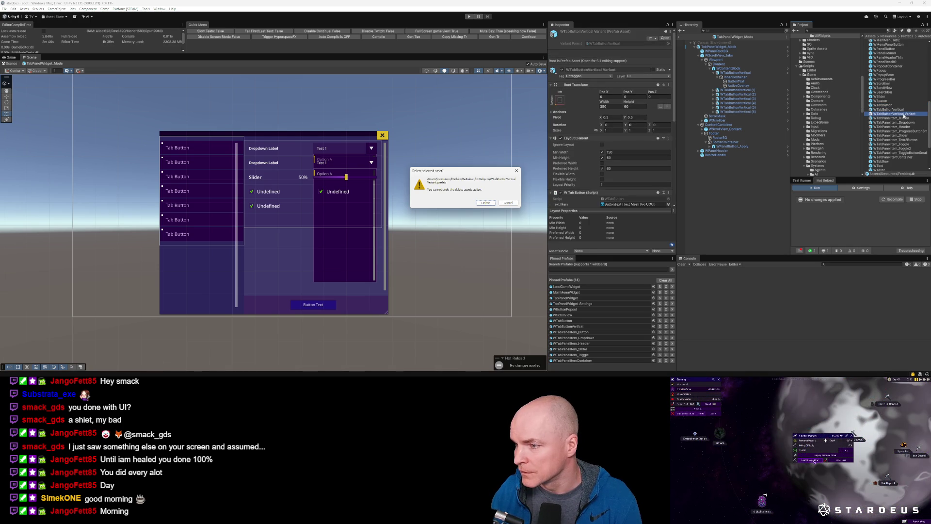
pyautogui.press('Return')
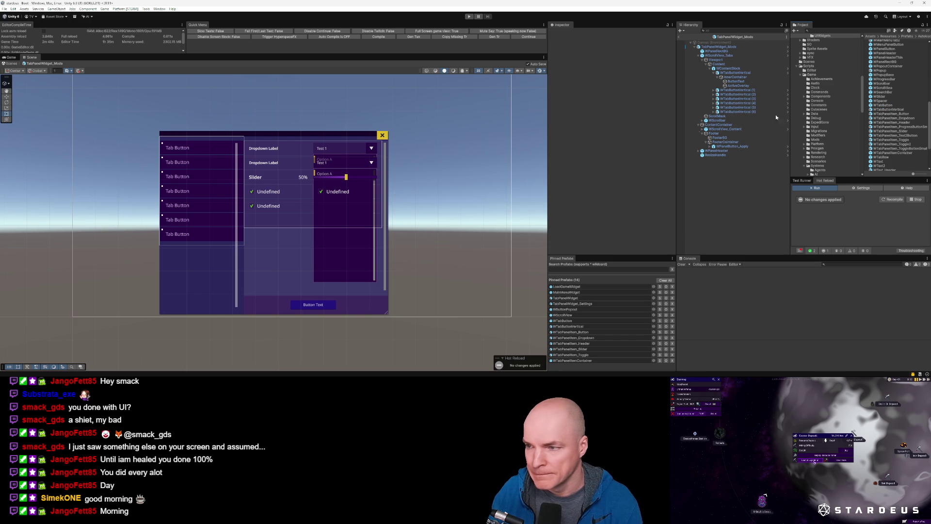
pyautogui.click(892, 110)
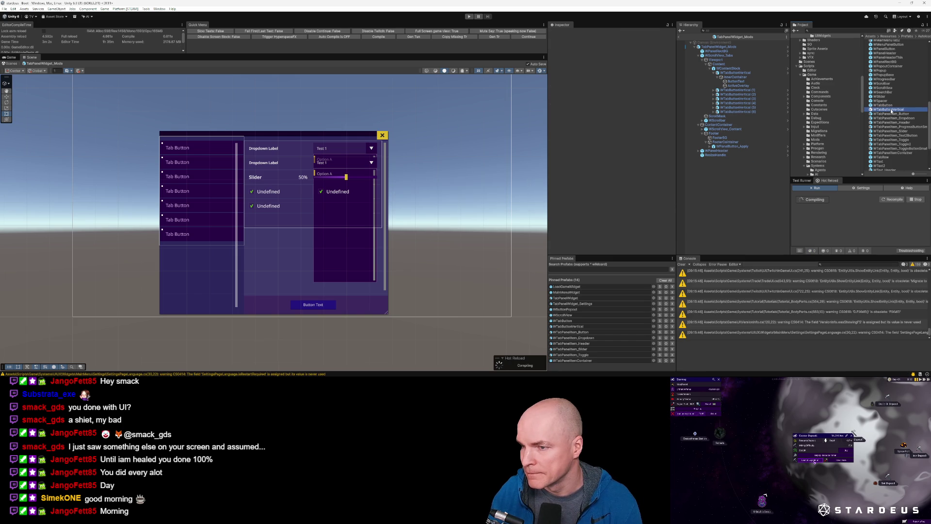
# Open WTabButtonVertical to inspect its InnerContainer, then reselect the prefab asset
pyautogui.doubleClick(892, 110)
pyautogui.click(713, 51)
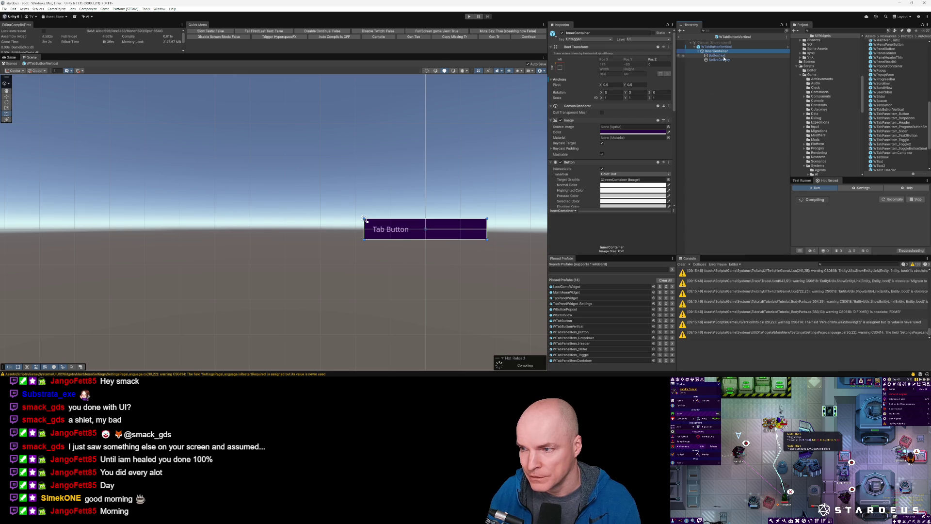
pyautogui.click(895, 113)
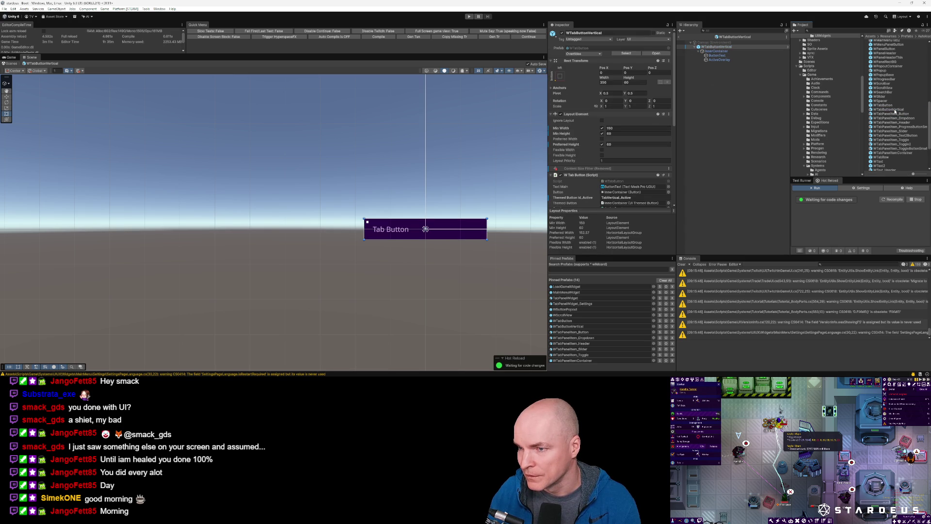
pyautogui.click(895, 109)
# Create a WTabButtonVertical prefab variant named WTabButtonVertical_WithToggle
pyautogui.rightClick(894, 111)
pyautogui.moveTo(873, 113)
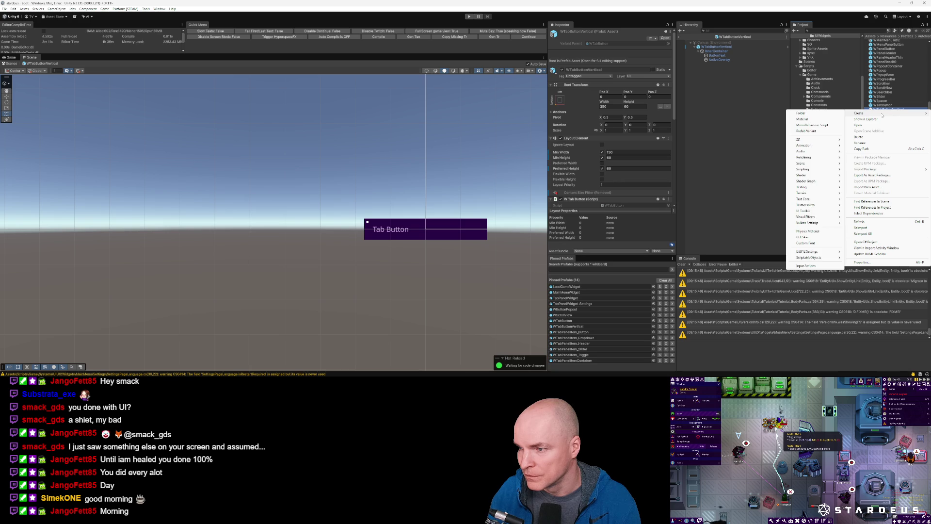
pyautogui.click(810, 131)
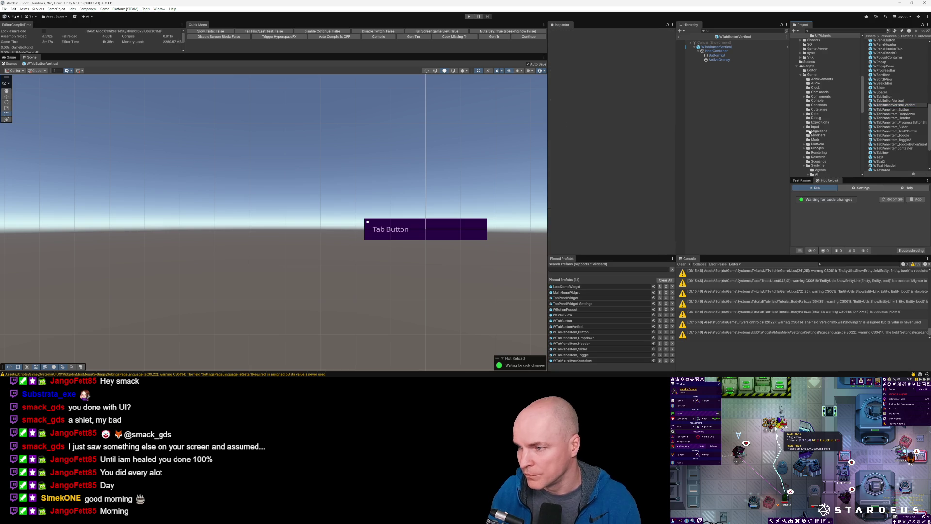
pyautogui.press('BackSpace')
pyautogui.press('BackSpace')
pyautogui.press('BackSpace')
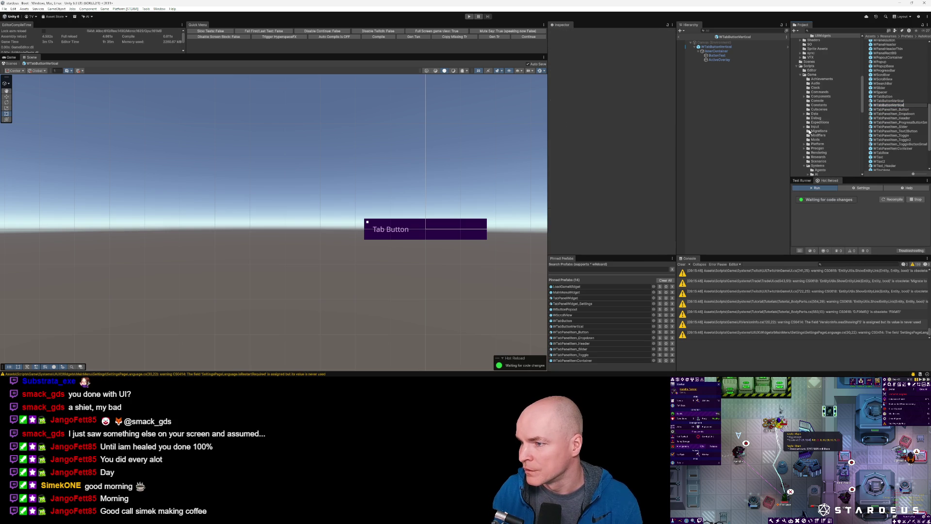
pyautogui.write('_WithToggle')
pyautogui.press('Return')
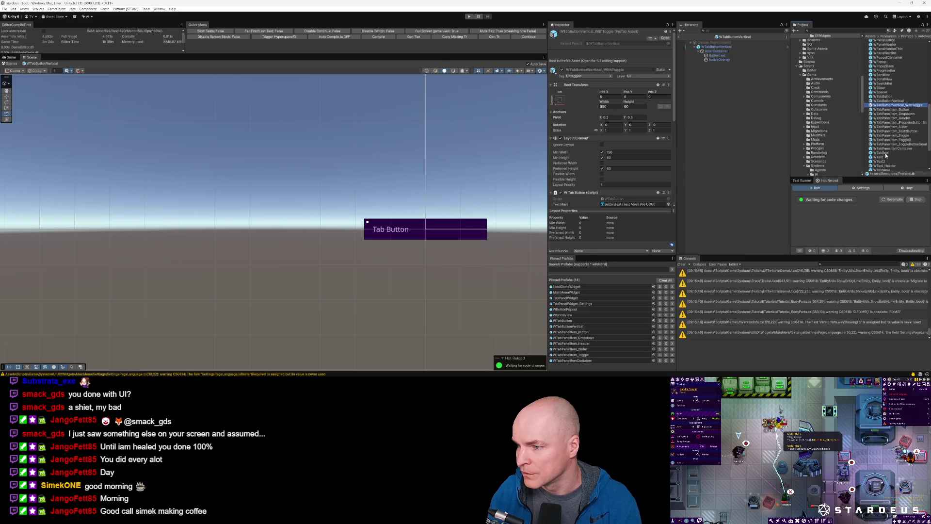
# Open the WithToggle variant and place a WToggle inside InnerContainer above ButtonText
pyautogui.scroll(-5, 886, 143)
pyautogui.doubleClick(901, 57)
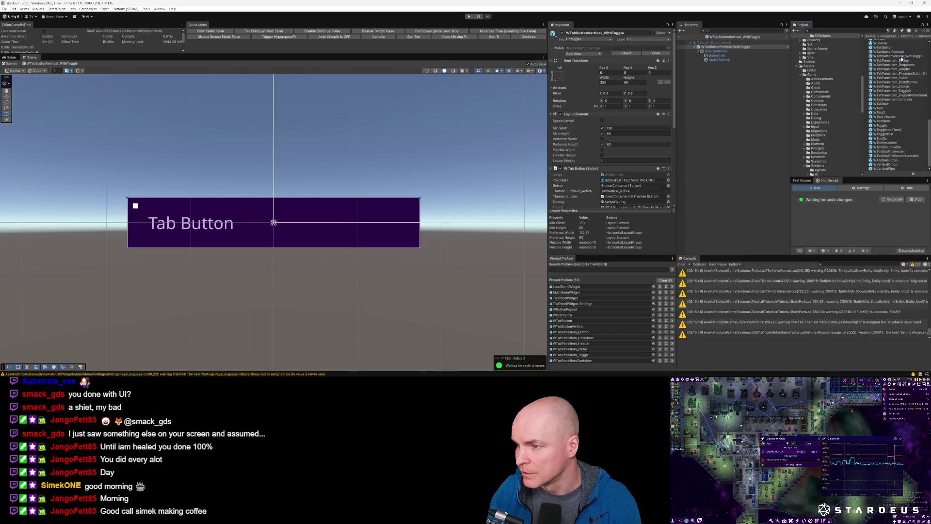
pyautogui.click(885, 126)
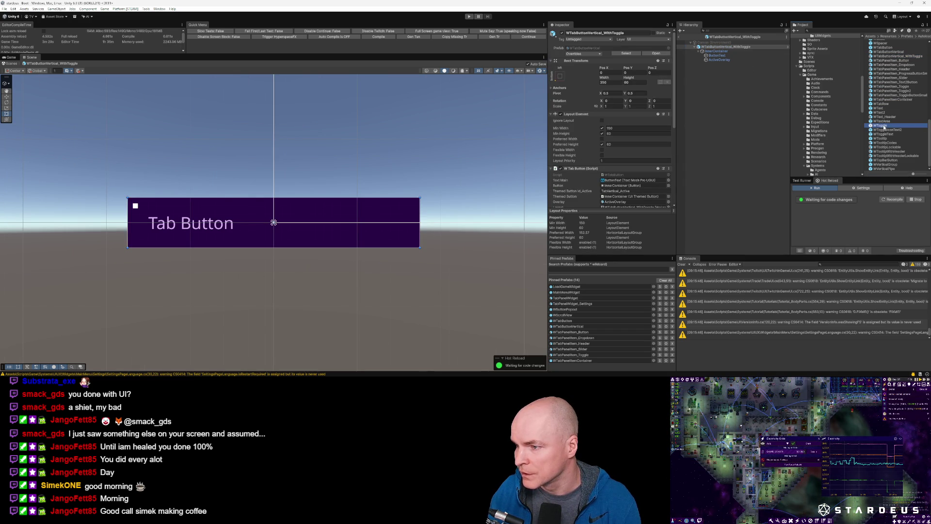
pyautogui.click(721, 47)
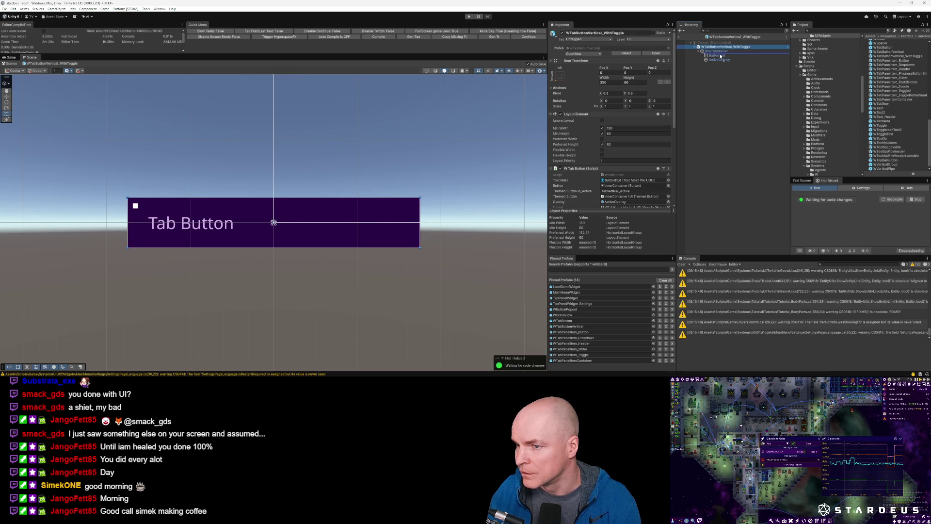
pyautogui.moveTo(721, 57); pyautogui.dragTo(722, 58)
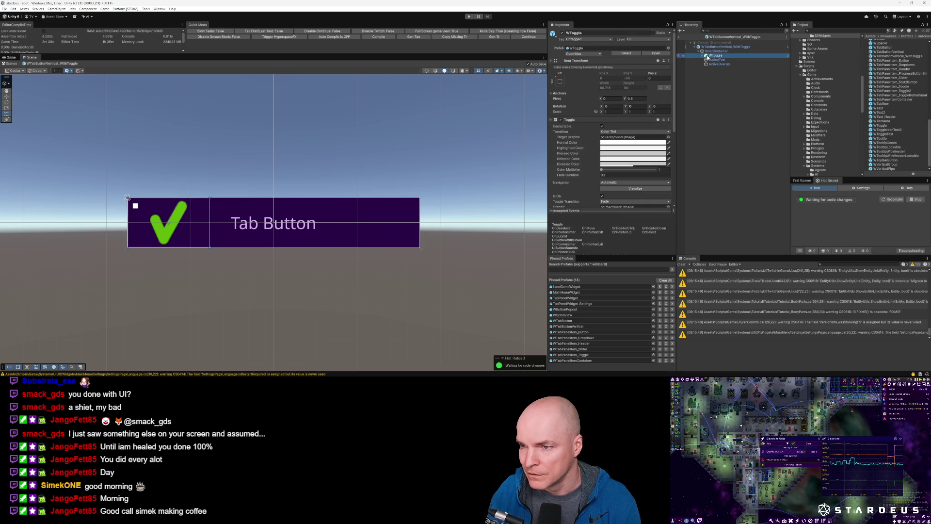
# Give the toggle a Layout Element set to Ignore Layout
pyautogui.scroll(-5, 636, 183)
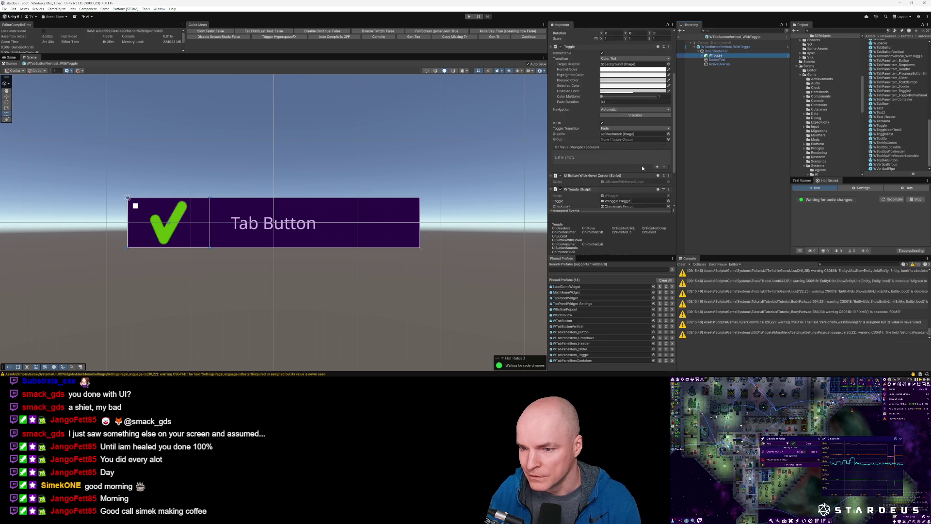
pyautogui.click(611, 200)
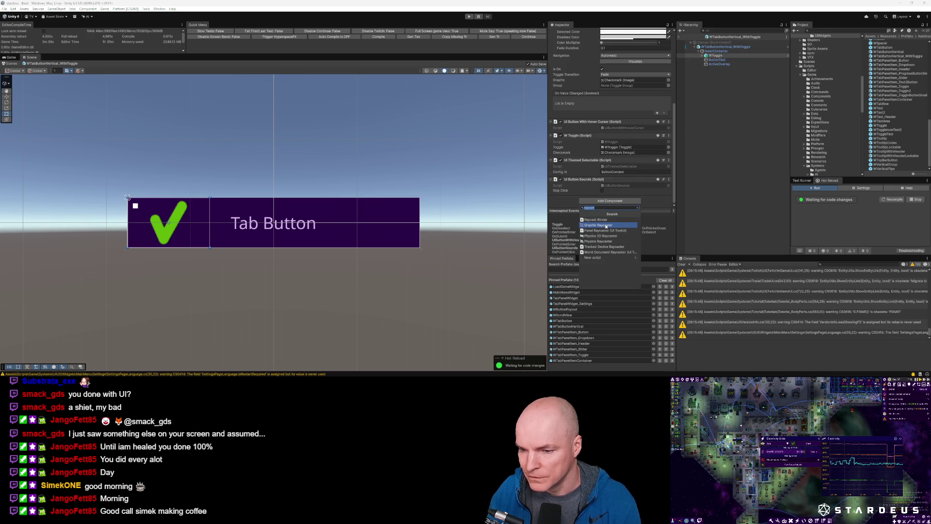
pyautogui.write('layout')
pyautogui.click(598, 219)
pyautogui.scroll(-2, 602, 160)
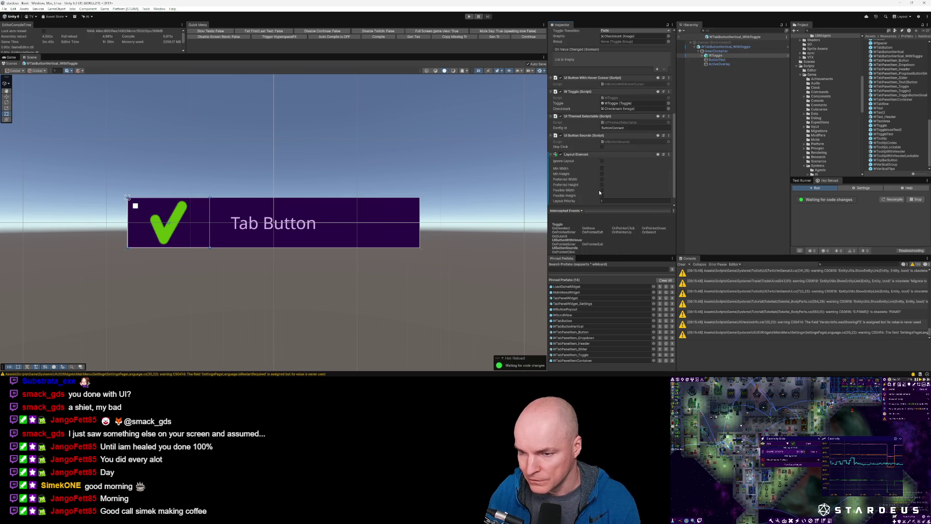
pyautogui.click(602, 161)
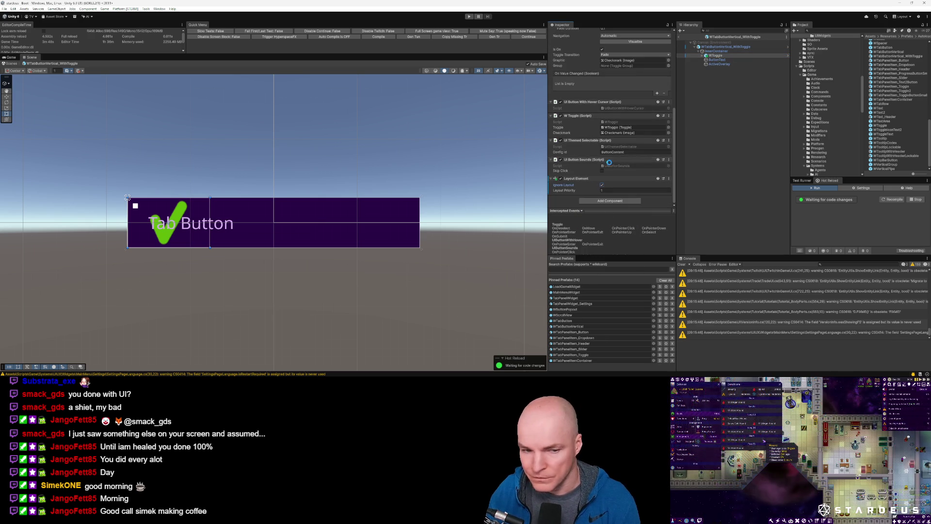
# Anchor the toggle to the middle-right edge and size it 40×40
pyautogui.click(715, 56)
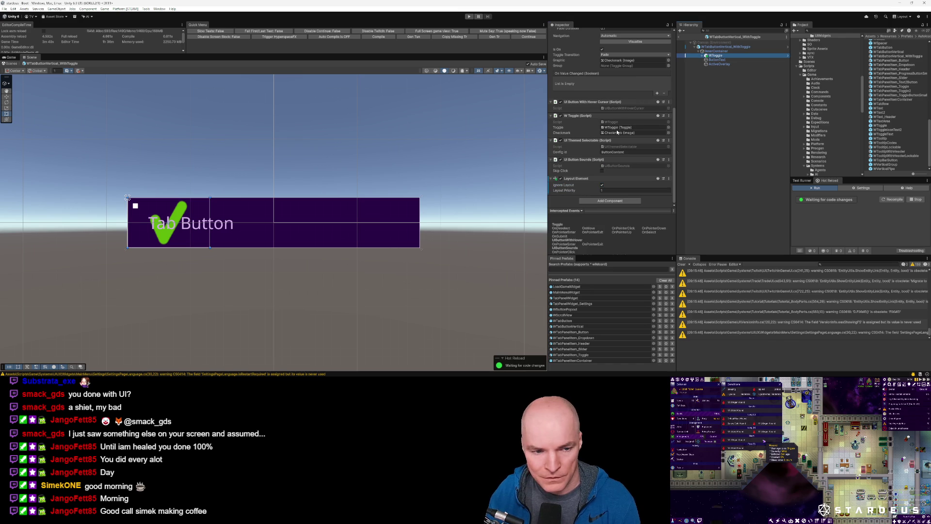
pyautogui.scroll(6, 617, 129)
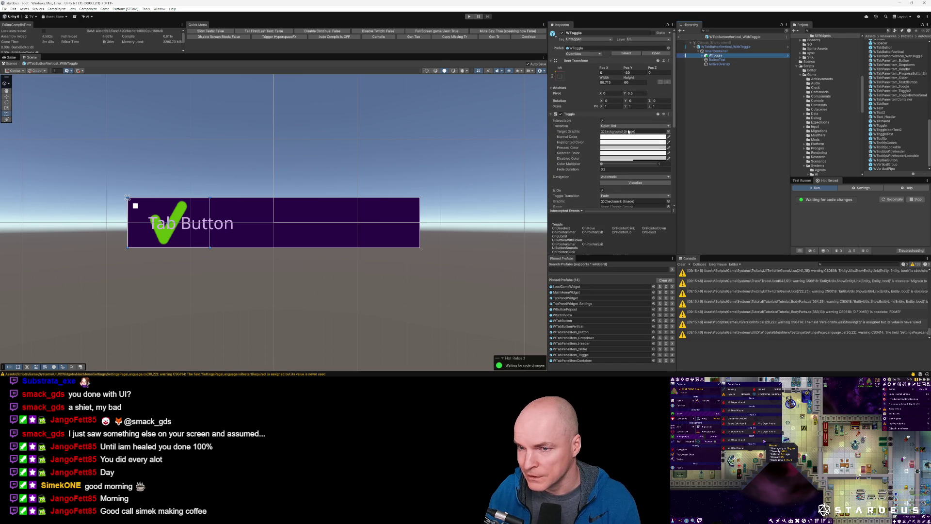
pyautogui.click(560, 76)
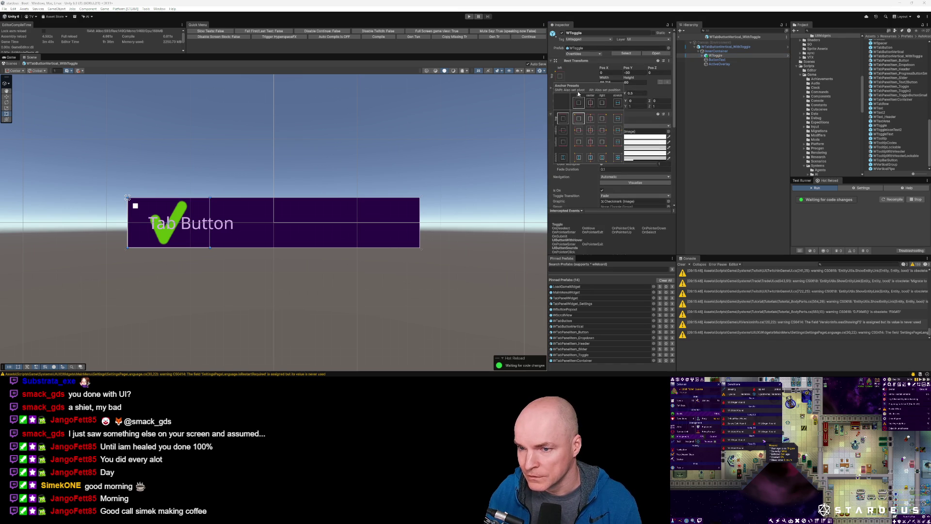
pyautogui.click(579, 130)
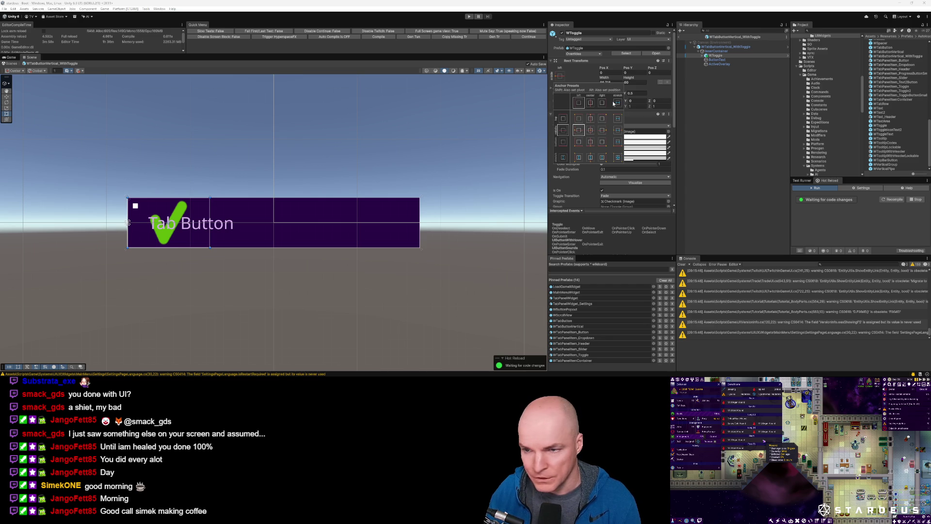
pyautogui.keyDown('alt'); pyautogui.keyDown('shift'); pyautogui.click(602, 130); pyautogui.keyUp('shift'); pyautogui.keyUp('alt')
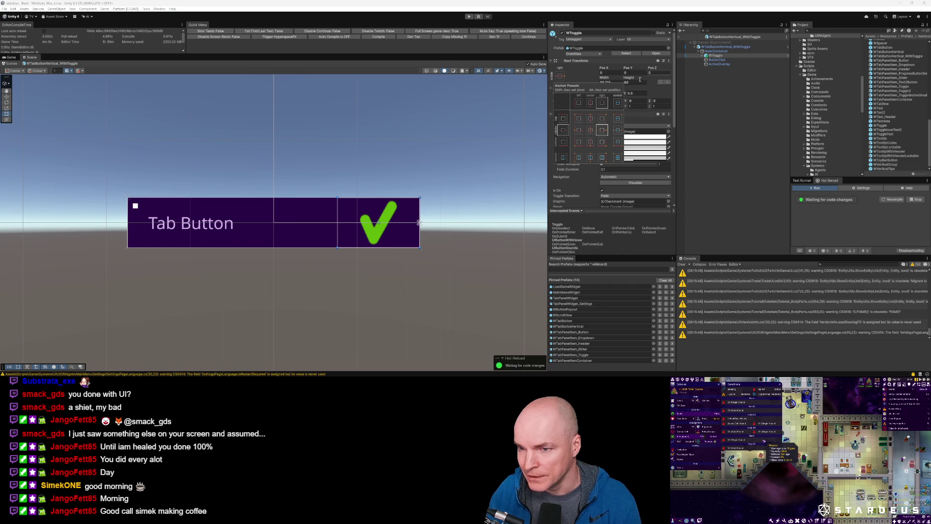
pyautogui.click(610, 82)
pyautogui.write('40')
pyautogui.click(626, 82)
pyautogui.write('40')
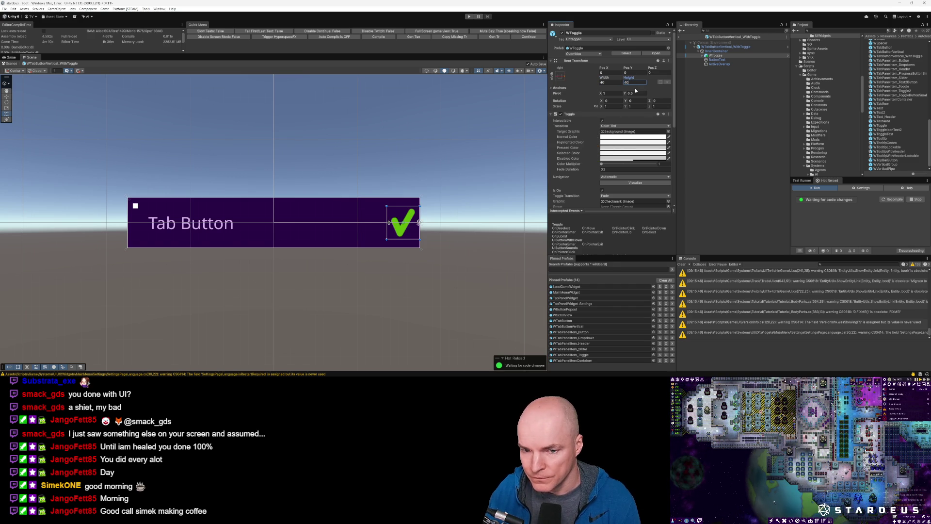
pyautogui.click(717, 51)
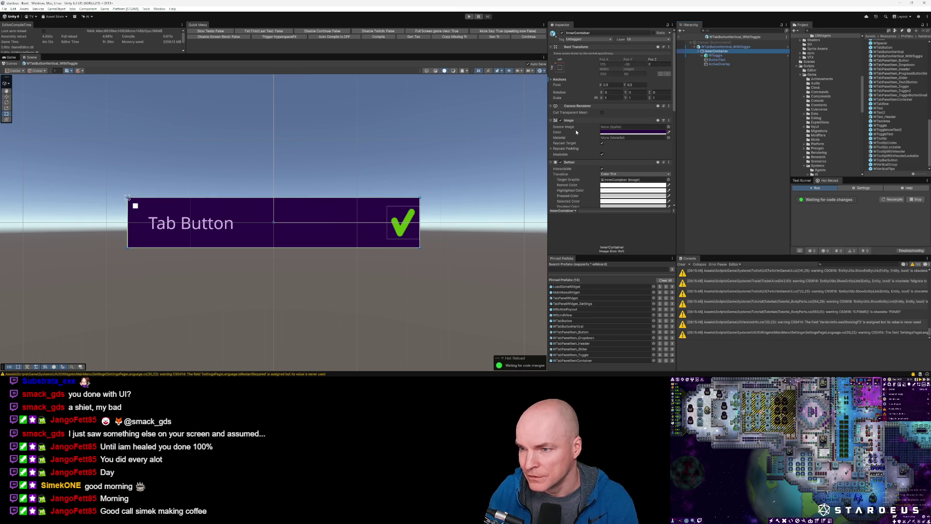
pyautogui.click(417, 222)
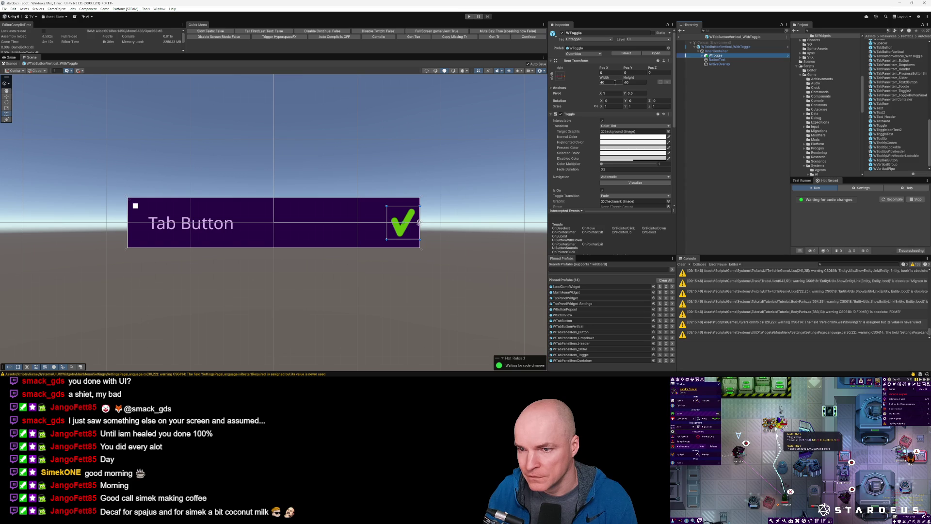
# Resize the toggle to 24×24 and set its Pos X to -24
pyautogui.doubleClick(607, 83)
pyautogui.write('32')
pyautogui.press('Tab')
pyautogui.write('32')
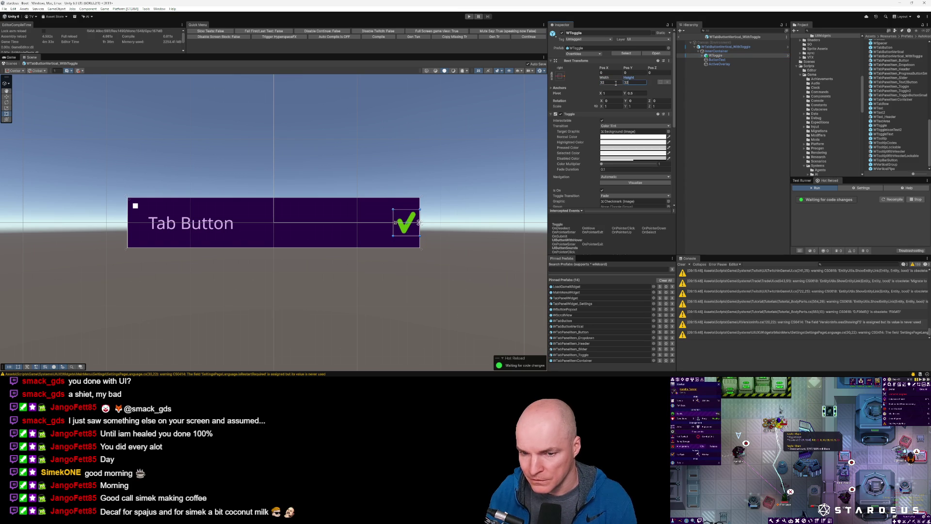
pyautogui.doubleClick(612, 82)
pyautogui.write('24')
pyautogui.press('Tab')
pyautogui.write('24')
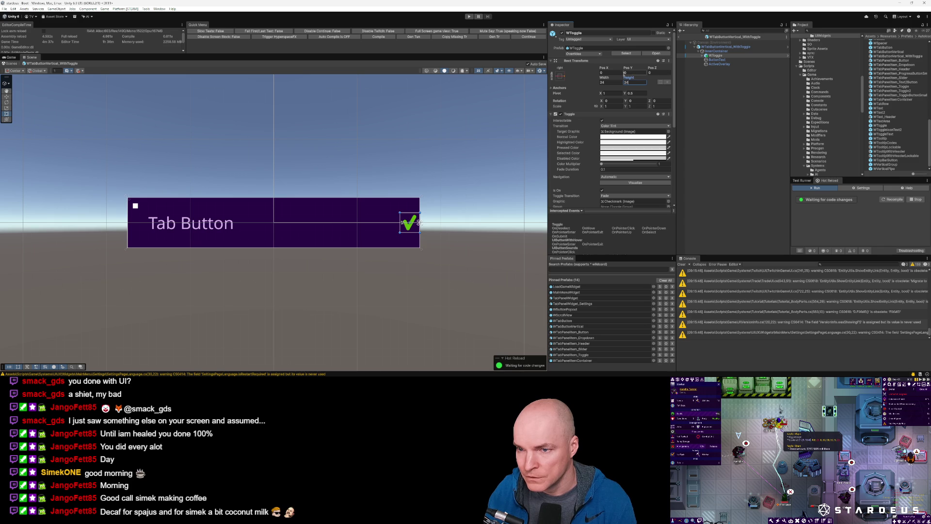
pyautogui.click(611, 73)
pyautogui.write('-24')
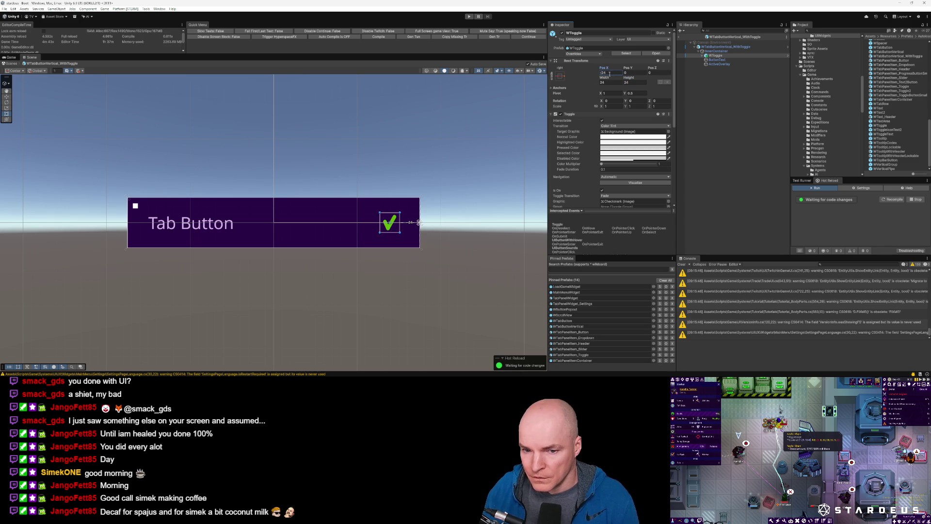
# Check the toggle's placement on the tab button and start adding a child to InnerContainer
pyautogui.click(460, 202)
pyautogui.scroll(-2, 460, 202)
pyautogui.scroll(2, 418, 212)
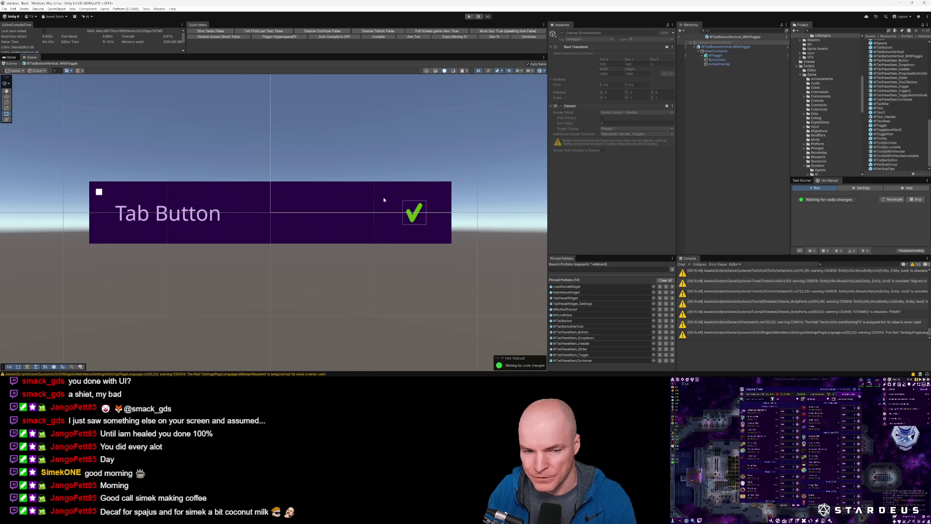
pyautogui.click(356, 194)
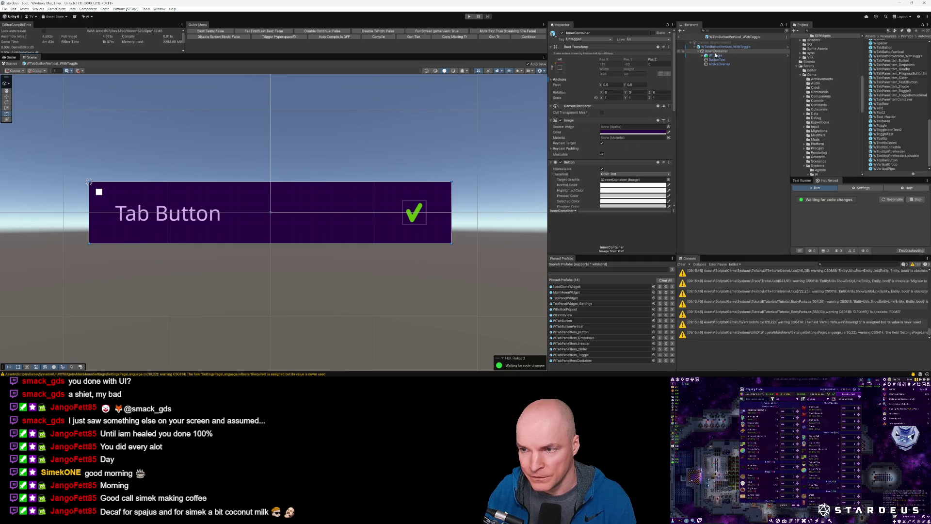
pyautogui.click(715, 57)
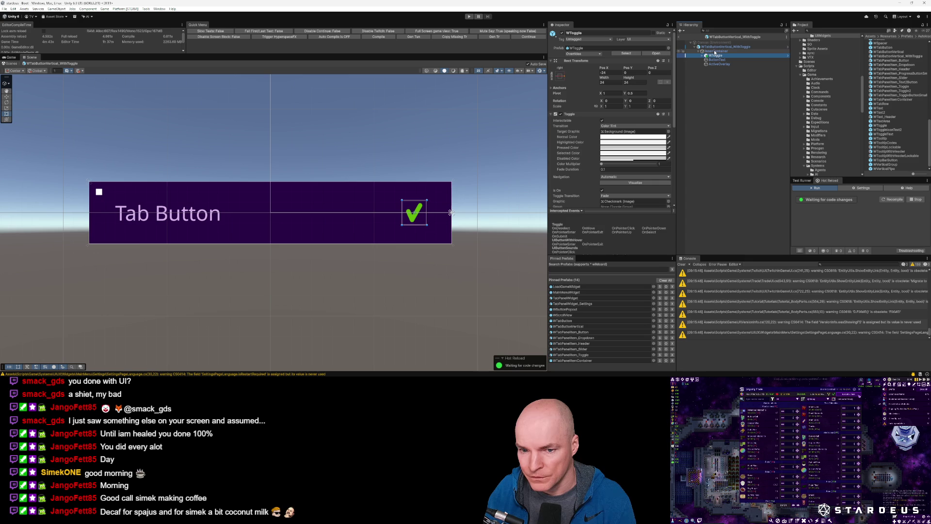
pyautogui.rightClick(715, 52)
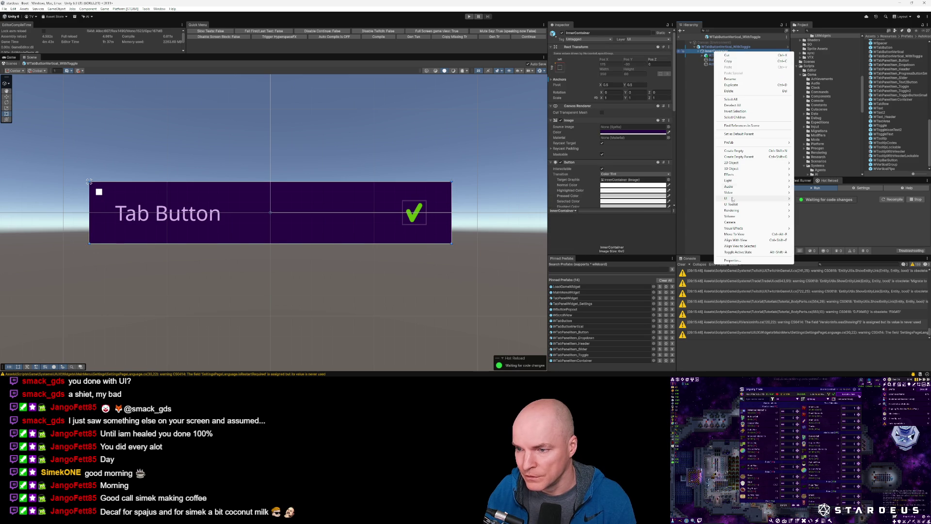
# Add an Image under InnerContainer, set to ignore layout, placed above WToggle
pyautogui.moveTo(731, 200)
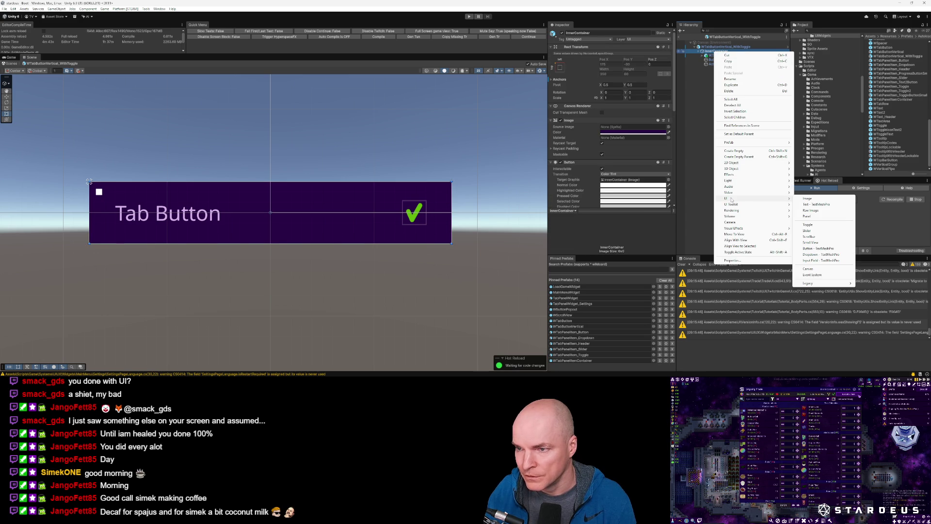
pyautogui.click(807, 198)
pyautogui.click(607, 182)
pyautogui.write('layout element')
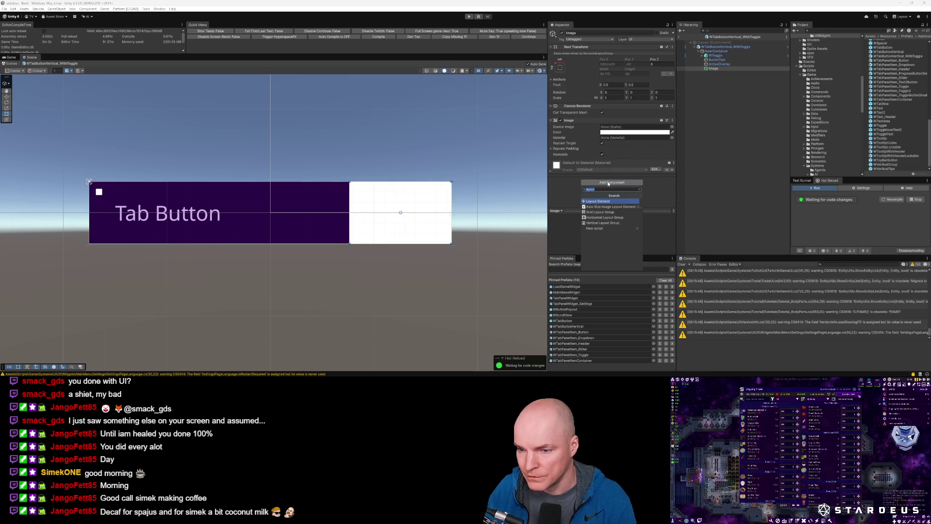
pyautogui.press('Return')
pyautogui.click(602, 169)
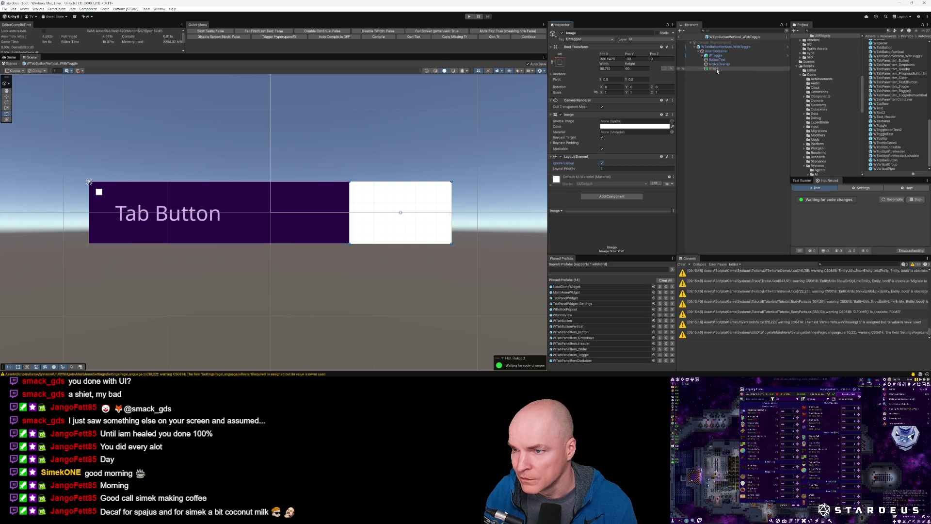
pyautogui.moveTo(714, 70); pyautogui.dragTo(713, 53)
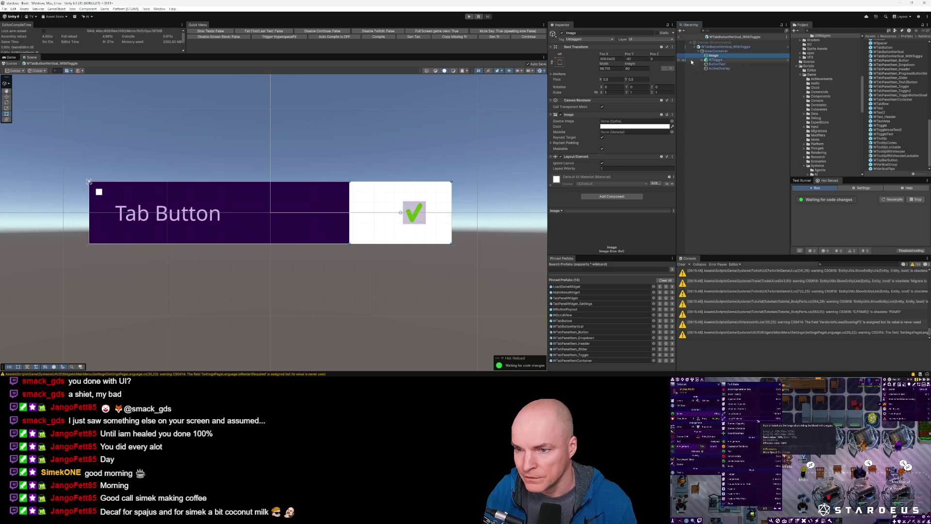
# Anchor the image middle-right and size it 48×48
pyautogui.click(559, 62)
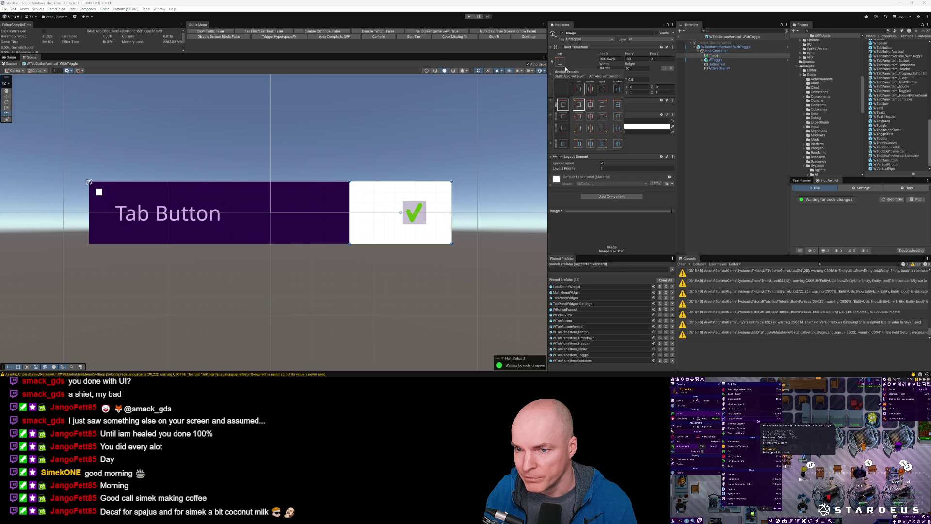
pyautogui.keyDown('alt'); pyautogui.keyDown('shift'); pyautogui.click(603, 118); pyautogui.keyUp('shift'); pyautogui.keyUp('alt')
pyautogui.click(628, 69)
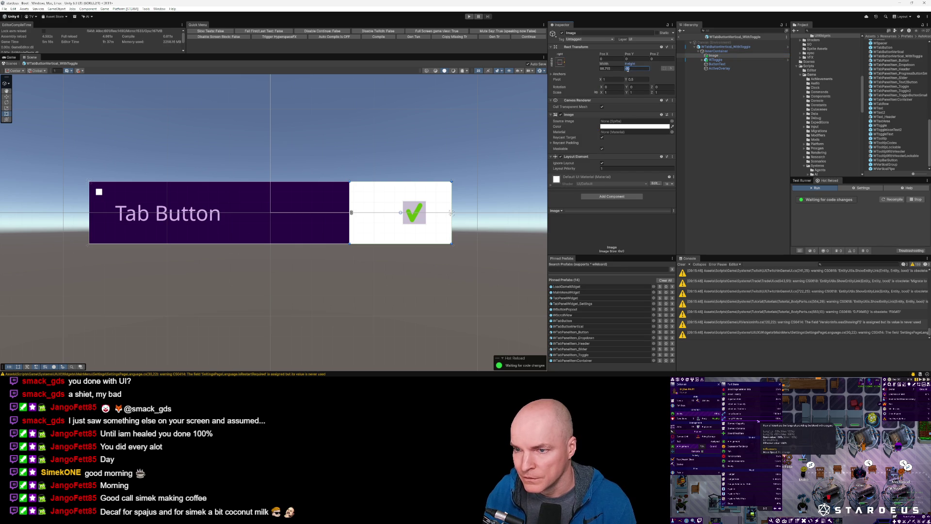
pyautogui.click(606, 68)
pyautogui.write('48')
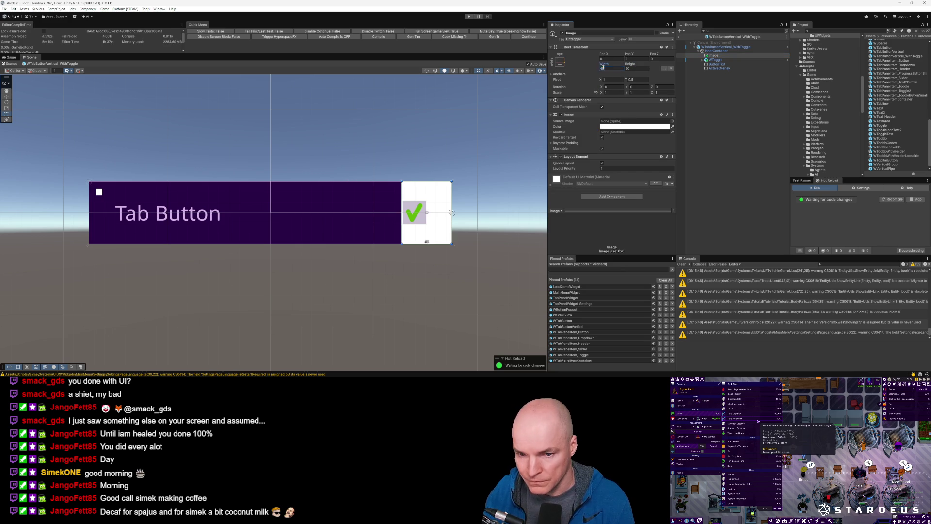
pyautogui.press('Tab')
pyautogui.write('48')
# Shrink the image to 32×32 and set its Pos X to -20
pyautogui.click(618, 68)
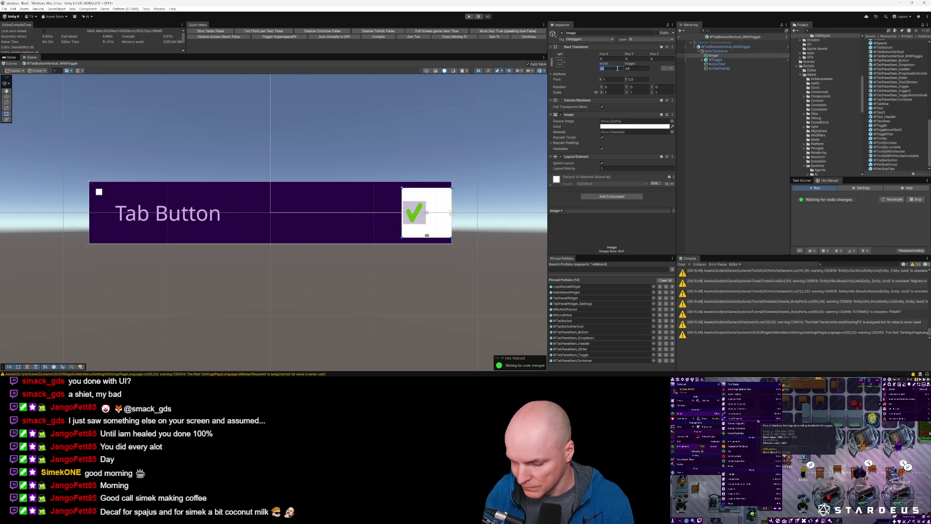
pyautogui.write('32')
pyautogui.press('Tab')
pyautogui.write('32')
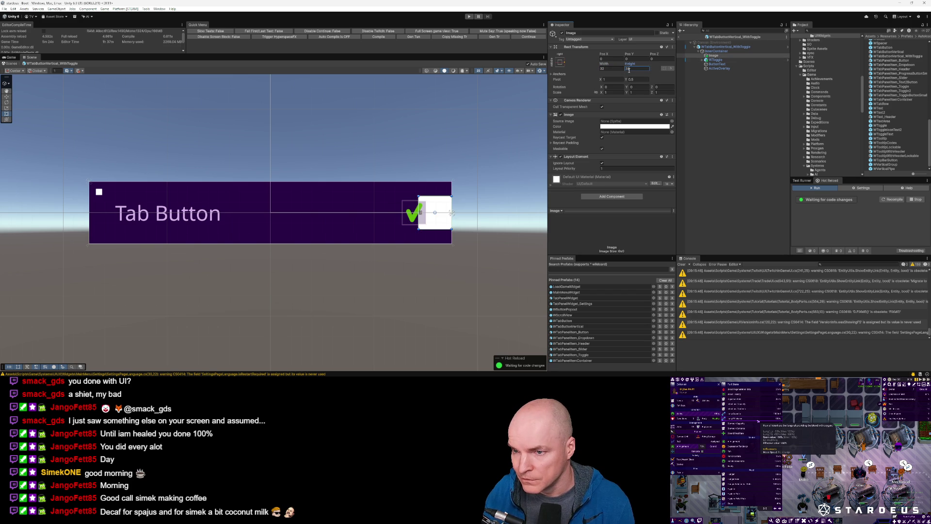
pyautogui.click(611, 59)
pyautogui.write('-20.5')
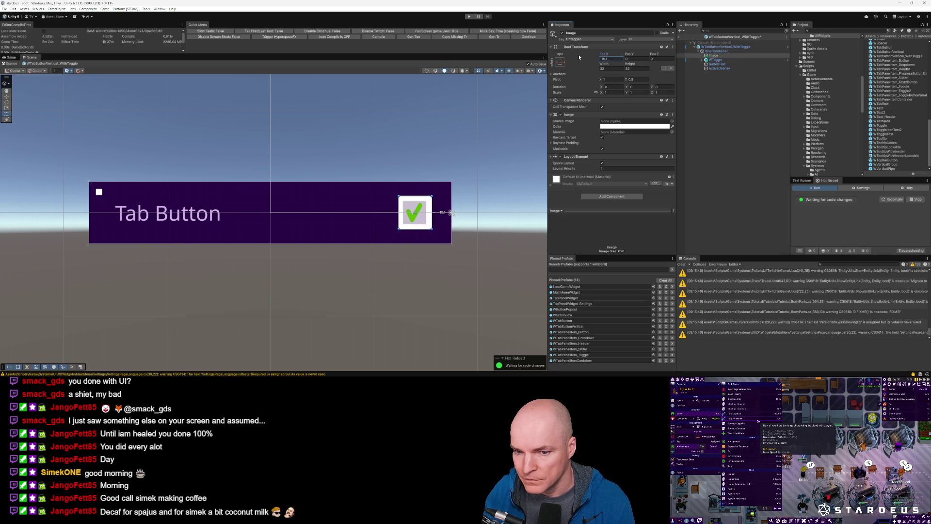
pyautogui.moveTo(577, 56); pyautogui.dragTo(586, 59)
pyautogui.click(610, 59)
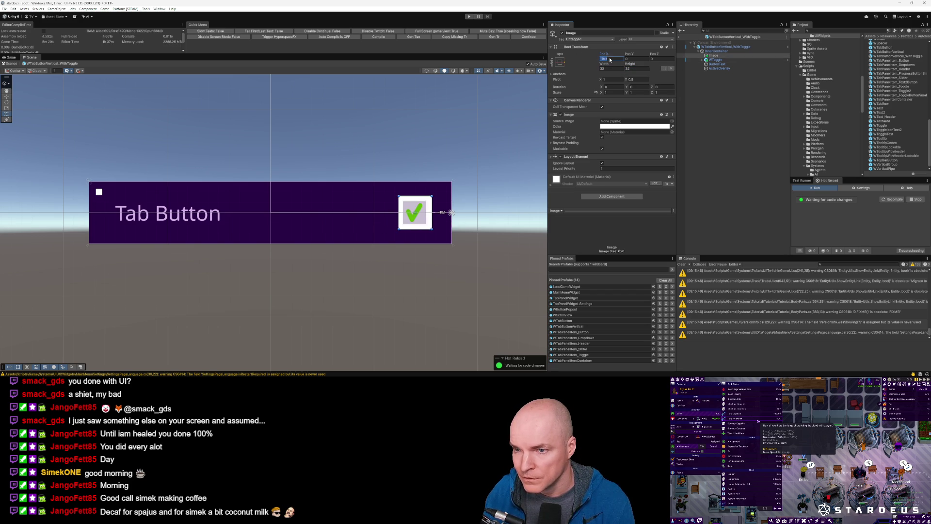
pyautogui.write('-20')
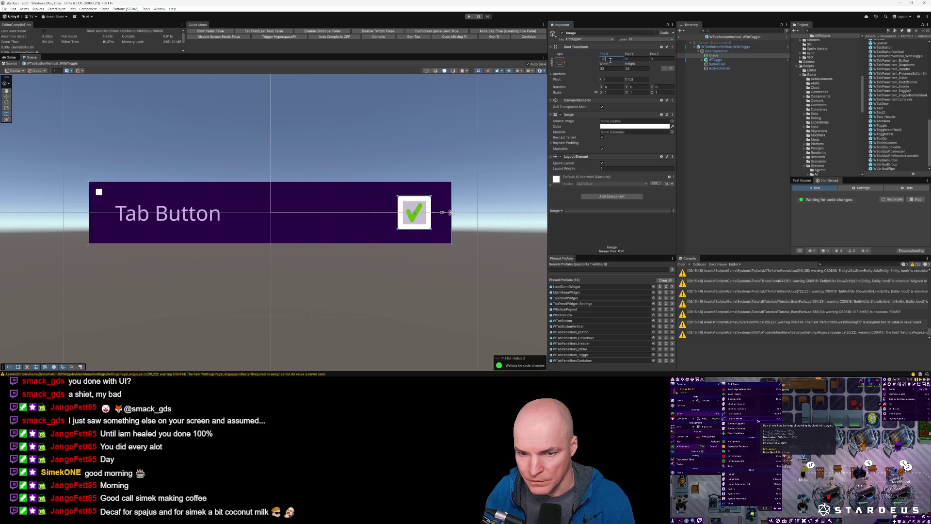
# Enlarge the image to 40×40 and shift it to Pos X -16
pyautogui.scroll(2, 450, 213)
pyautogui.scroll(-4, 420, 220)
pyautogui.scroll(2, 419, 223)
pyautogui.click(605, 67)
pyautogui.write('40')
pyautogui.press('Tab')
pyautogui.write('40')
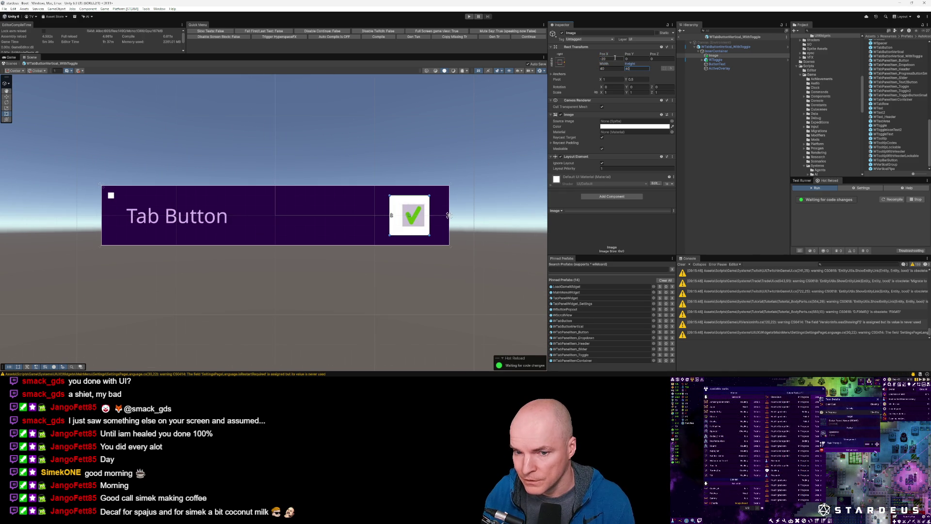
pyautogui.moveTo(396, 202); pyautogui.dragTo(400, 201)
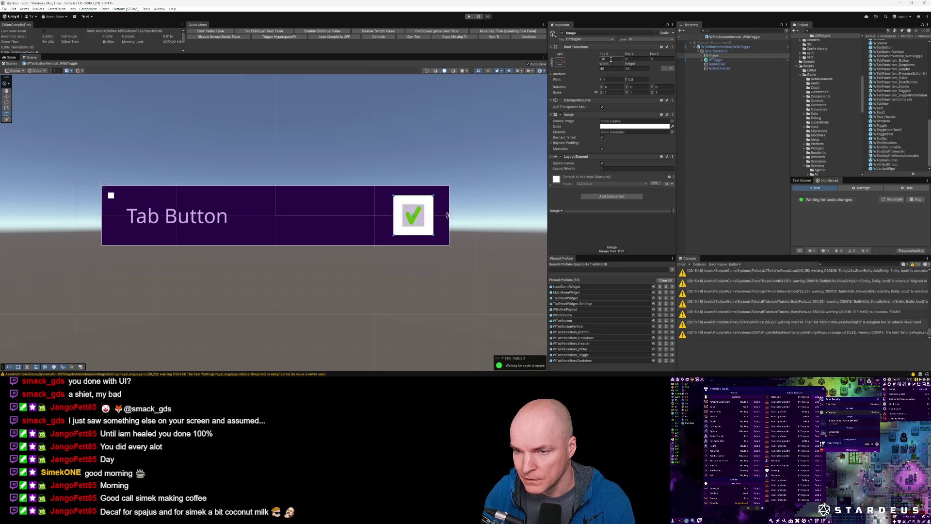
pyautogui.scroll(2, 412, 225)
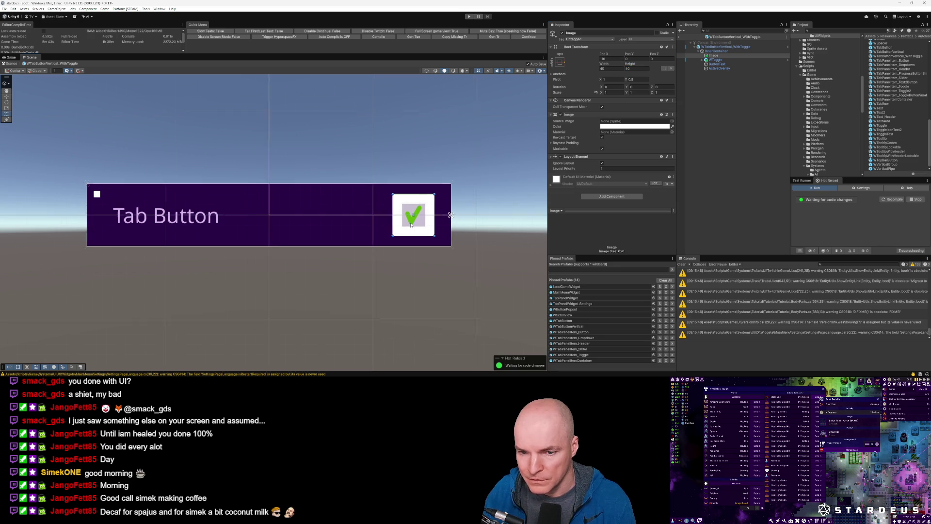
pyautogui.scroll(-1, 411, 225)
pyautogui.click(641, 126)
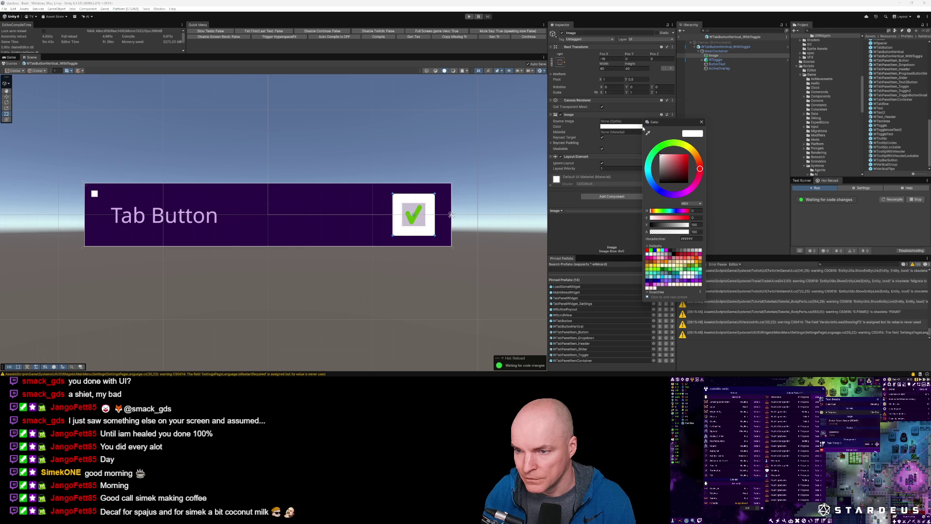
# Tint the box light grey DEDEDE at alpha 50
pyautogui.click(687, 238)
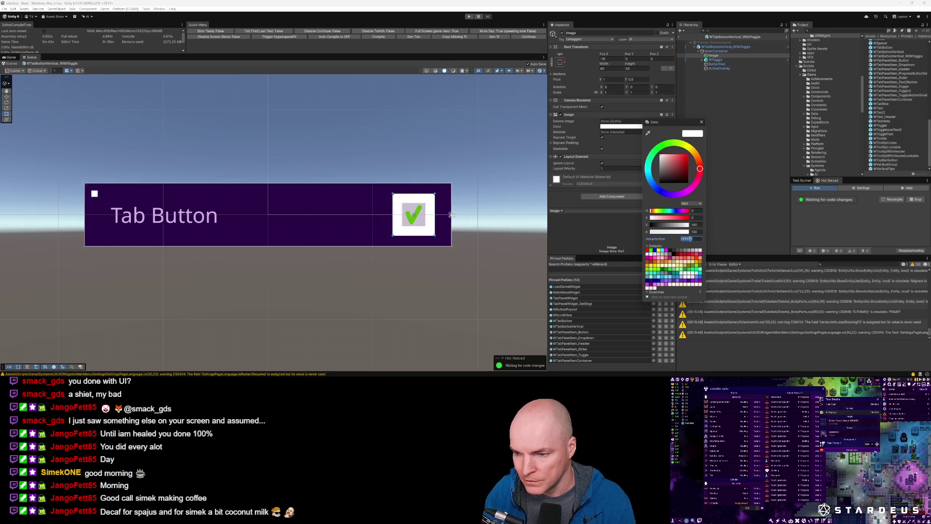
pyautogui.write('DEDEDE')
pyautogui.press('Return')
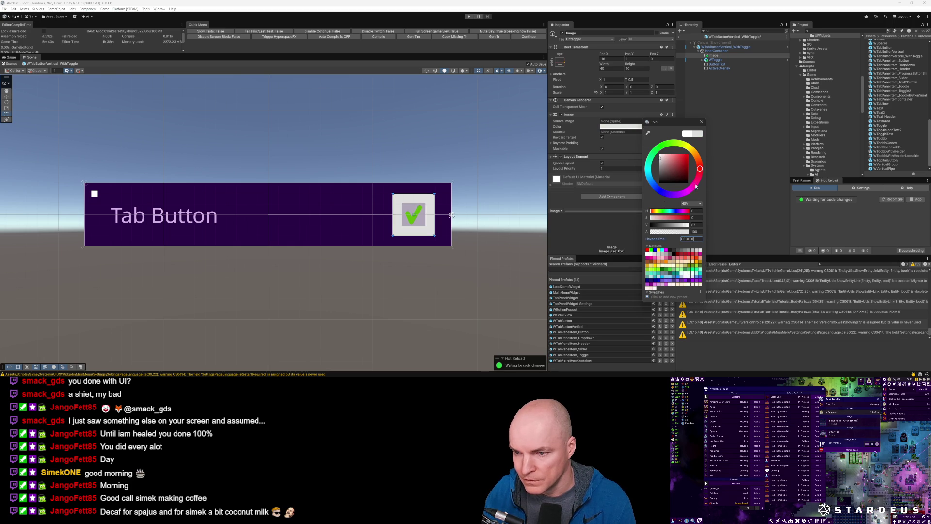
pyautogui.write('50')
pyautogui.press('Return')
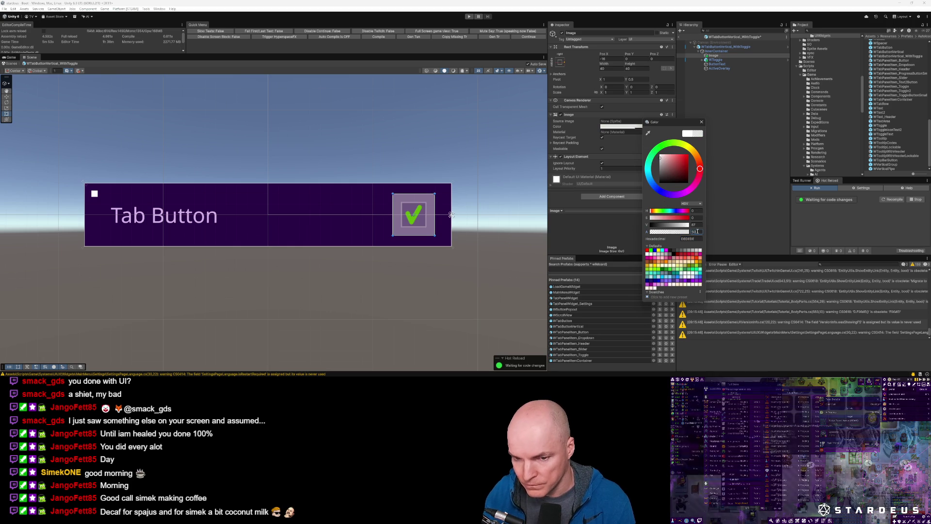
pyautogui.click(699, 102)
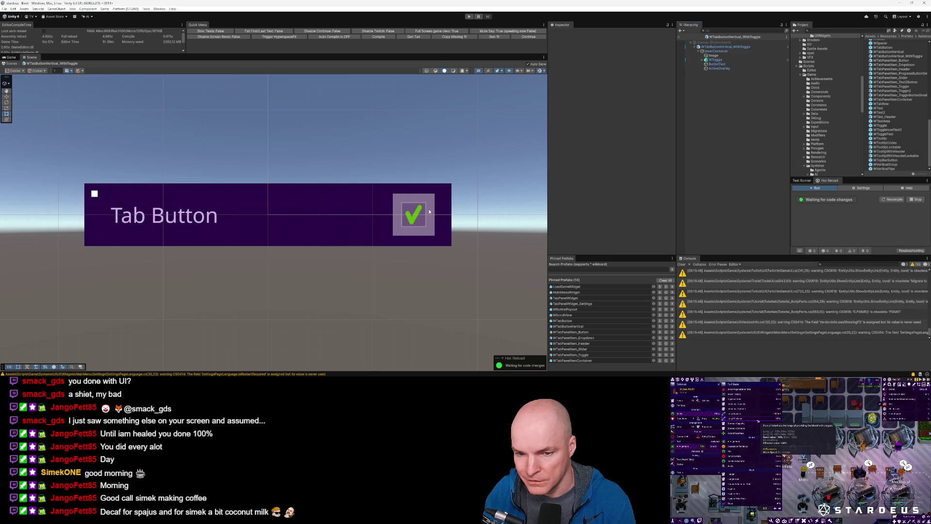
# Change the box colour to dark purple 2C275D
pyautogui.click(714, 56)
pyautogui.click(644, 128)
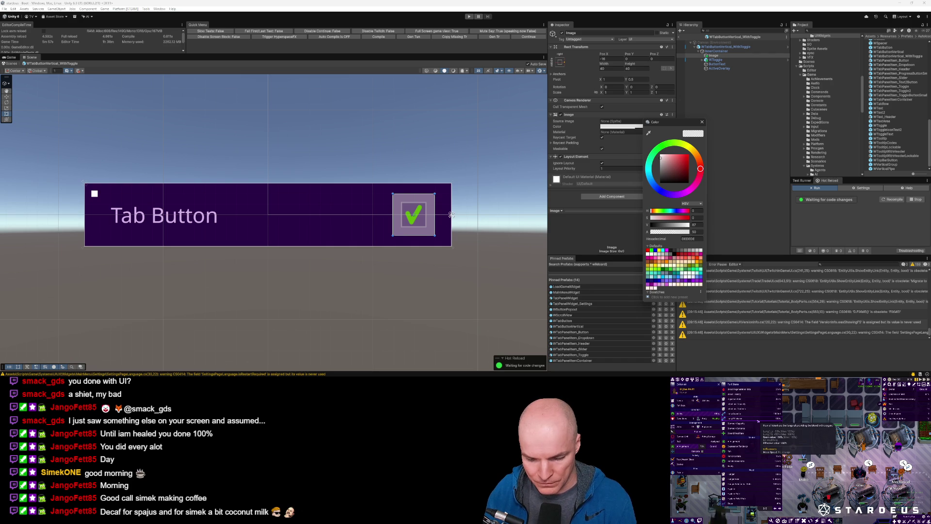
pyautogui.press('Escape')
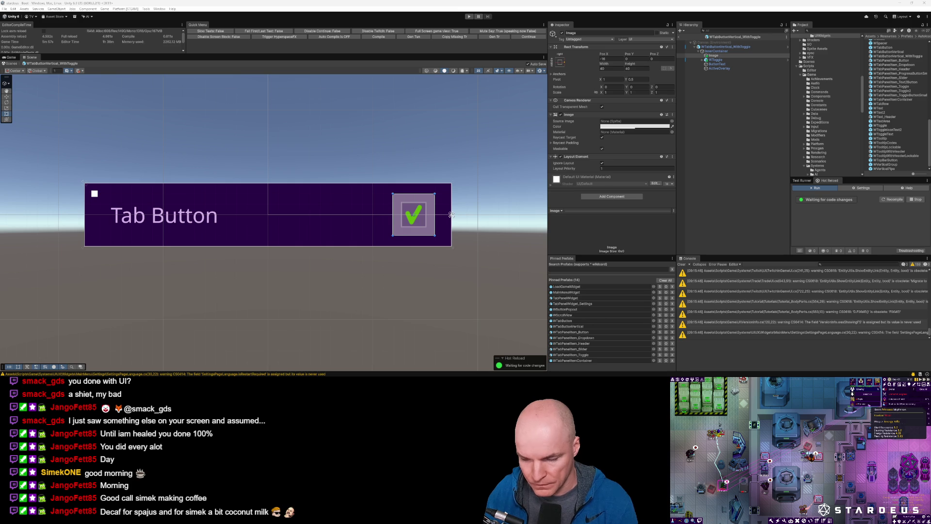
pyautogui.click(626, 126)
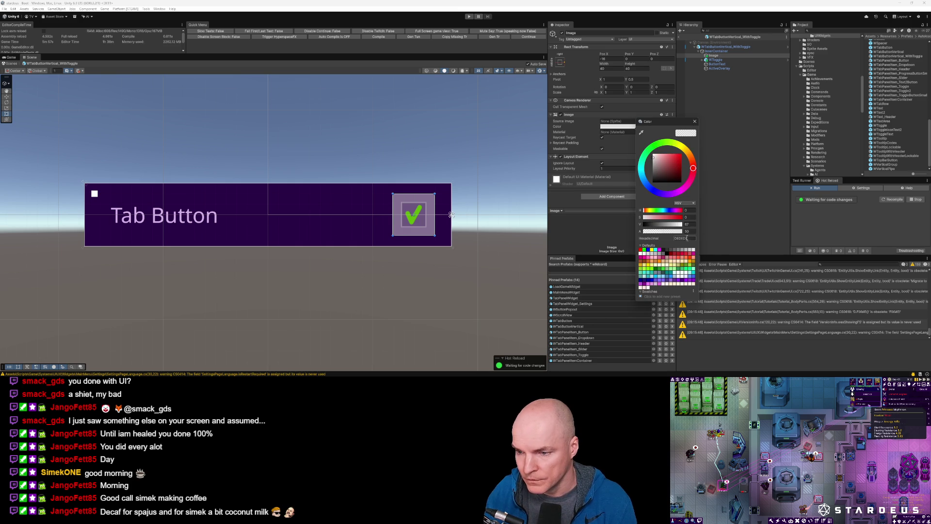
pyautogui.click(687, 238)
pyautogui.write('2C275D')
pyautogui.press('Return')
pyautogui.click(711, 175)
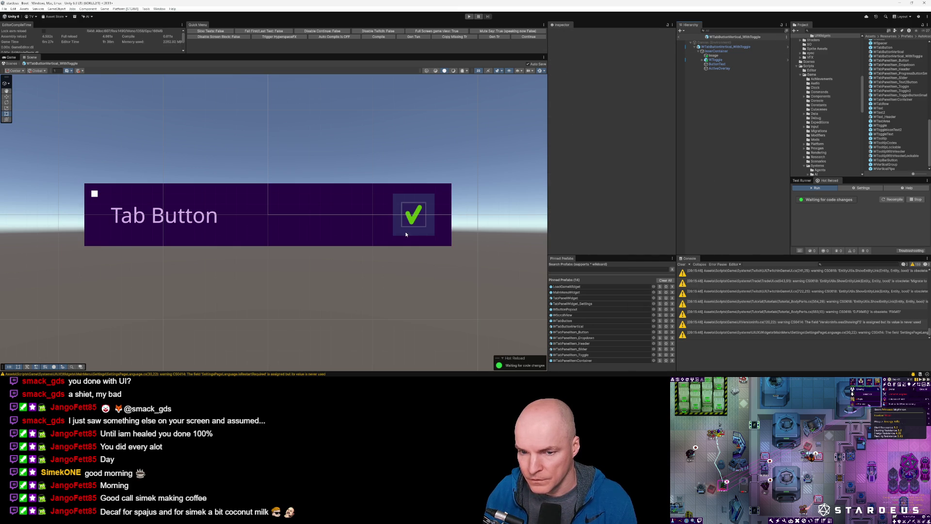
# Select the toggle's check mark box Image in the Hierarchy
pyautogui.scroll(-2, 396, 223)
pyautogui.scroll(5, 406, 204)
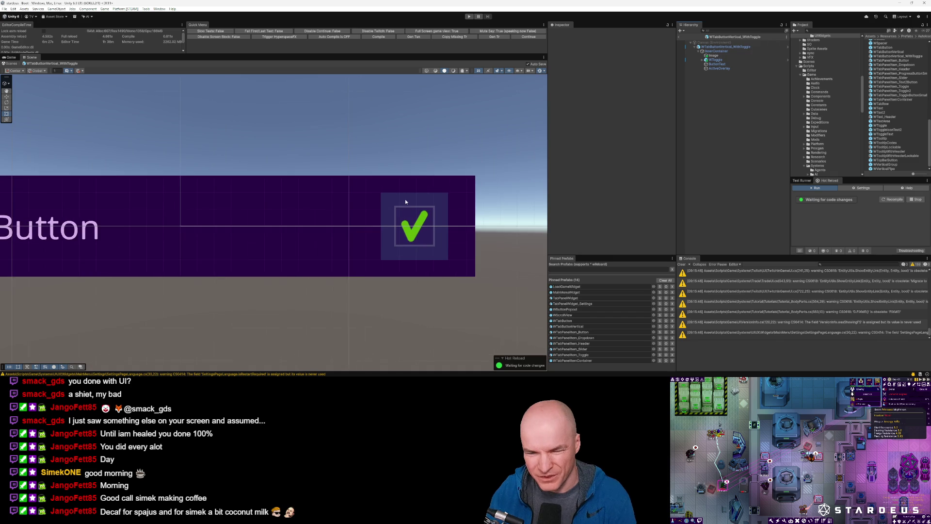
pyautogui.scroll(-3, 405, 196)
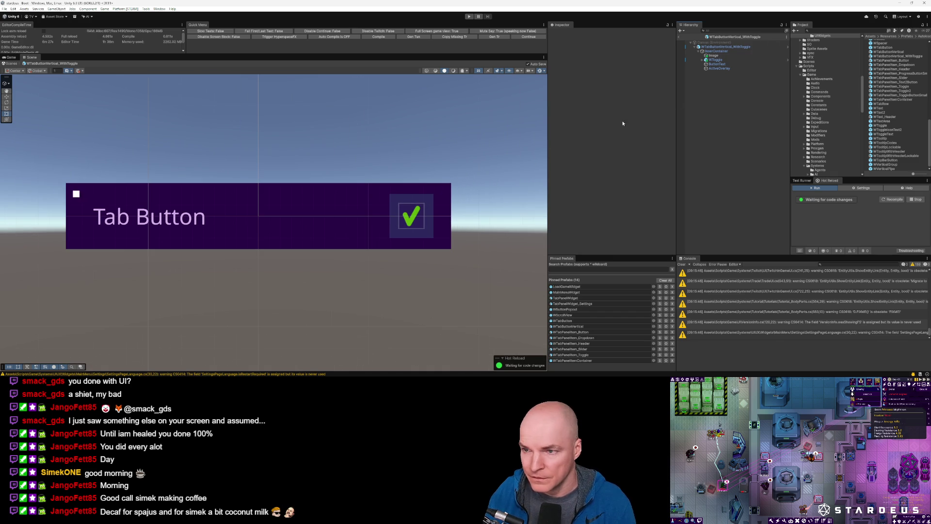
pyautogui.click(422, 213)
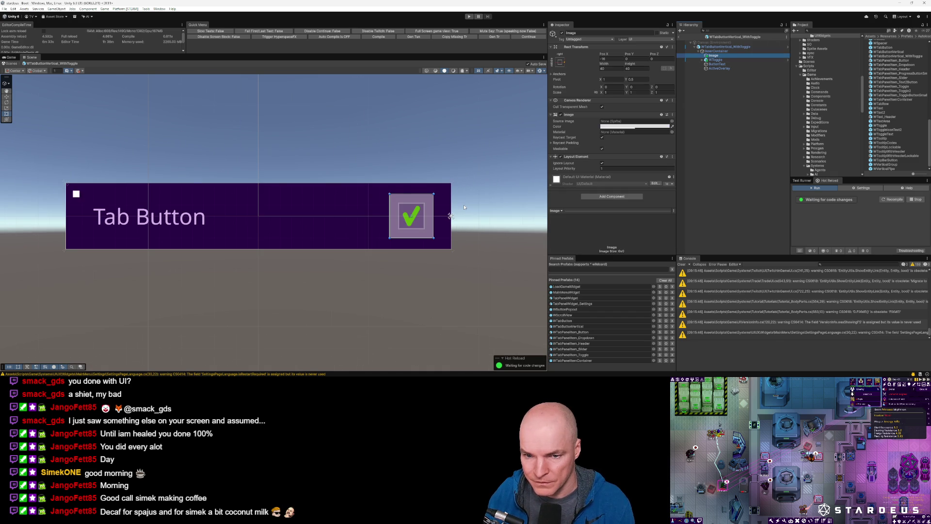
pyautogui.click(464, 207)
pyautogui.hotkey('ctrl', 'z')
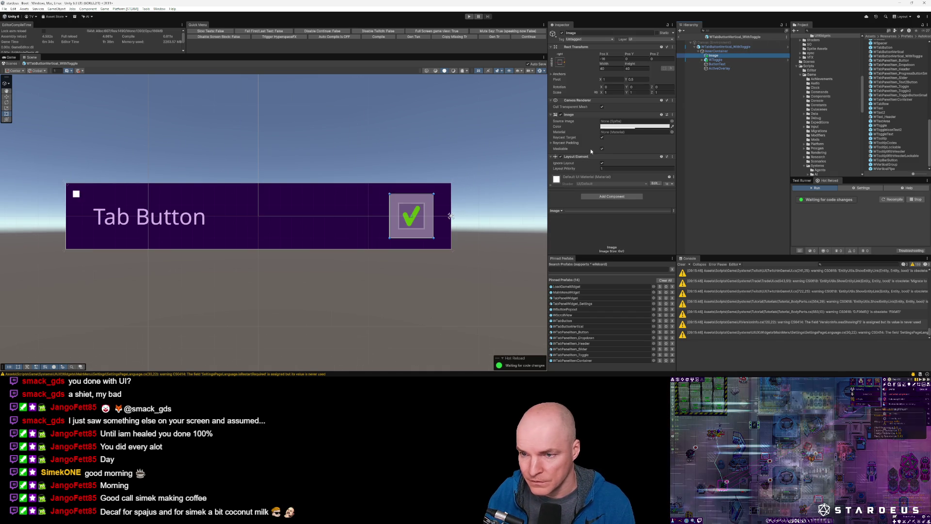
# Set the box Image colour's alpha to 25 so it appears as a faint translucent square
pyautogui.click(646, 127)
pyautogui.moveTo(674, 233); pyautogui.dragTo(661, 232)
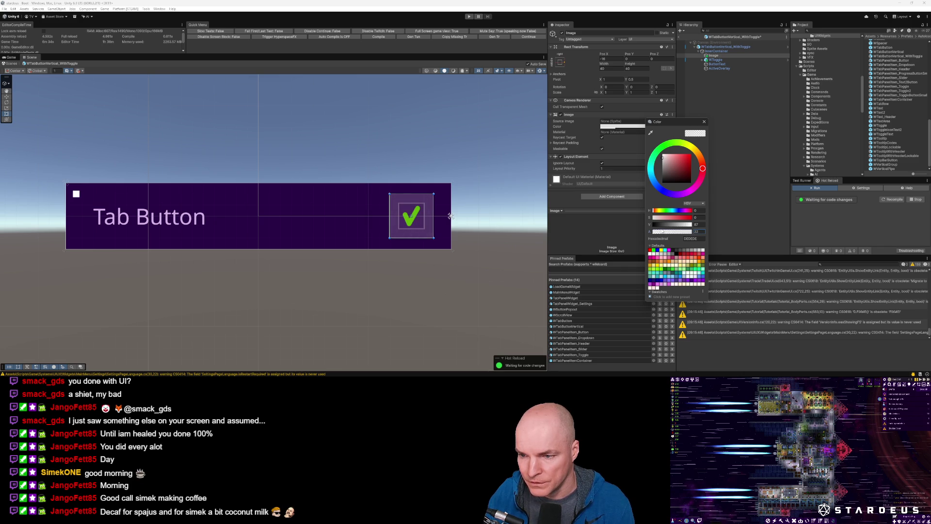
pyautogui.moveTo(662, 231); pyautogui.dragTo(669, 232)
pyautogui.click(698, 231)
pyautogui.write('25')
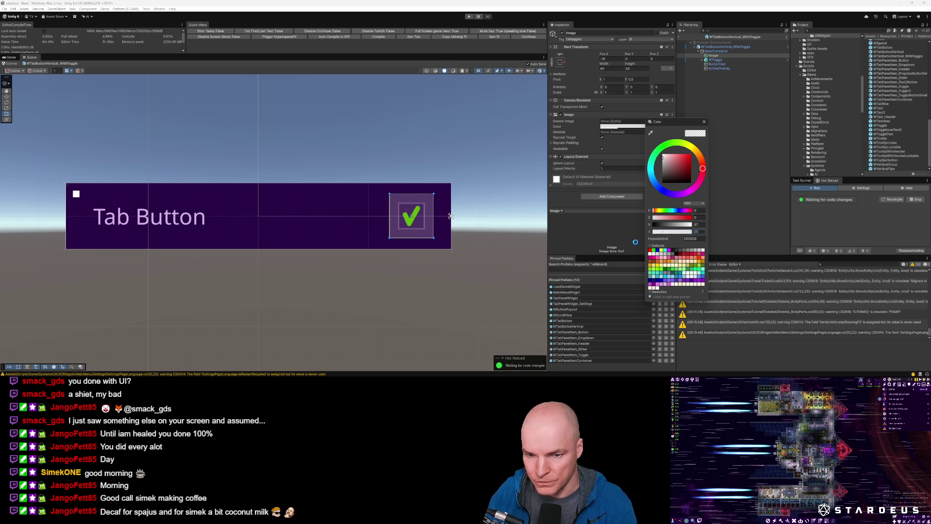
pyautogui.scroll(-3, 414, 277)
pyautogui.click(414, 274)
pyautogui.scroll(-2, 414, 274)
pyautogui.scroll(4, 414, 275)
pyautogui.scroll(2, 415, 275)
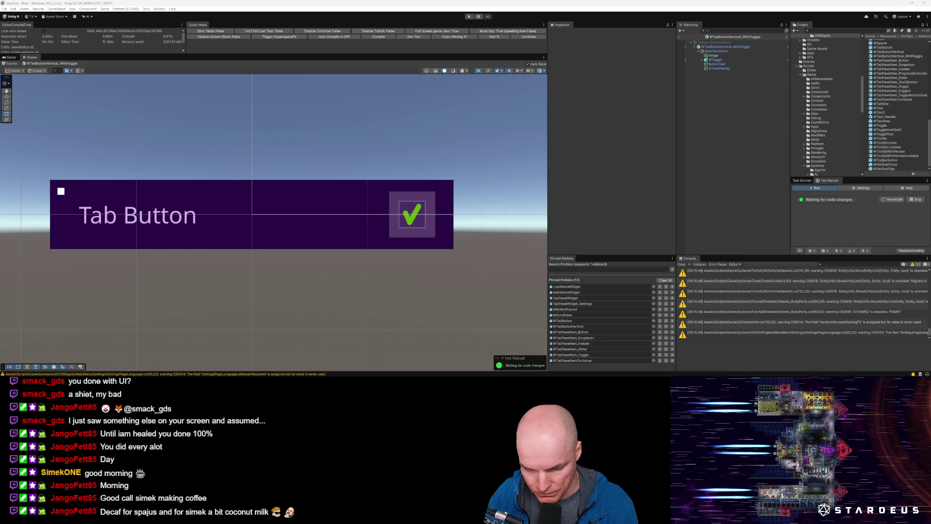
pyautogui.hotkey('alt', 'Tab')
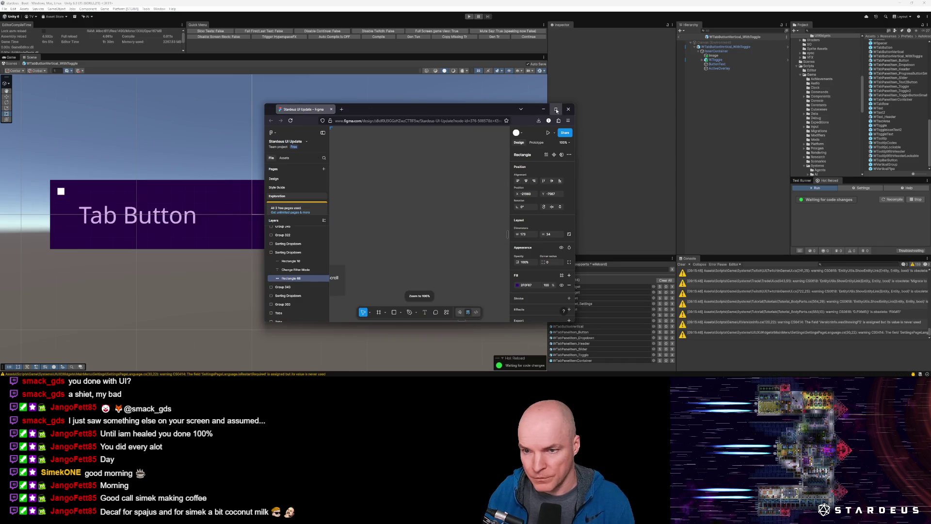
pyautogui.click(556, 109)
pyautogui.scroll(-10, 480, 204)
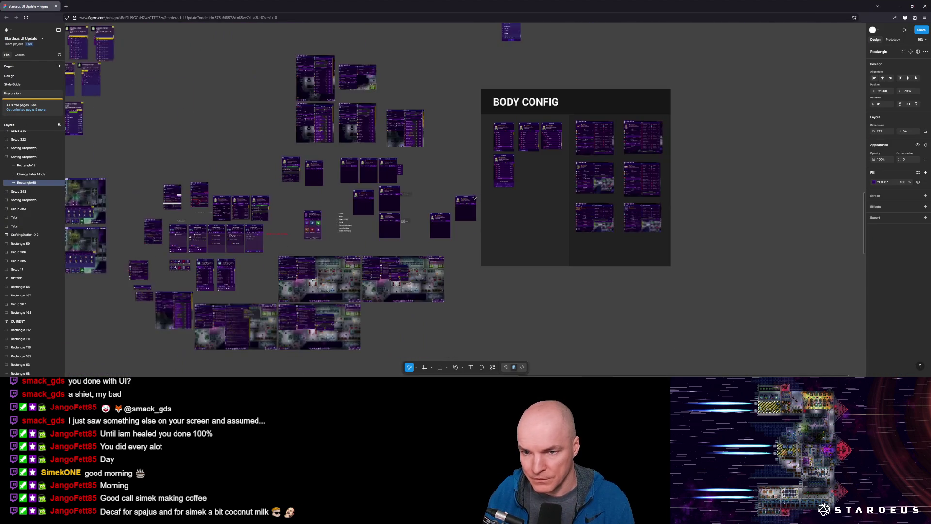
pyautogui.scroll(-3, 488, 209)
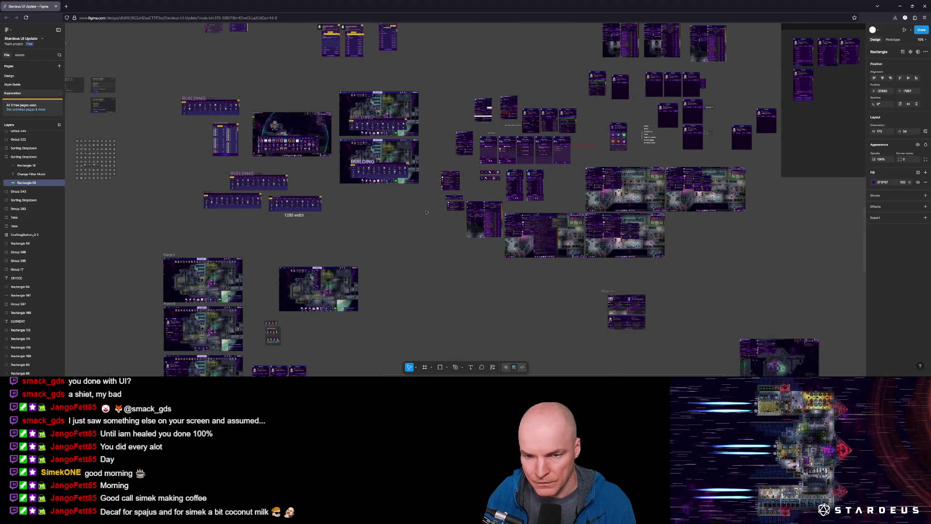
pyautogui.hscroll(-5, 527, 204)
pyautogui.scroll(-5, 526, 204)
pyautogui.hscroll(5, 526, 204)
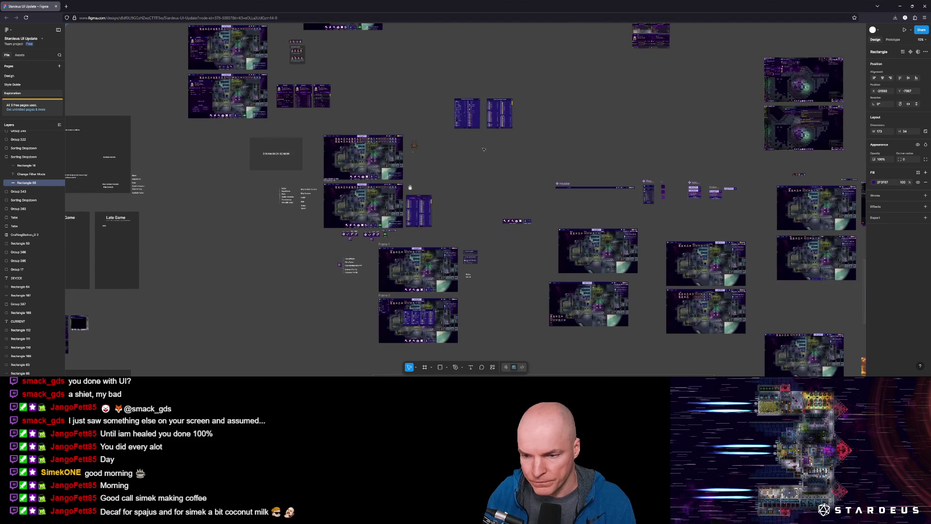
pyautogui.scroll(3, 579, 168)
pyautogui.hscroll(3, 579, 168)
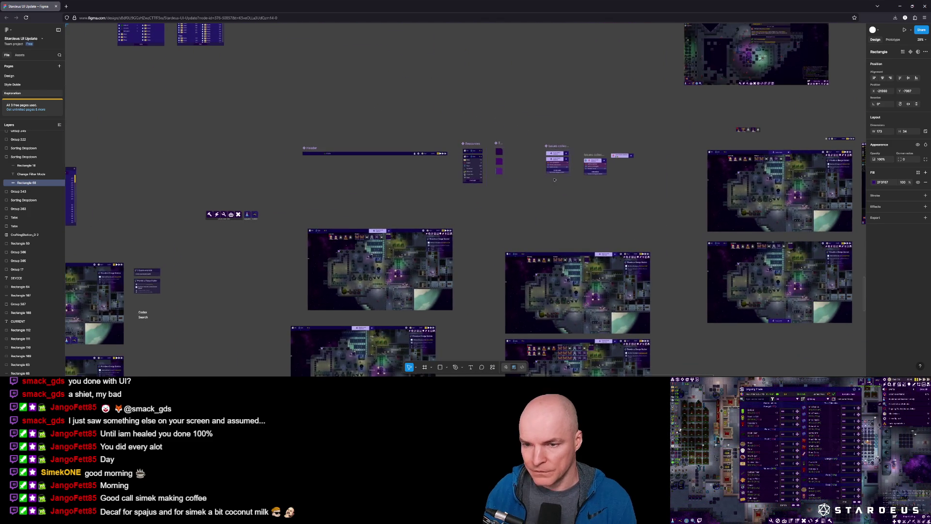
pyautogui.scroll(3, 409, 162)
pyautogui.scroll(-10, 409, 162)
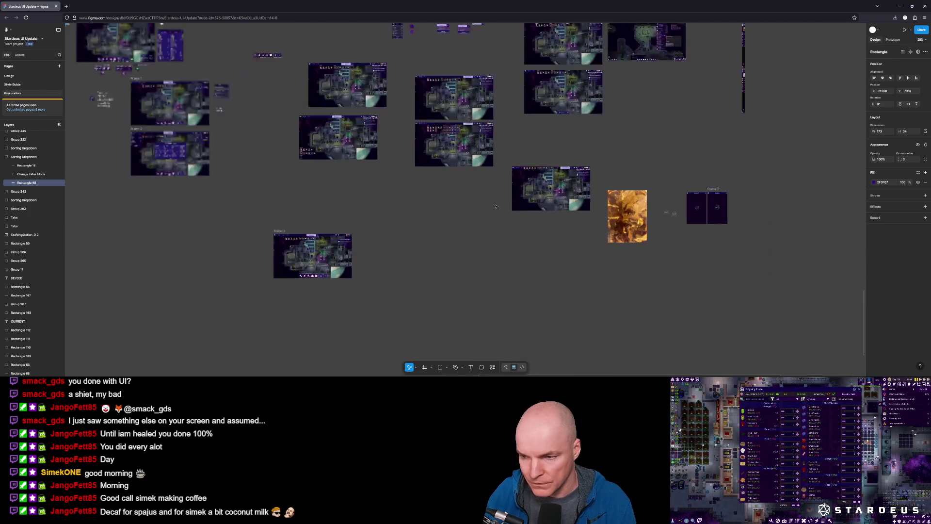
pyautogui.scroll(2, 532, 177)
pyautogui.hscroll(-5, 532, 176)
pyautogui.scroll(1, 532, 176)
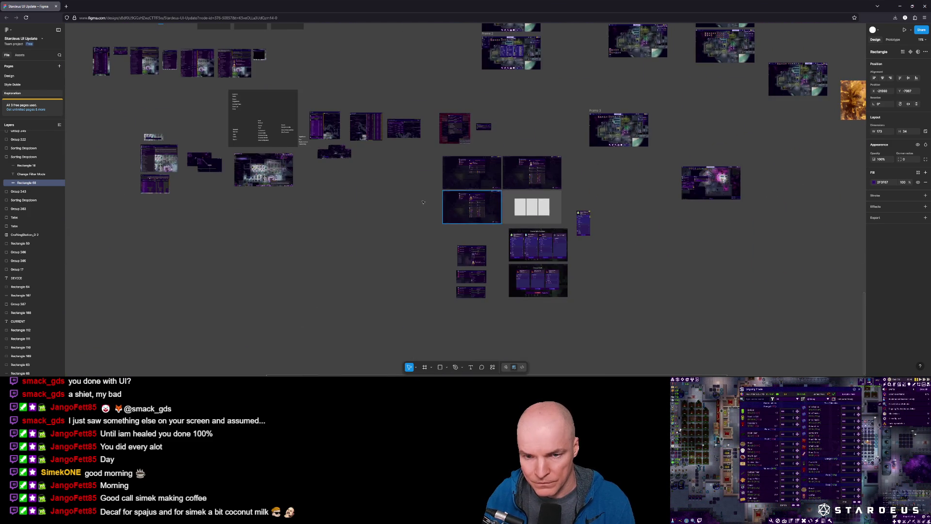
pyautogui.scroll(5, 428, 164)
pyautogui.hscroll(-2, 428, 163)
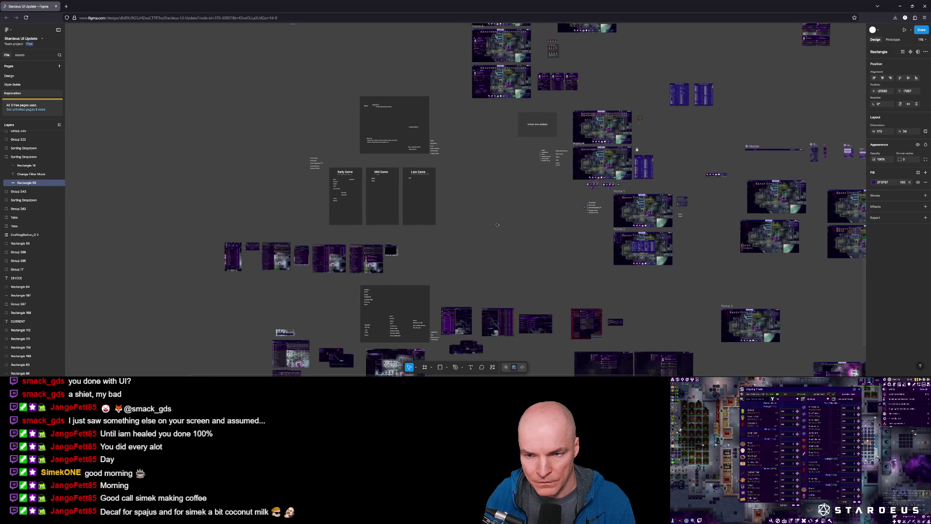
pyautogui.hscroll(3, 503, 152)
pyautogui.scroll(3, 503, 152)
pyautogui.hscroll(-3, 502, 152)
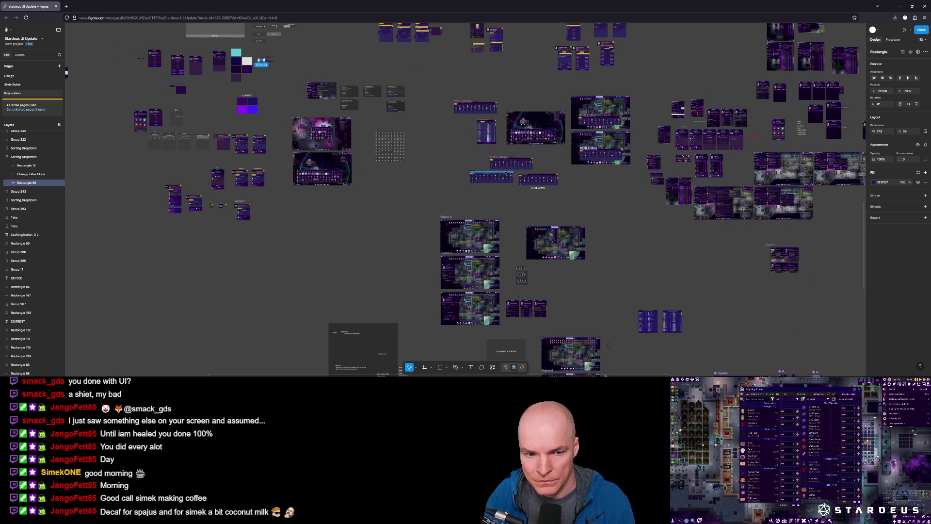
pyautogui.hscroll(13, 506, 173)
pyautogui.scroll(-1, 506, 173)
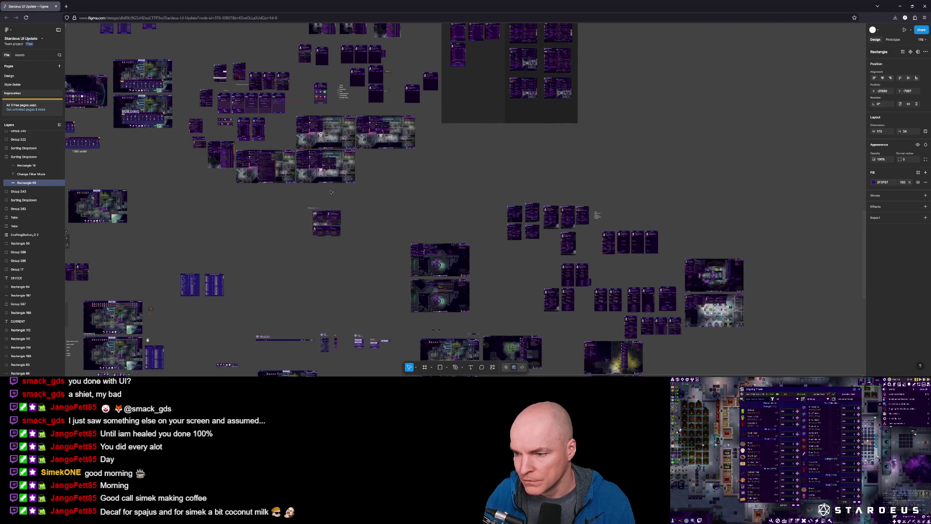
pyautogui.scroll(-3, 471, 195)
pyautogui.hscroll(-1, 471, 195)
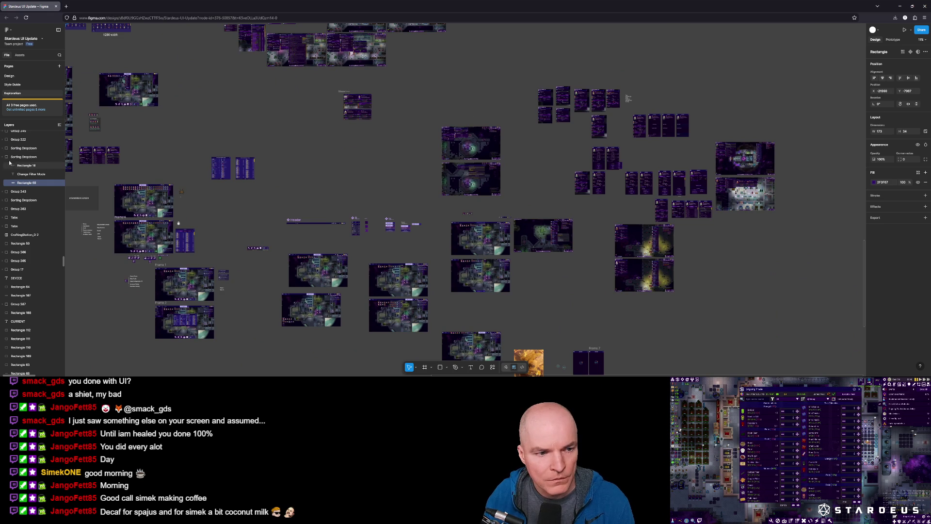
# Look over the Design page's worker and device panel mockups, then move to the Style Guide page
pyautogui.click(23, 77)
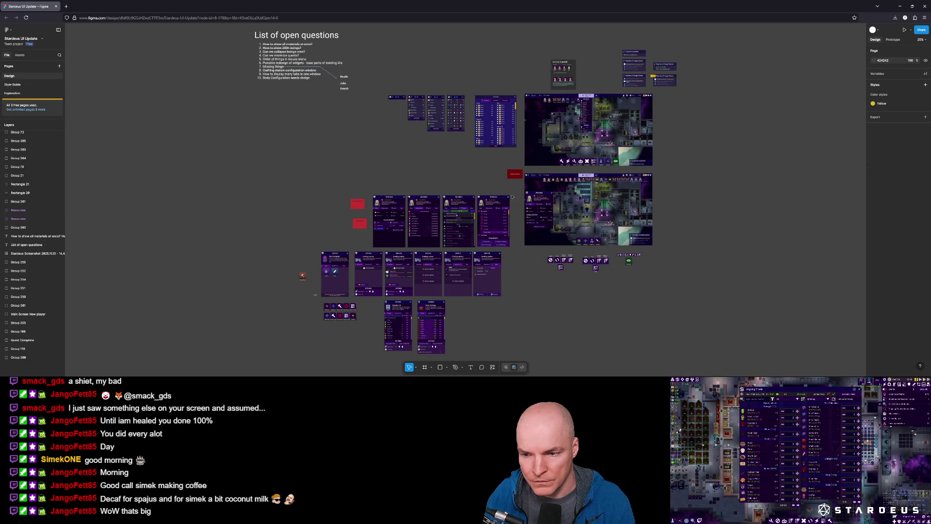
pyautogui.scroll(-1, 511, 196)
pyautogui.hscroll(2, 485, 189)
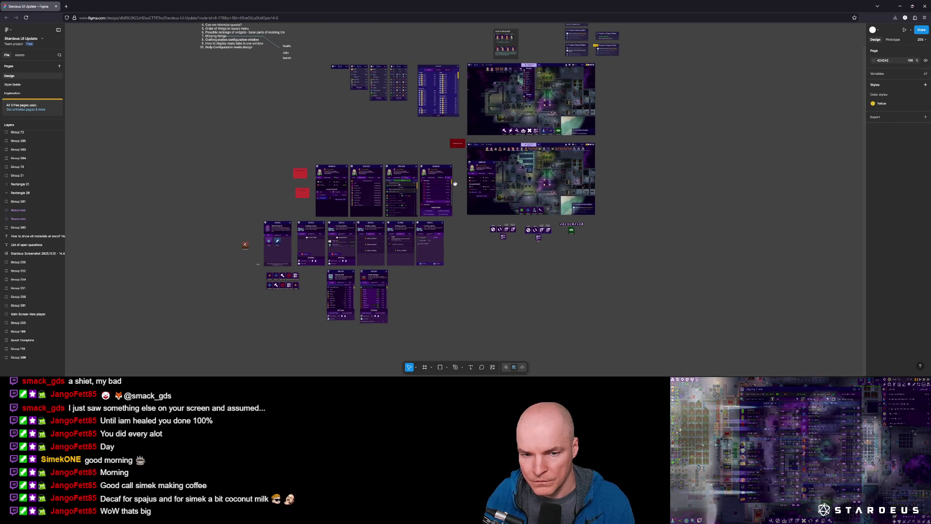
pyautogui.moveTo(455, 183); pyautogui.dragTo(460, 192)
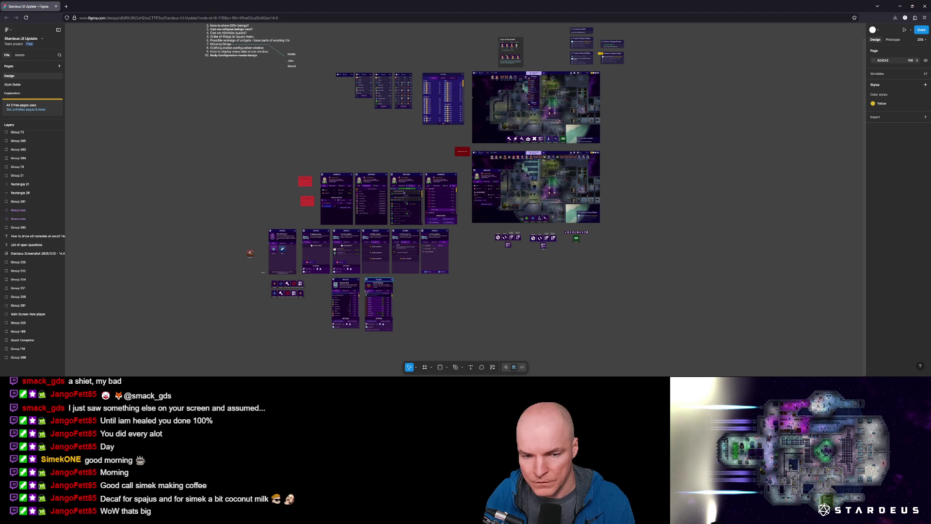
pyautogui.keyDown('ctrl'); pyautogui.scroll(5, 351, 310); pyautogui.keyUp('ctrl')
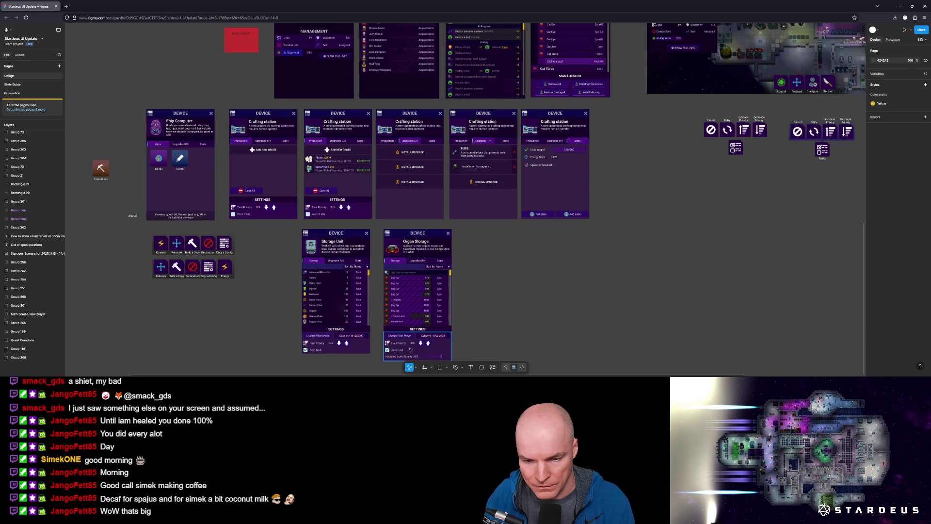
pyautogui.keyDown('ctrl'); pyautogui.scroll(8, 407, 349); pyautogui.keyUp('ctrl')
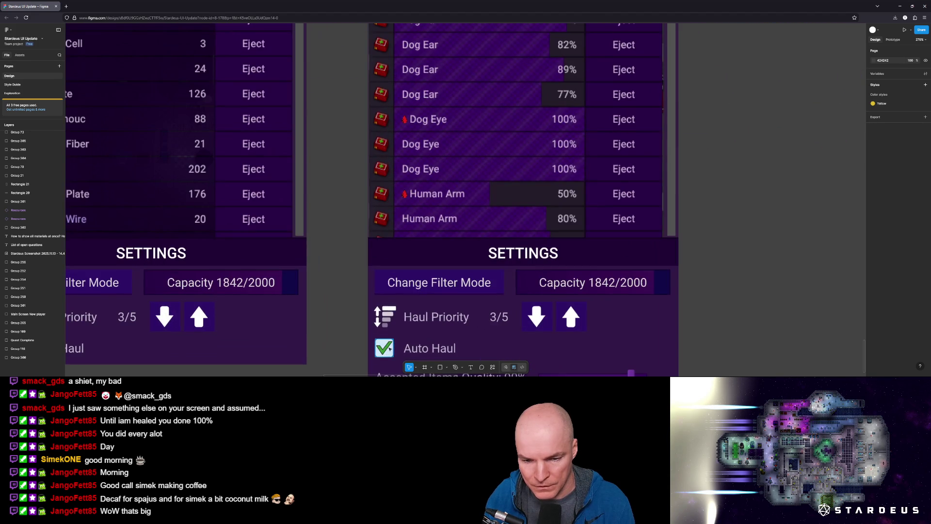
pyautogui.keyDown('ctrl'); pyautogui.scroll(-10, 390, 348); pyautogui.keyUp('ctrl')
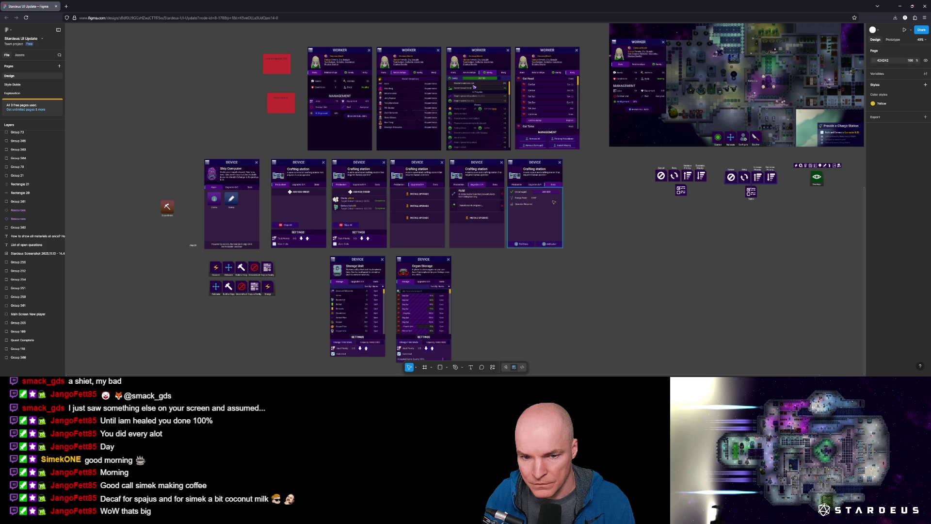
pyautogui.keyDown('ctrl'); pyautogui.scroll(5, 340, 245); pyautogui.keyUp('ctrl')
pyautogui.keyDown('ctrl'); pyautogui.scroll(-6, 340, 245); pyautogui.keyUp('ctrl')
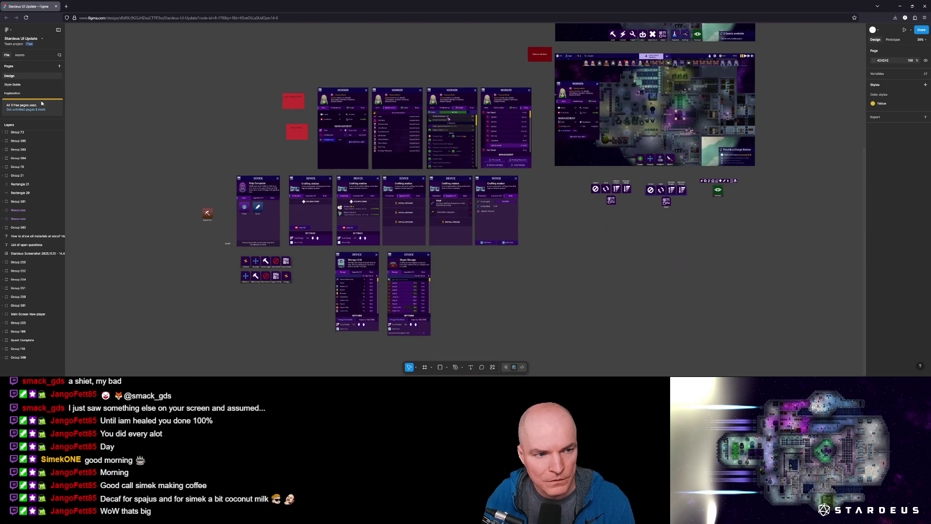
pyautogui.click(21, 86)
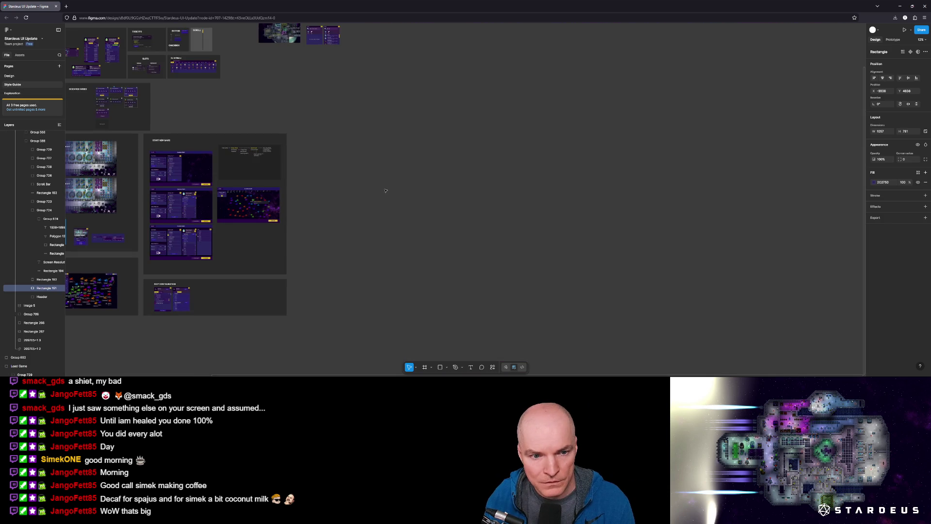
pyautogui.keyDown('ctrl'); pyautogui.scroll(5, 567, 188); pyautogui.keyUp('ctrl')
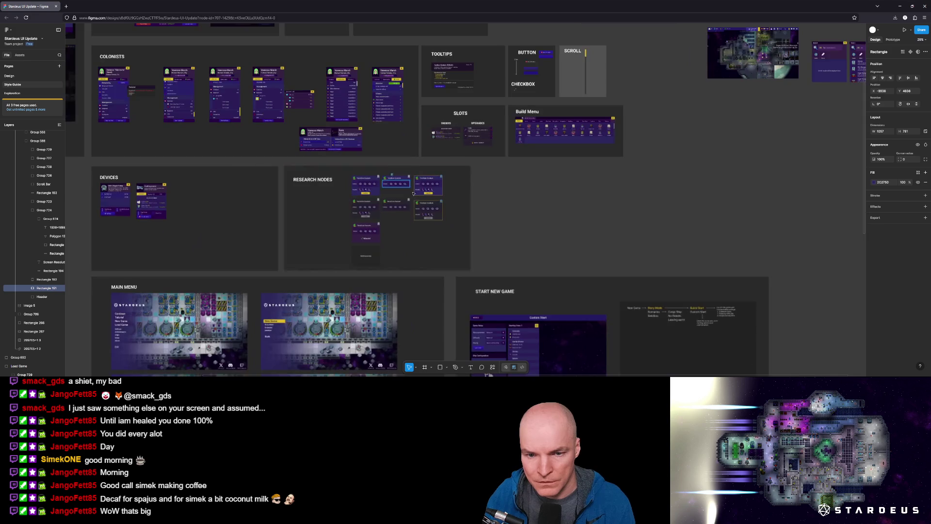
pyautogui.keyDown('ctrl'); pyautogui.scroll(-4, 454, 236); pyautogui.keyUp('ctrl')
pyautogui.keyDown('ctrl'); pyautogui.scroll(8, 454, 236); pyautogui.keyUp('ctrl')
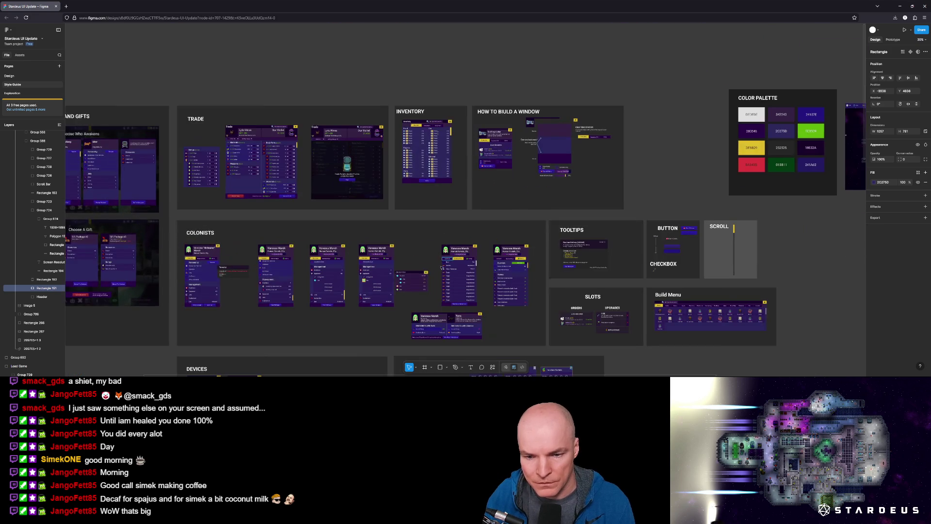
pyautogui.keyDown('ctrl'); pyautogui.scroll(15, 388, 120); pyautogui.keyUp('ctrl')
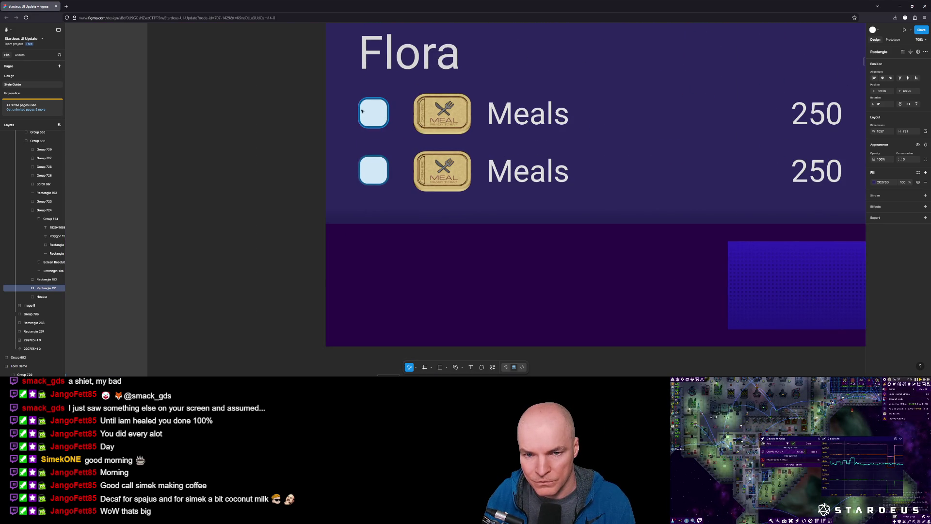
pyautogui.keyDown('ctrl'); pyautogui.scroll(-20, 391, 120); pyautogui.keyUp('ctrl')
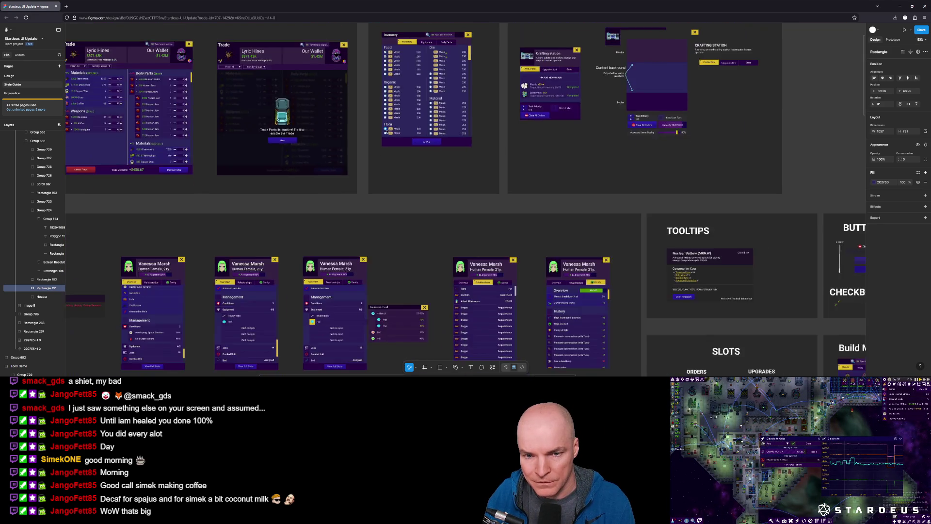
pyautogui.keyDown('ctrl'); pyautogui.scroll(1, 386, 131); pyautogui.keyUp('ctrl')
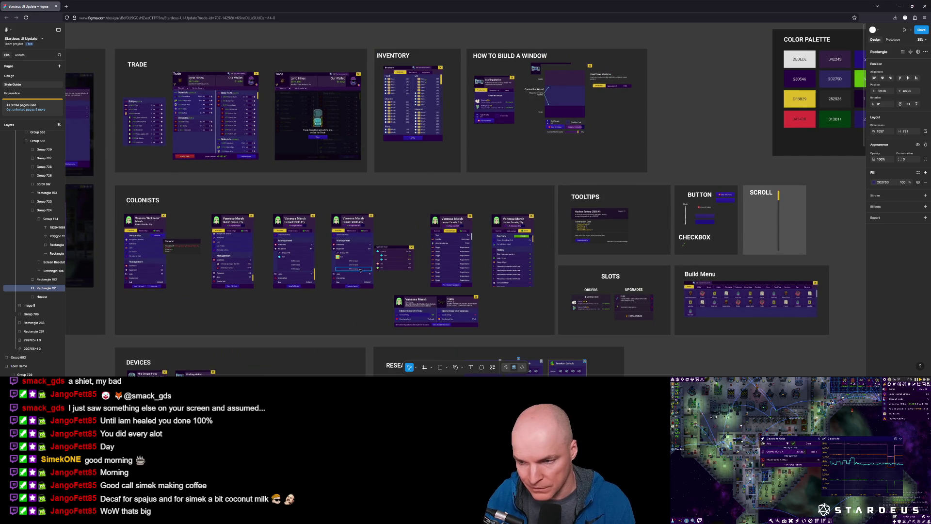
pyautogui.hscroll(-5, 373, 271)
pyautogui.hscroll(8, 436, 242)
pyautogui.keyDown('ctrl'); pyautogui.scroll(5, 617, 250); pyautogui.keyUp('ctrl')
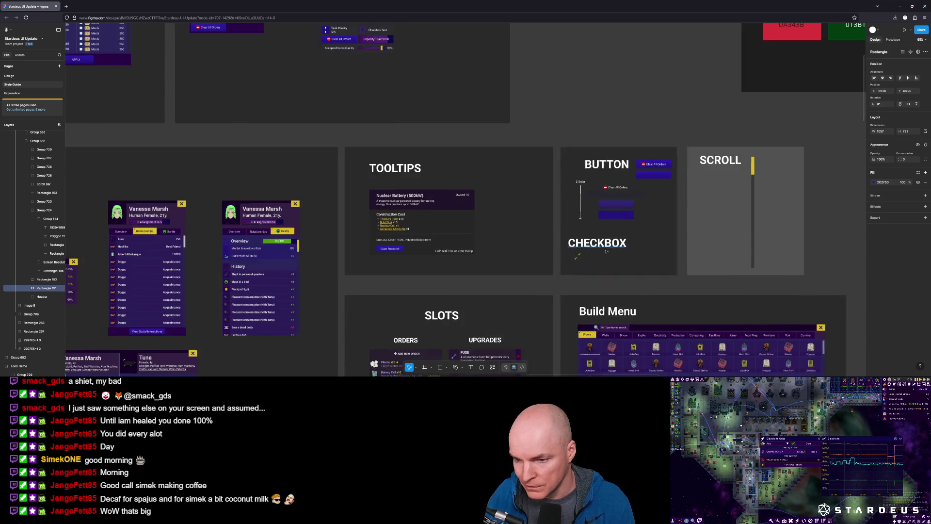
pyautogui.keyDown('ctrl'); pyautogui.scroll(8, 616, 250); pyautogui.keyUp('ctrl')
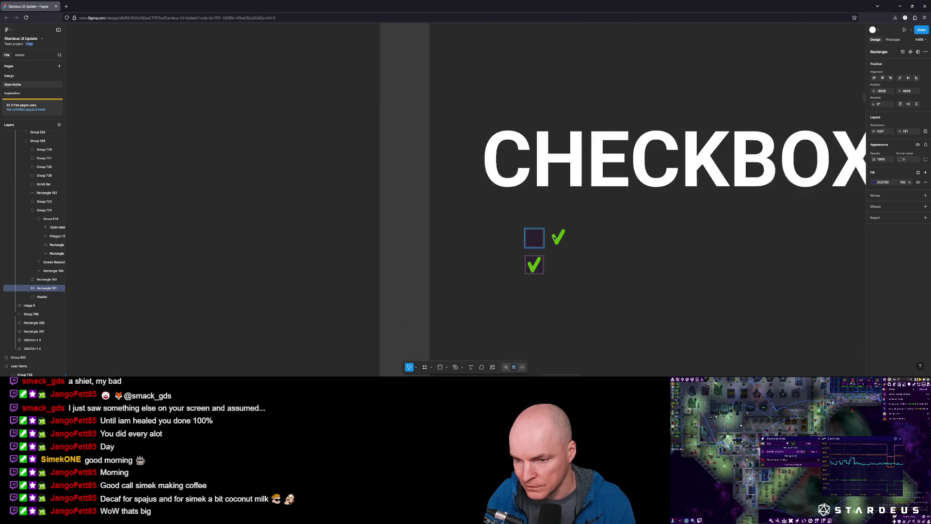
pyautogui.keyDown('ctrl'); pyautogui.scroll(-10, 544, 237); pyautogui.keyUp('ctrl')
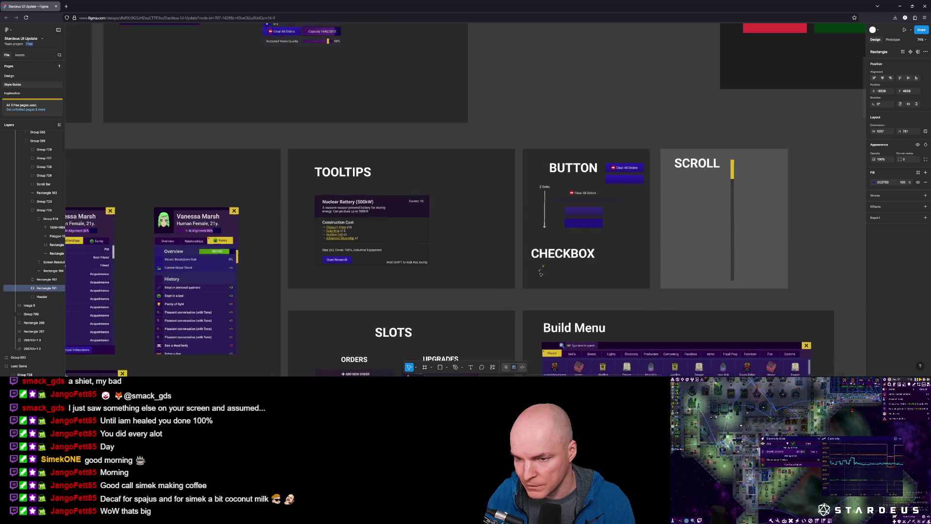
pyautogui.keyDown('ctrl'); pyautogui.scroll(-5, 540, 272); pyautogui.keyUp('ctrl')
pyautogui.keyDown('ctrl'); pyautogui.scroll(2, 493, 302); pyautogui.keyUp('ctrl')
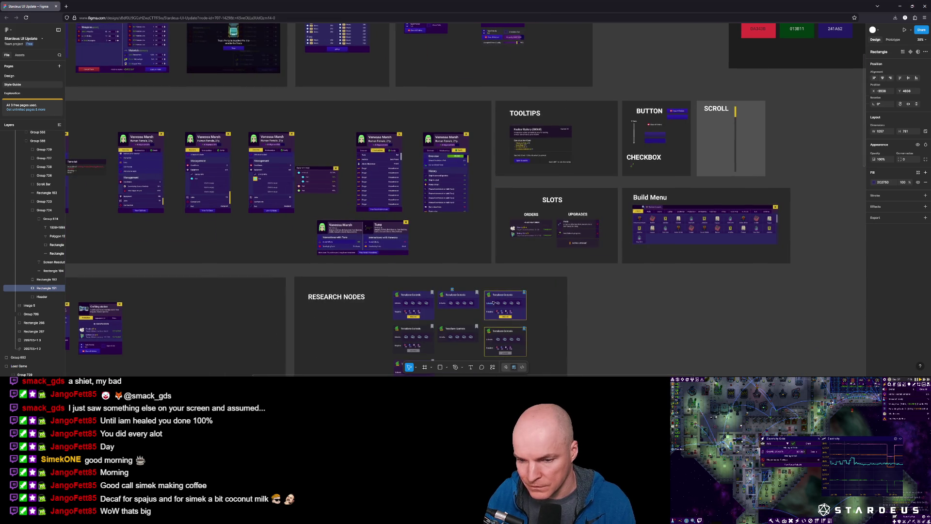
pyautogui.scroll(-3, 493, 303)
pyautogui.hscroll(-5, 493, 303)
pyautogui.hscroll(-7, 630, 300)
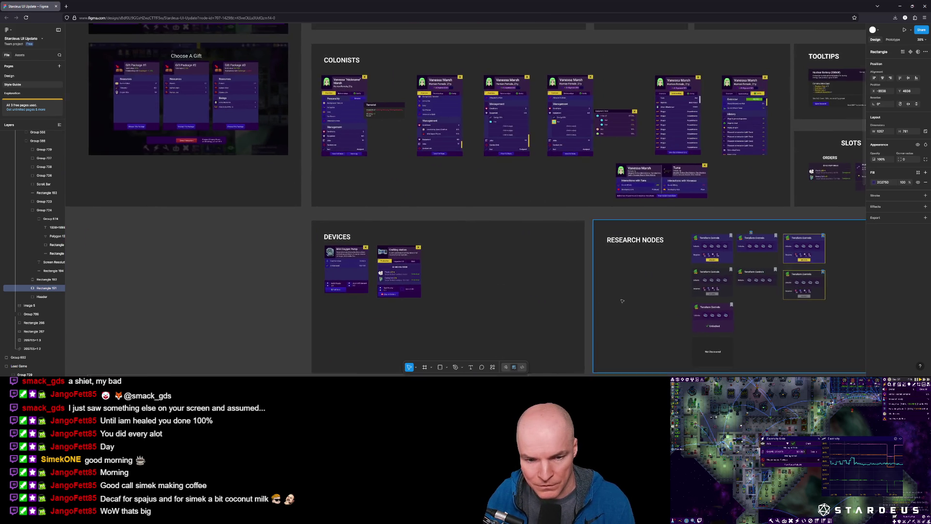
pyautogui.keyDown('ctrl'); pyautogui.scroll(15, 400, 248); pyautogui.keyUp('ctrl')
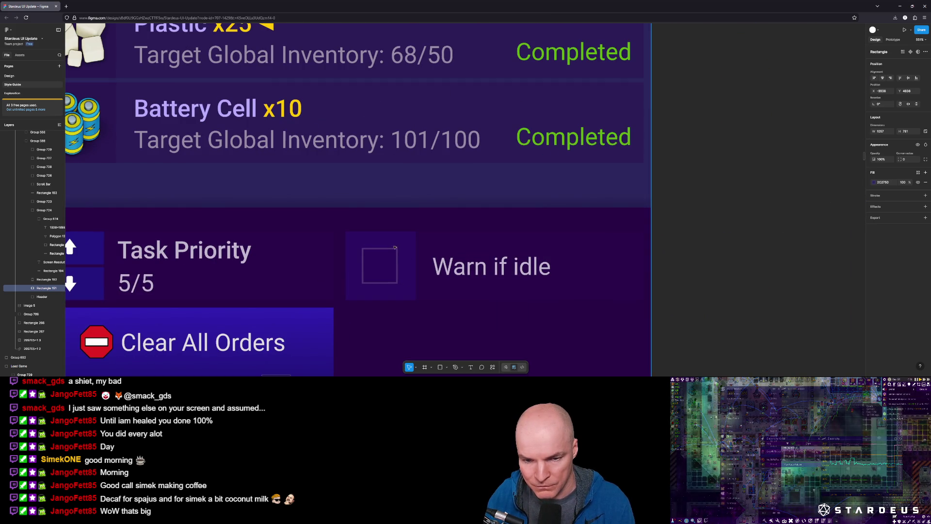
pyautogui.keyDown('ctrl'); pyautogui.scroll(3, 387, 241); pyautogui.keyUp('ctrl')
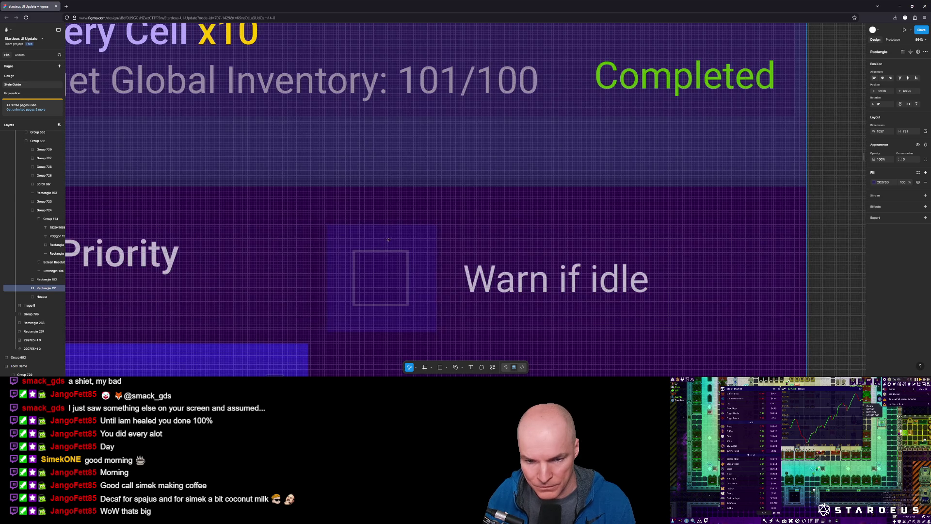
pyautogui.keyDown('ctrl'); pyautogui.scroll(-5, 387, 240); pyautogui.keyUp('ctrl')
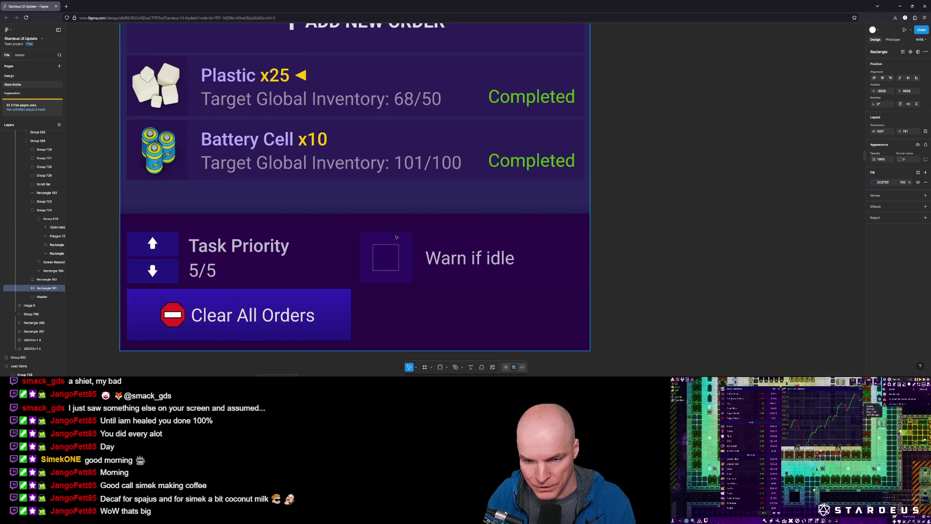
pyautogui.click(398, 239)
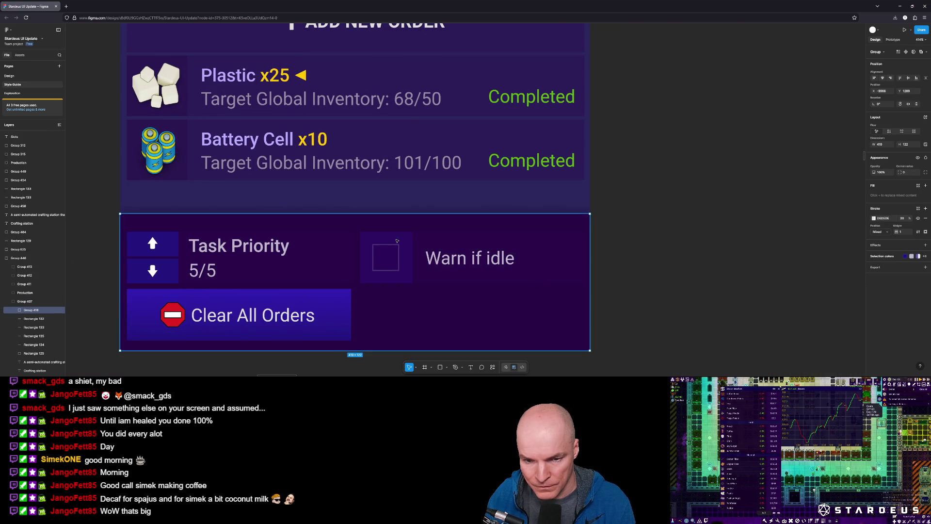
pyautogui.doubleClick(398, 241)
pyautogui.doubleClick(397, 241)
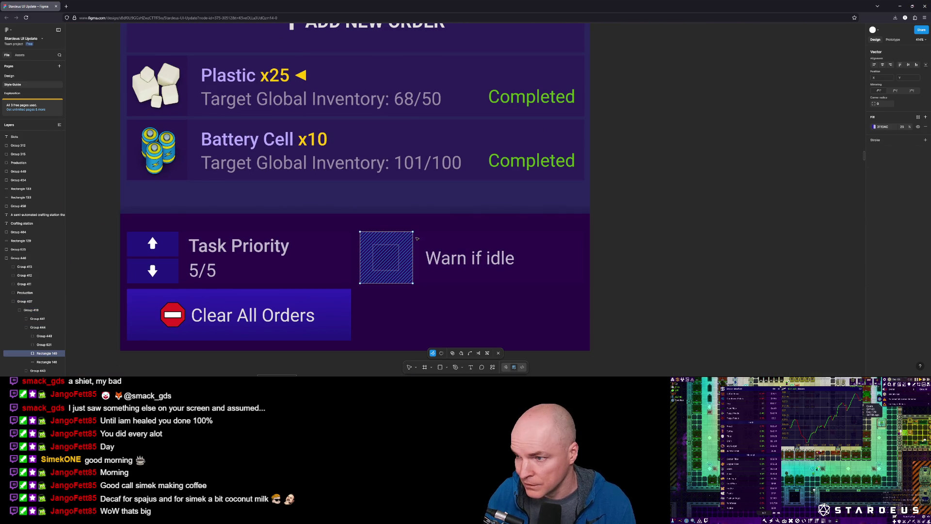
pyautogui.click(883, 127)
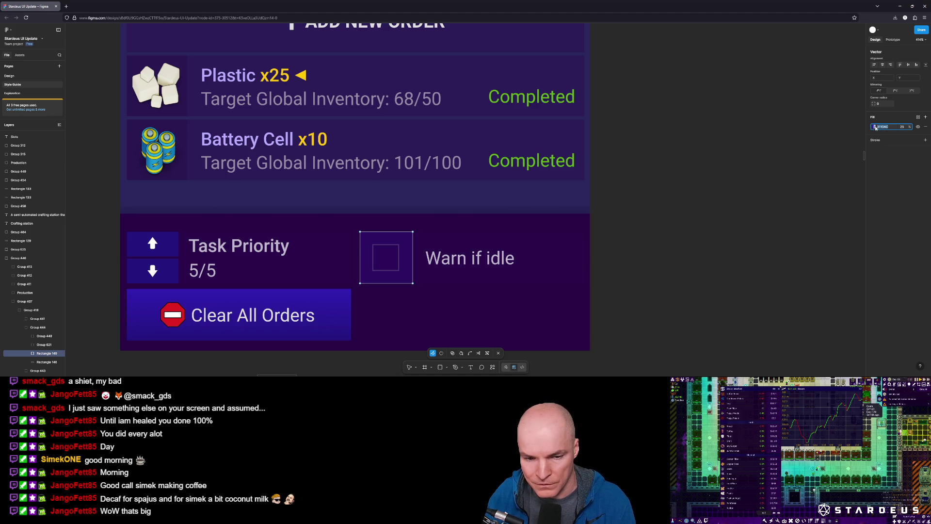
pyautogui.click(876, 128)
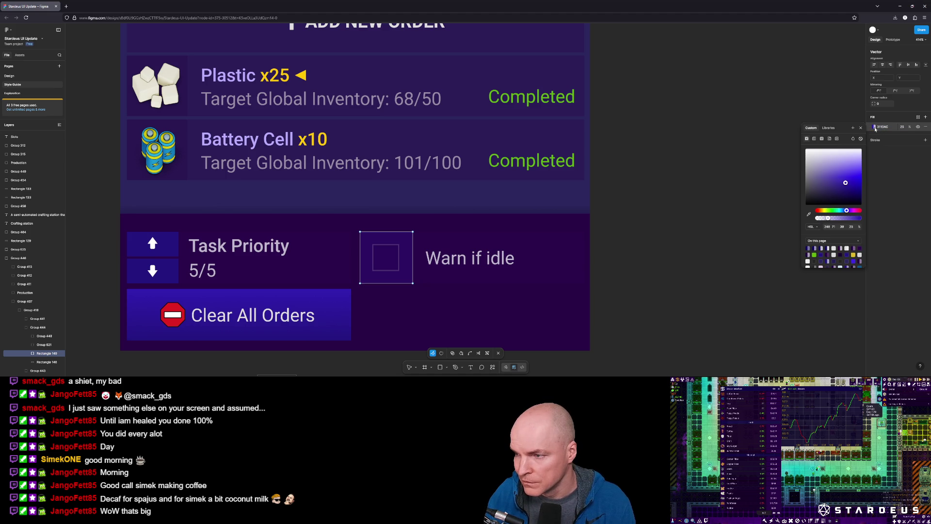
pyautogui.click(882, 128)
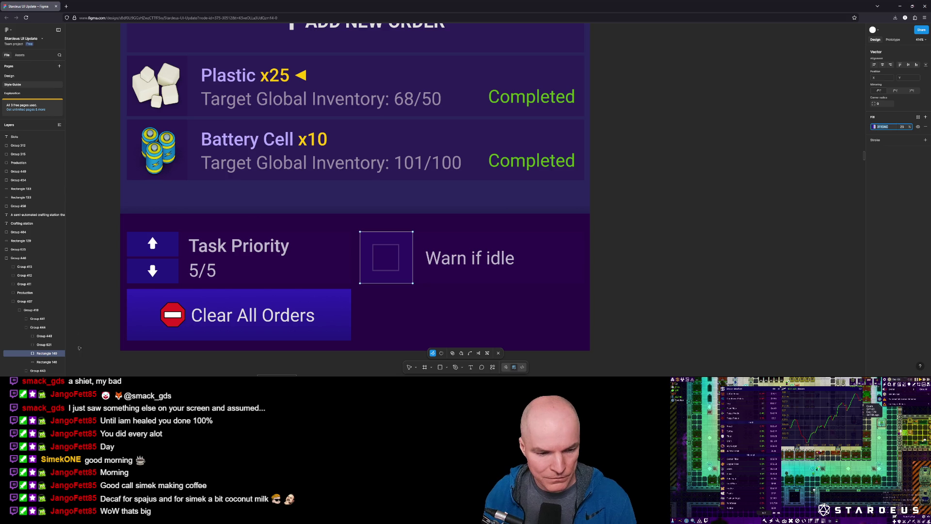
pyautogui.hotkey('alt', 'Tab')
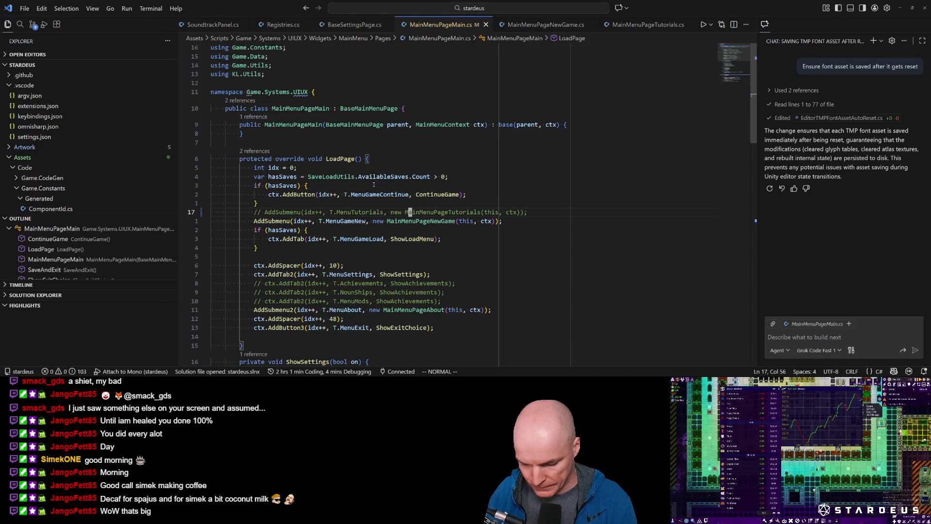
# Show the top of Default.json in VS Code and preview the PanelFooter colour #280546
pyautogui.hotkey('alt', 'Tab')
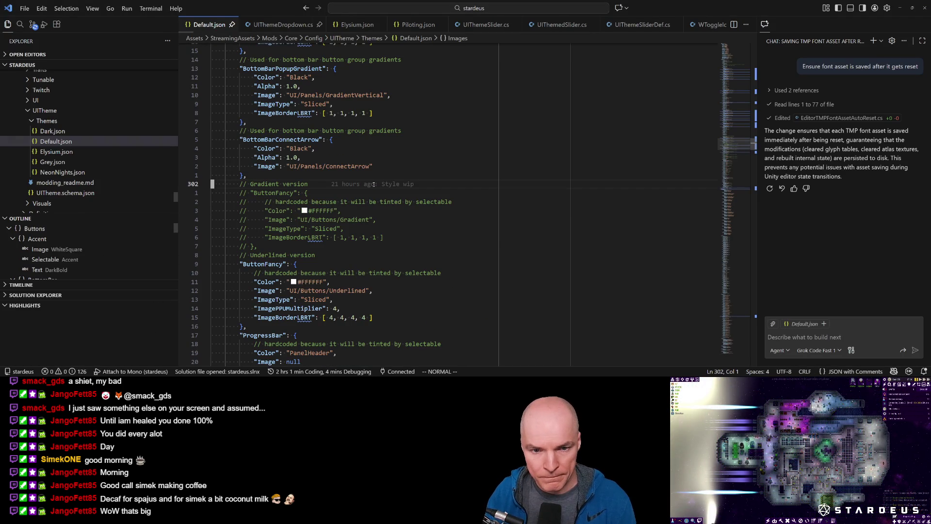
pyautogui.press('g')
pyautogui.press('g')
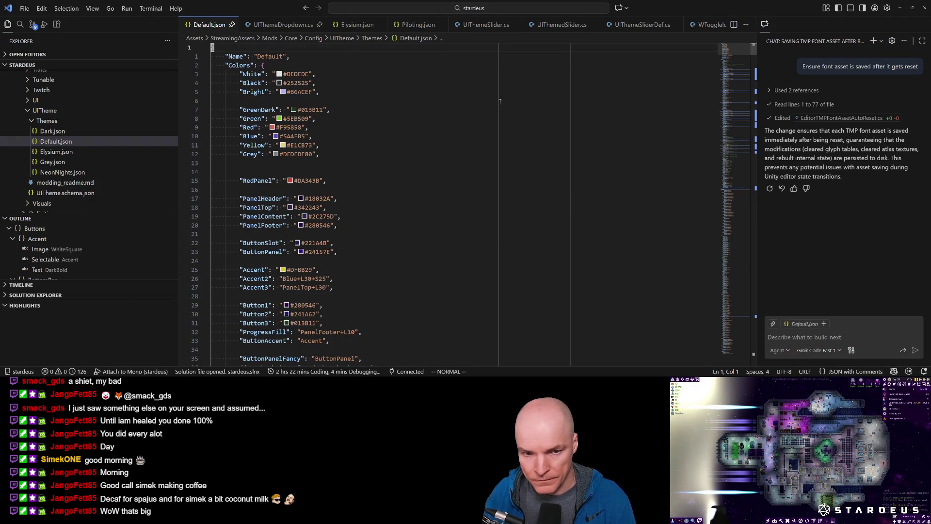
pyautogui.hotkey('alt', 'Tab')
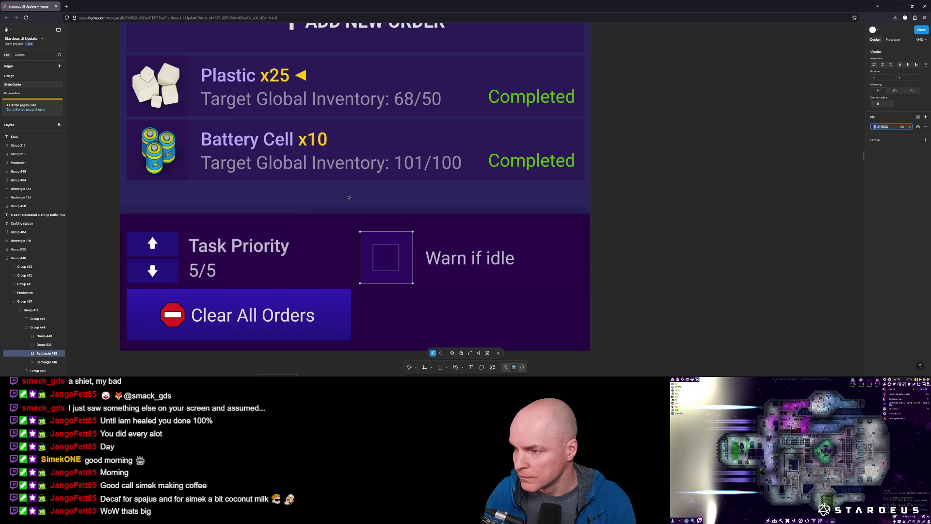
pyautogui.hotkey('alt', 'Tab')
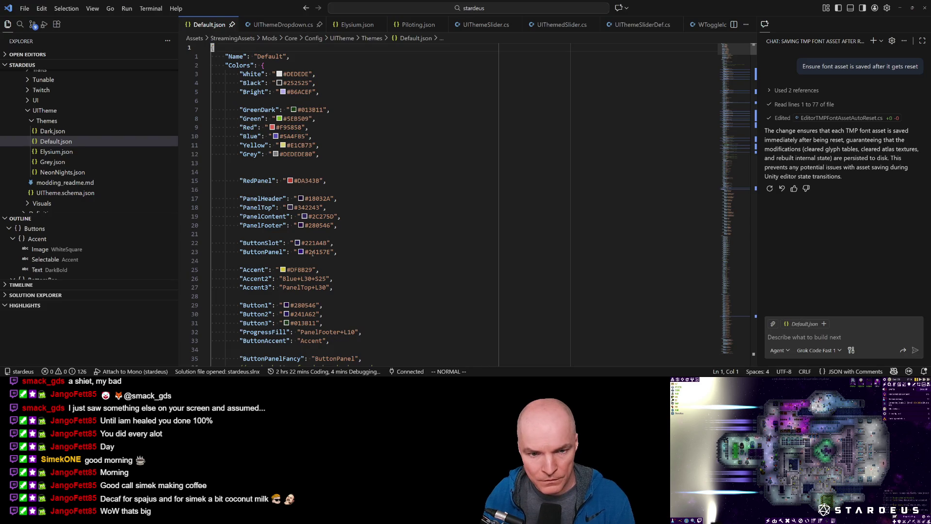
pyautogui.click(301, 225)
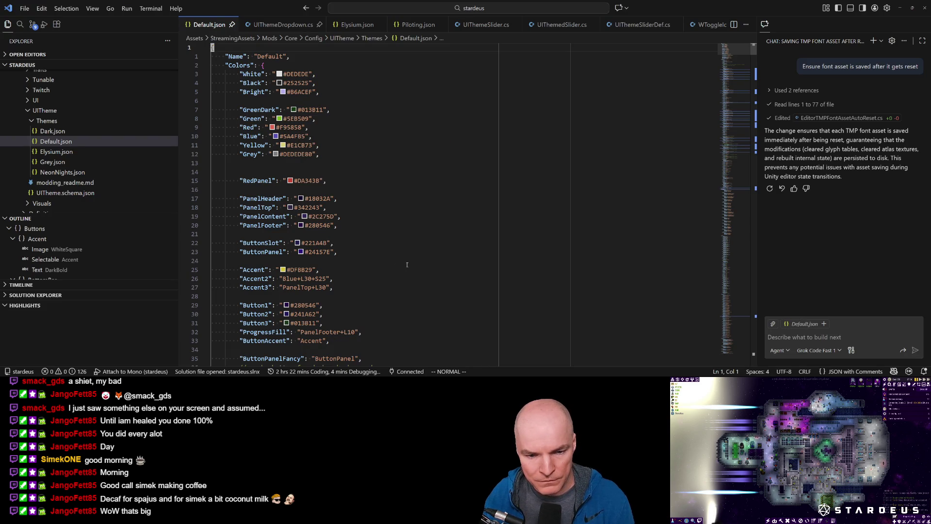
pyautogui.hotkey('alt', 'Tab')
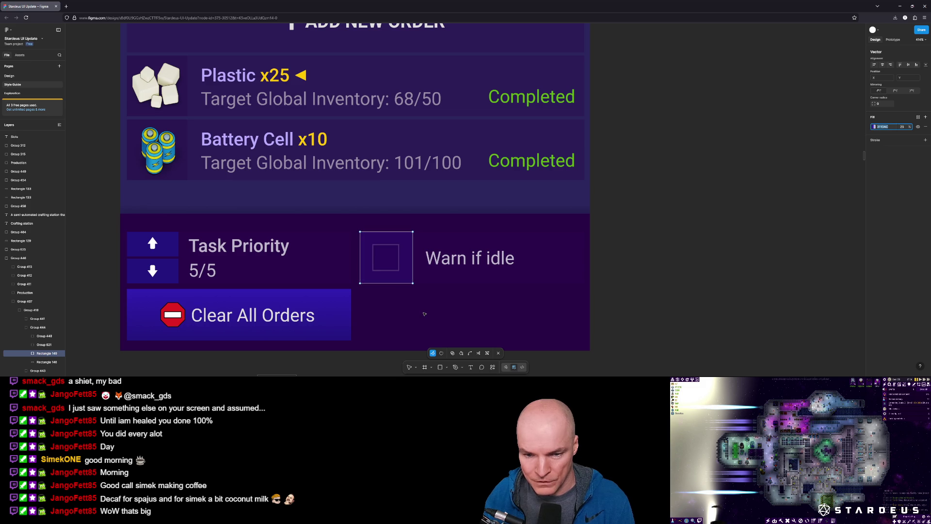
# Compare the Figma crafting station checkbox fill against the Default.json theme colours
pyautogui.press('alt')
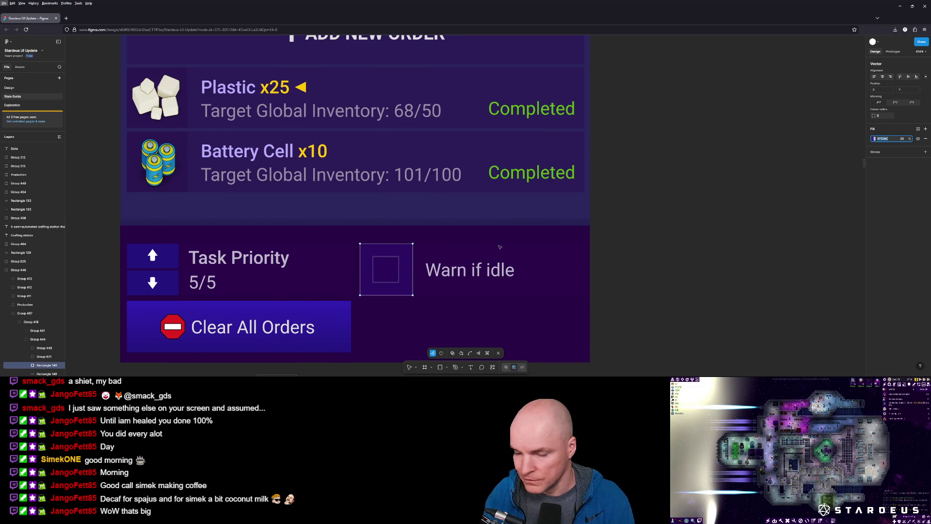
pyautogui.hotkey('alt', 'Tab')
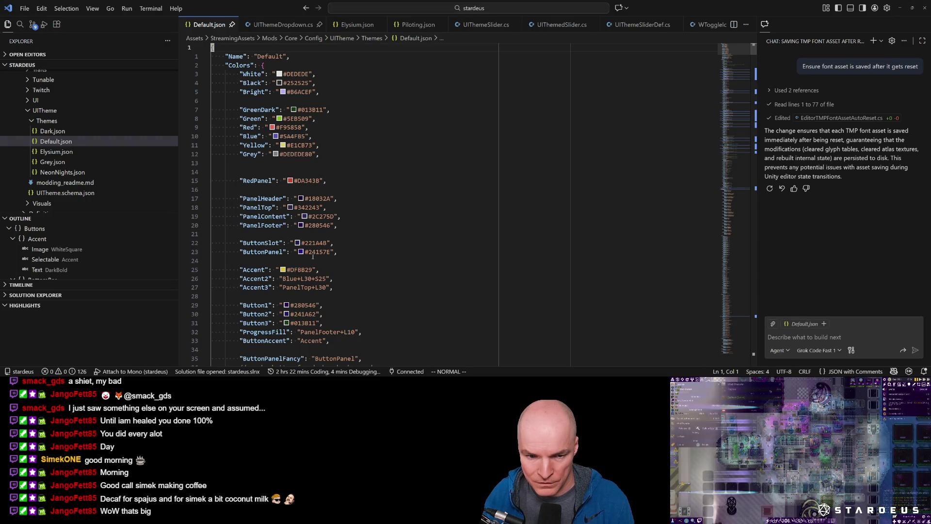
pyautogui.moveTo(301, 253)
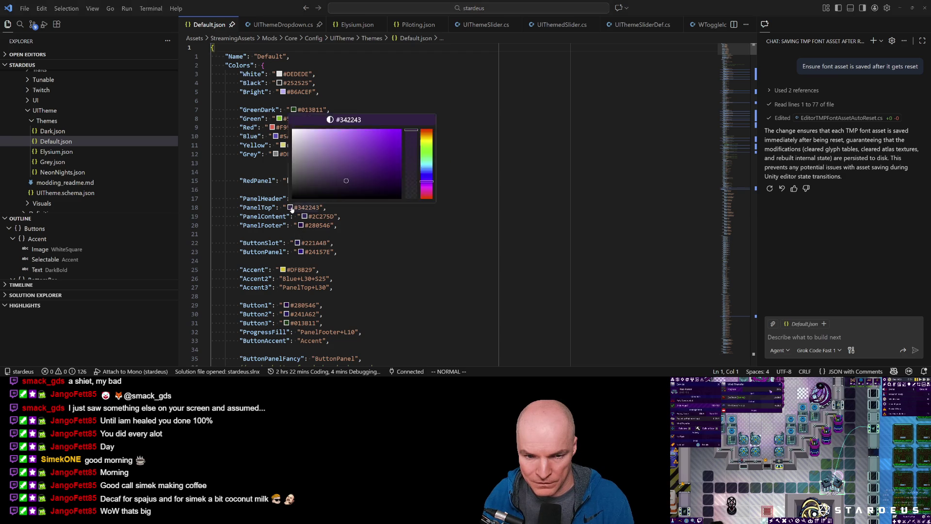
pyautogui.hotkey('alt', 'Tab')
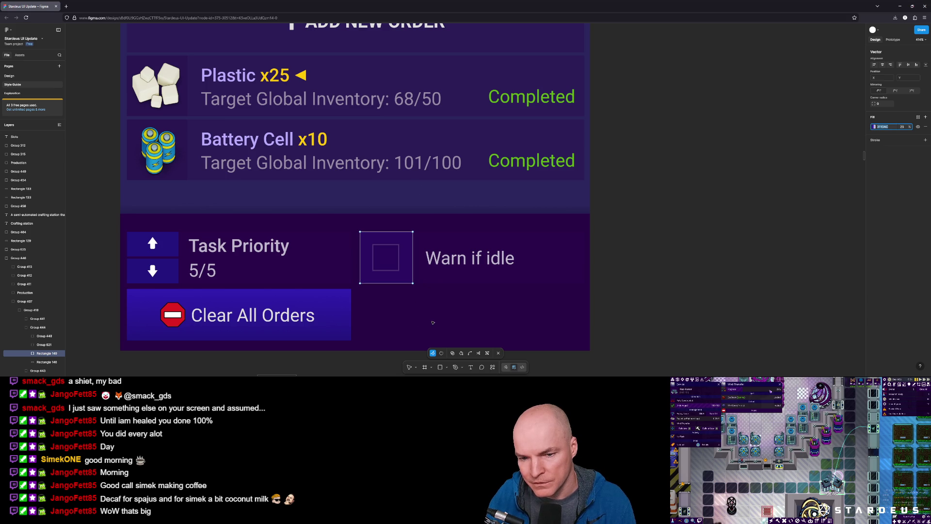
pyautogui.press('Escape')
pyautogui.scroll(-3, 426, 311)
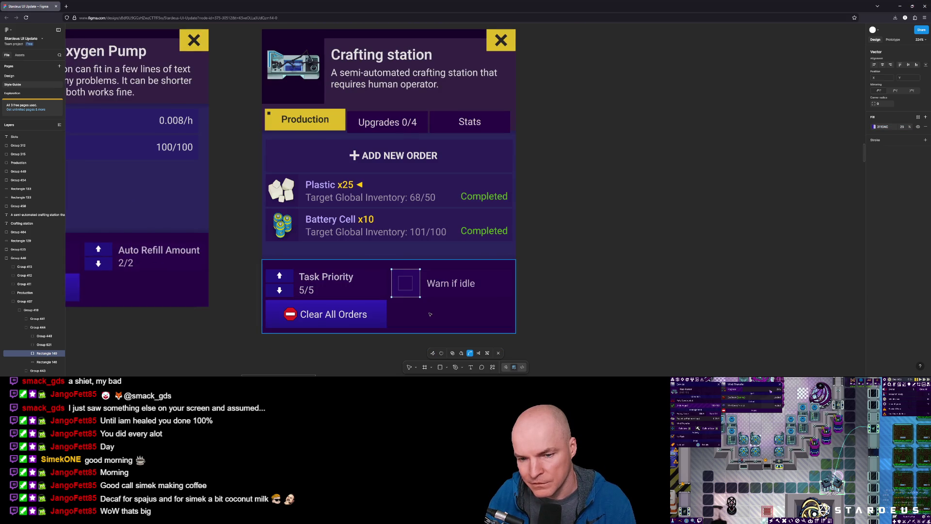
pyautogui.scroll(3, 430, 311)
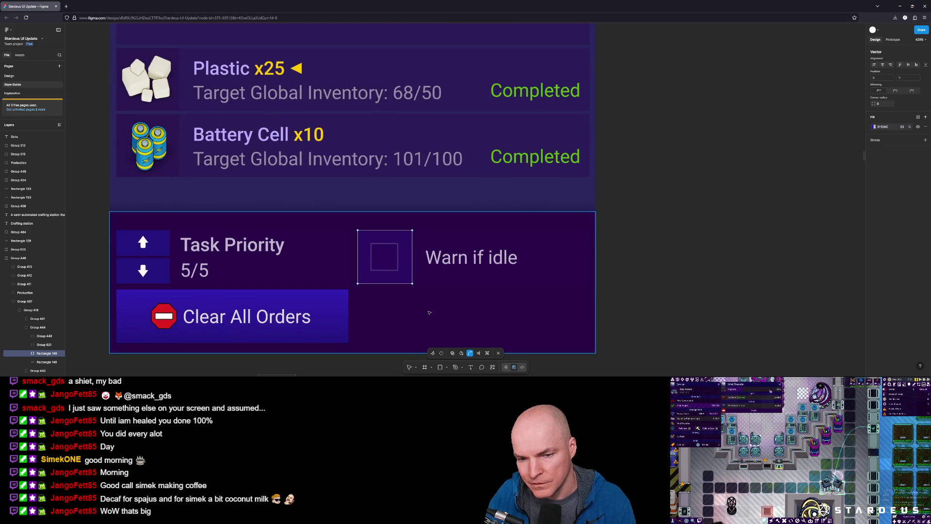
pyautogui.scroll(-3, 430, 308)
# Select the ButtonSlot hex value 221A48 and pick the toggle's checkbox background image in Unity
pyautogui.hotkey('alt', 'Tab')
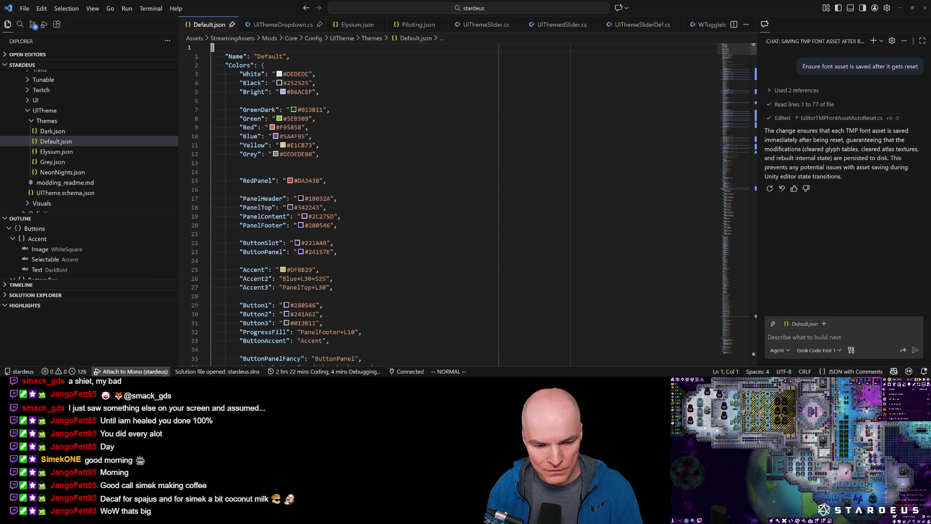
pyautogui.moveTo(153, 375)
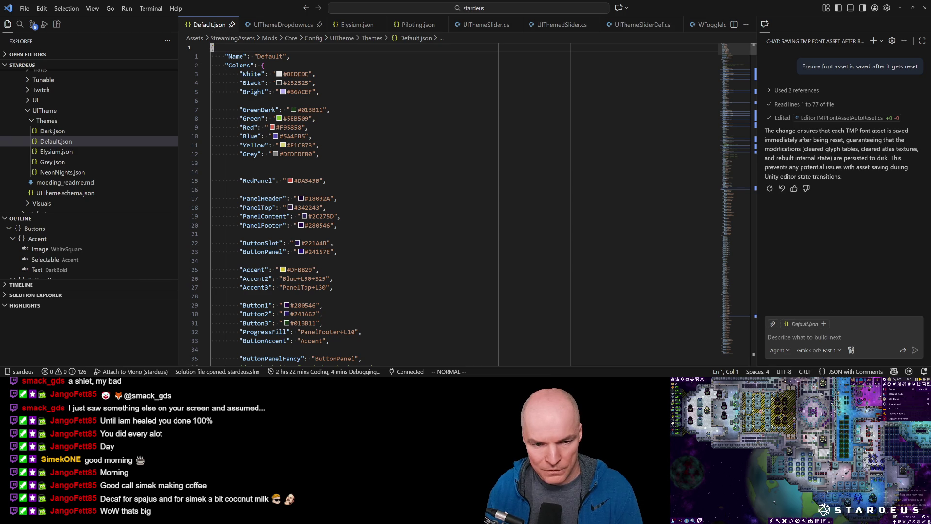
pyautogui.doubleClick(314, 243)
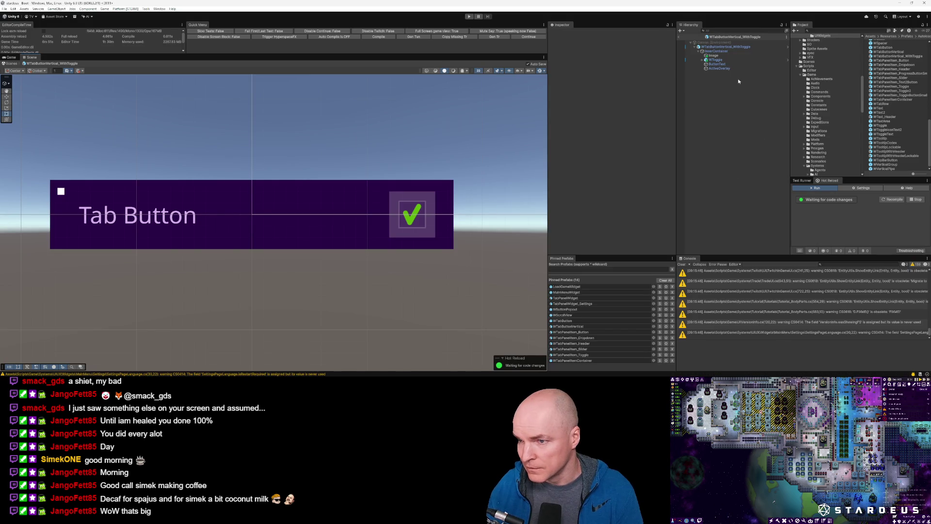
pyautogui.click(713, 56)
# Set the checkbox background Image colour to hex 221A48 at full 100 alpha
pyautogui.click(635, 126)
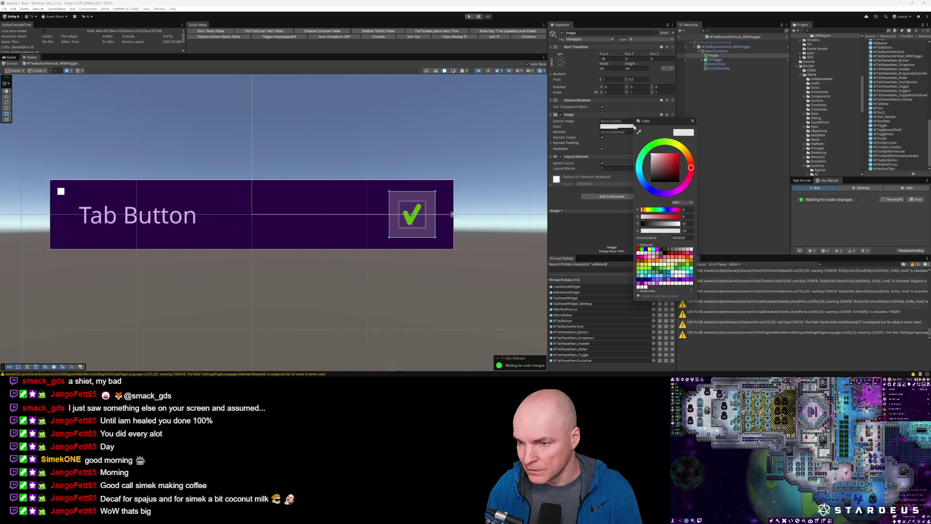
pyautogui.write('221A48')
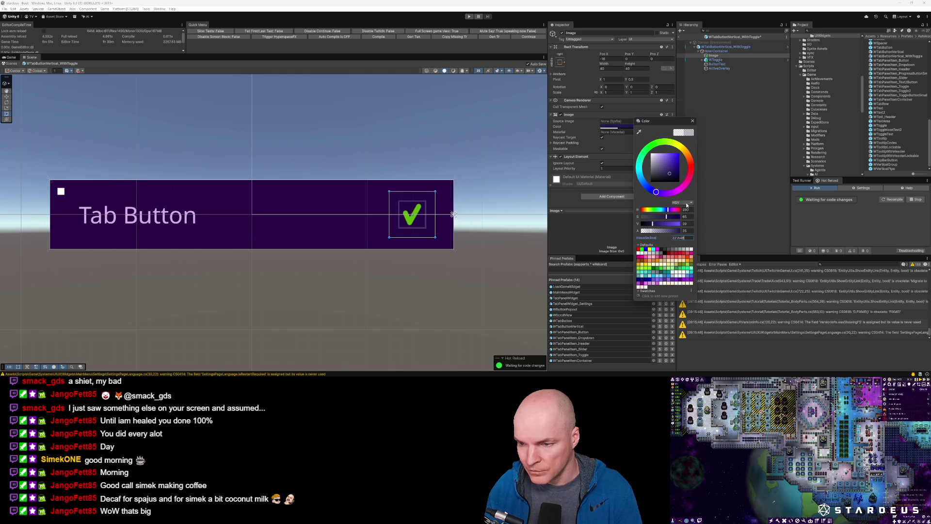
pyautogui.moveTo(656, 232); pyautogui.dragTo(697, 231)
pyautogui.click(445, 227)
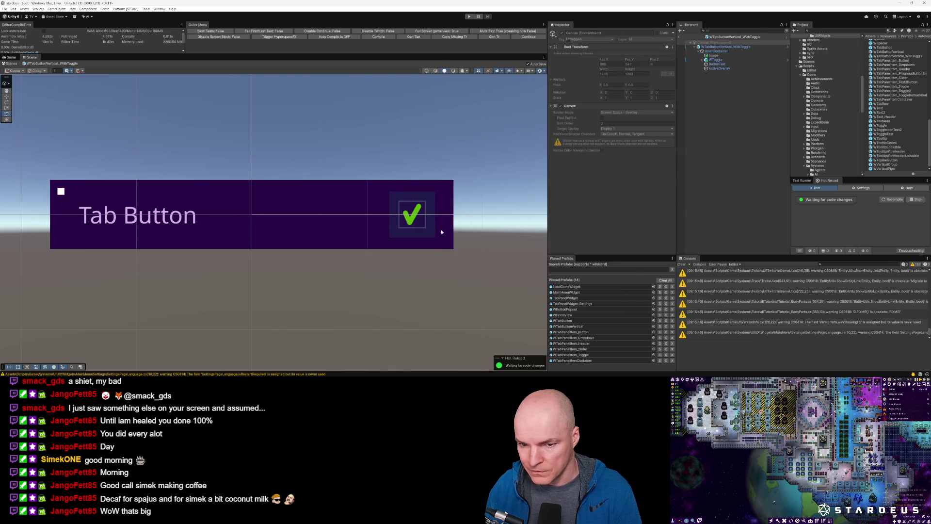
pyautogui.scroll(-2, 416, 267)
pyautogui.scroll(4, 413, 228)
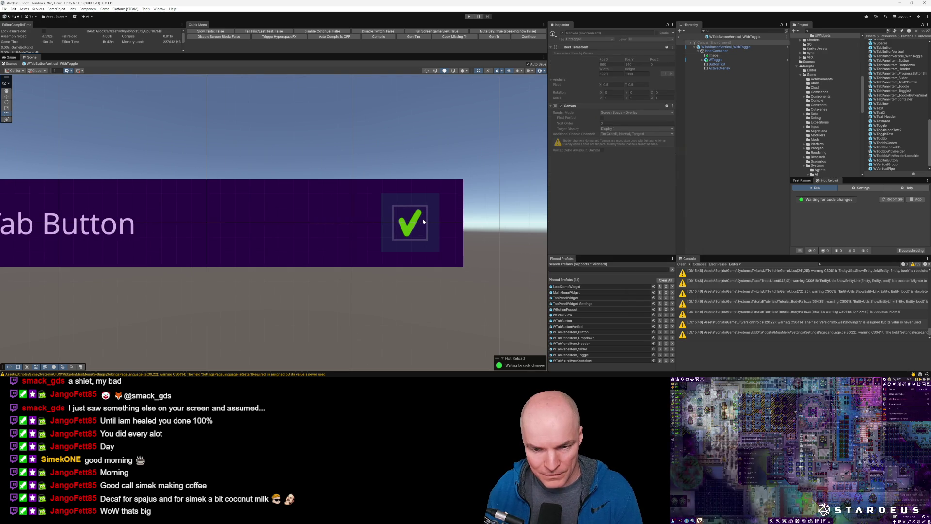
pyautogui.click(421, 222)
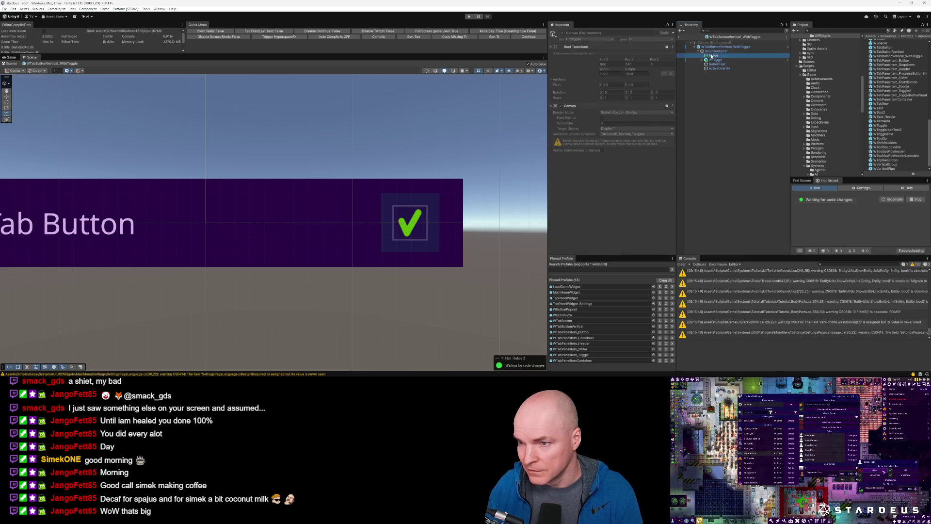
pyautogui.scroll(-3, 485, 214)
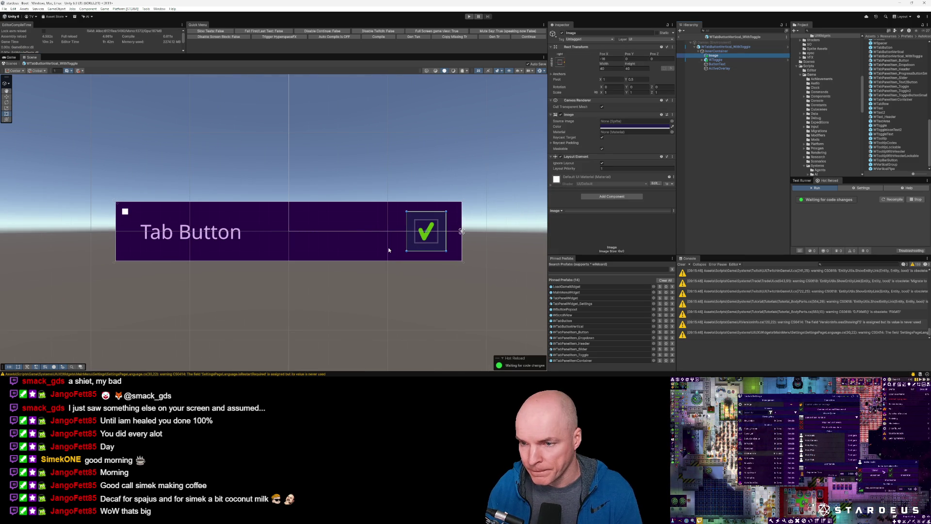
# Set the WTabButtonVertical_WithToggle root's Rect Transform Height to 40
pyautogui.click(719, 47)
pyautogui.click(641, 83)
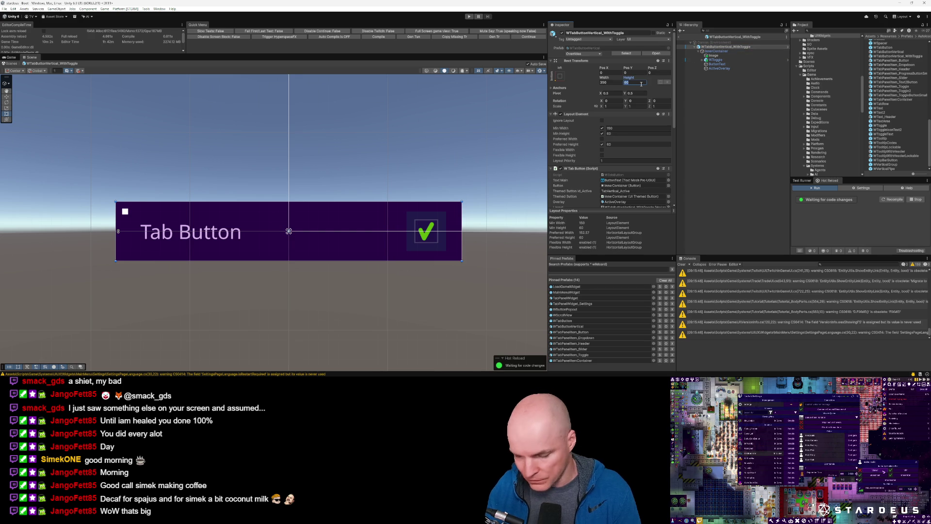
pyautogui.write('40')
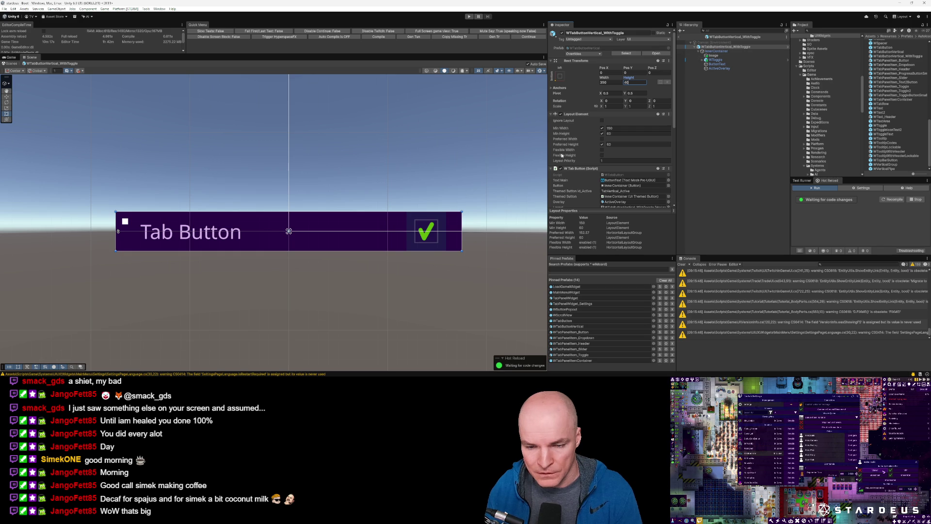
# Parent WToggle under the checkmark Image and shift it flush against the button's right end
pyautogui.click(442, 221)
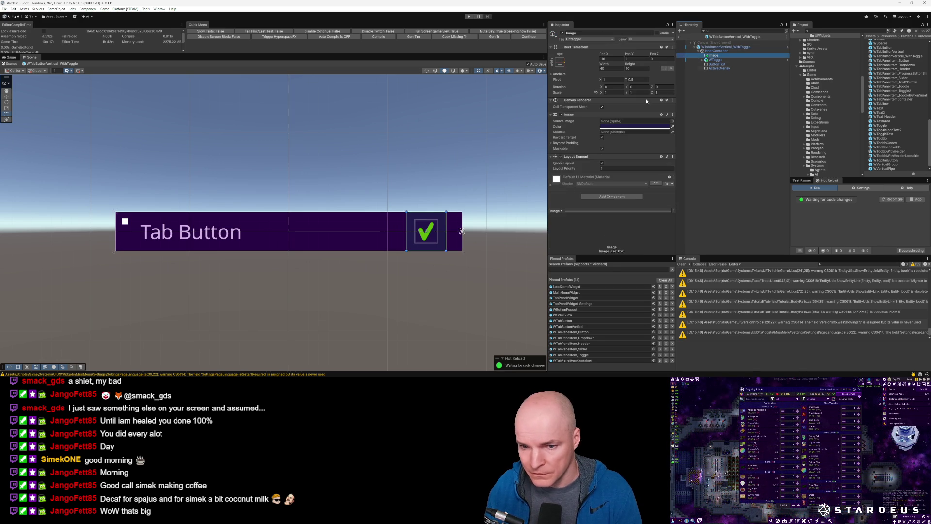
pyautogui.moveTo(443, 224)
pyautogui.mouseDown()
pyautogui.moveTo(458, 224)
pyautogui.moveTo(443, 224)
pyautogui.mouseUp()
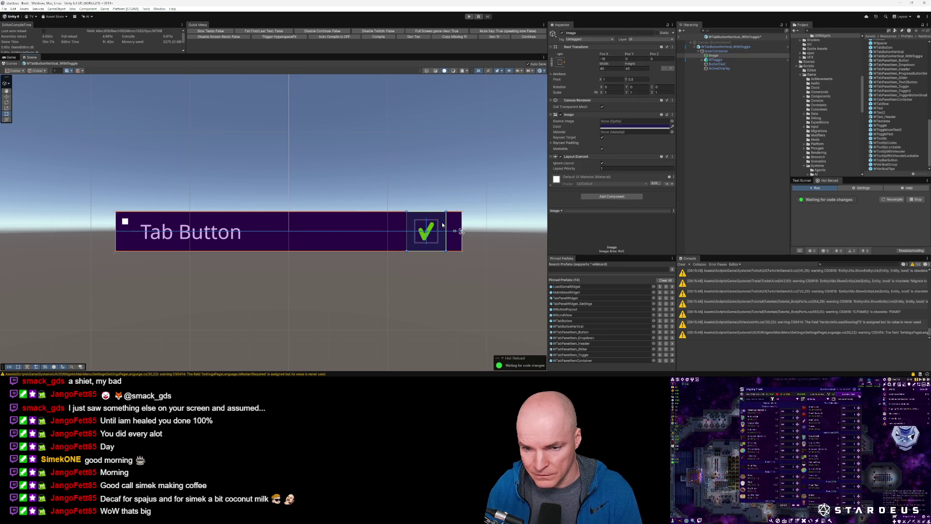
pyautogui.moveTo(715, 61); pyautogui.dragTo(715, 57)
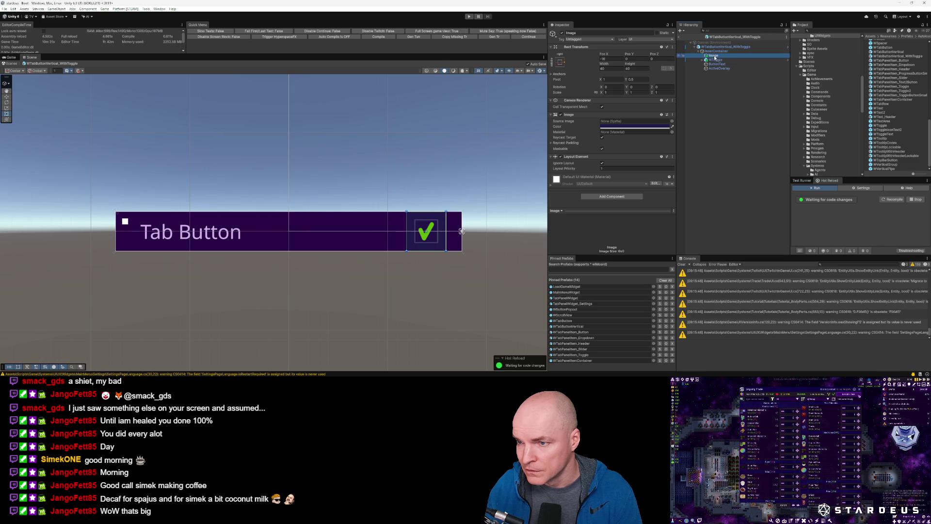
pyautogui.moveTo(445, 223)
pyautogui.mouseDown()
pyautogui.moveTo(459, 219)
pyautogui.moveTo(136, 218)
pyautogui.moveTo(454, 219)
pyautogui.mouseUp()
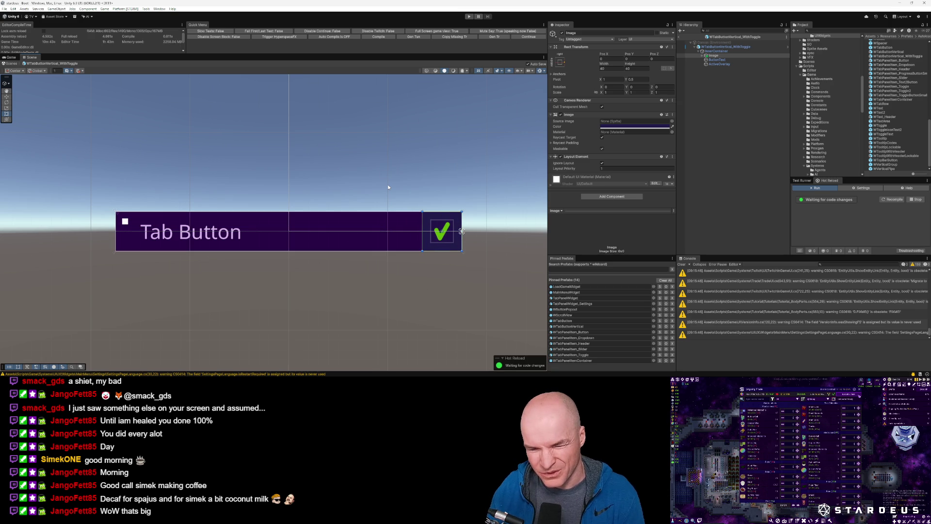
pyautogui.scroll(-3, 383, 232)
pyautogui.scroll(2, 383, 232)
pyautogui.scroll(-1, 382, 235)
pyautogui.scroll(-1, 381, 236)
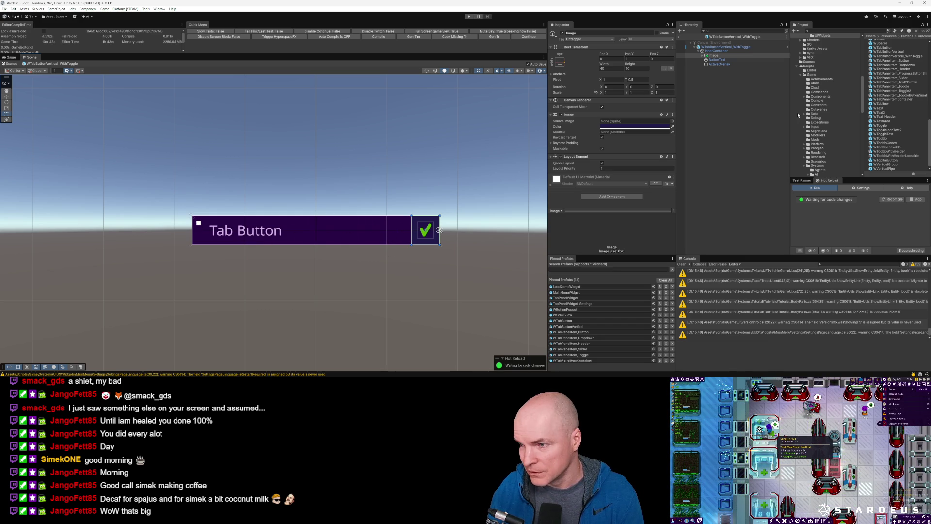
pyautogui.click(901, 57)
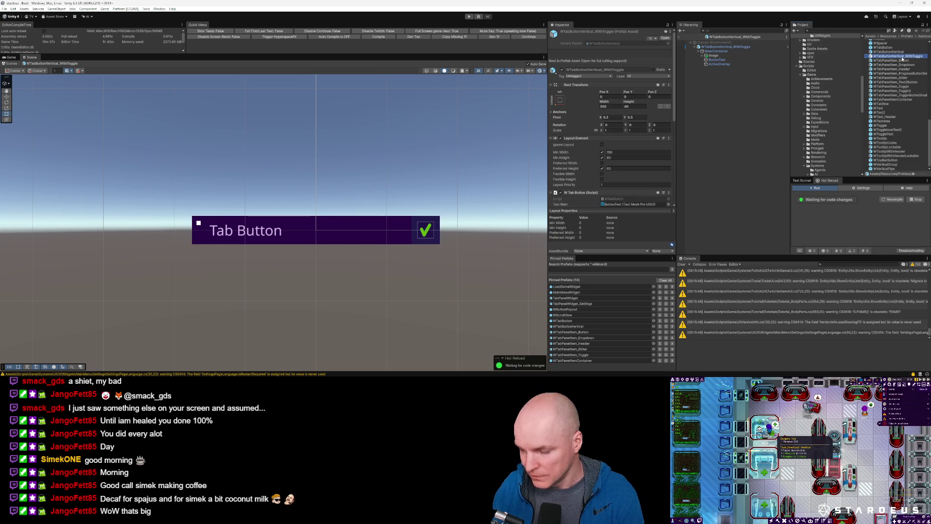
# Delete the WTabButtonVertical_WithToggle prefab and enter Play mode
pyautogui.press('Delete')
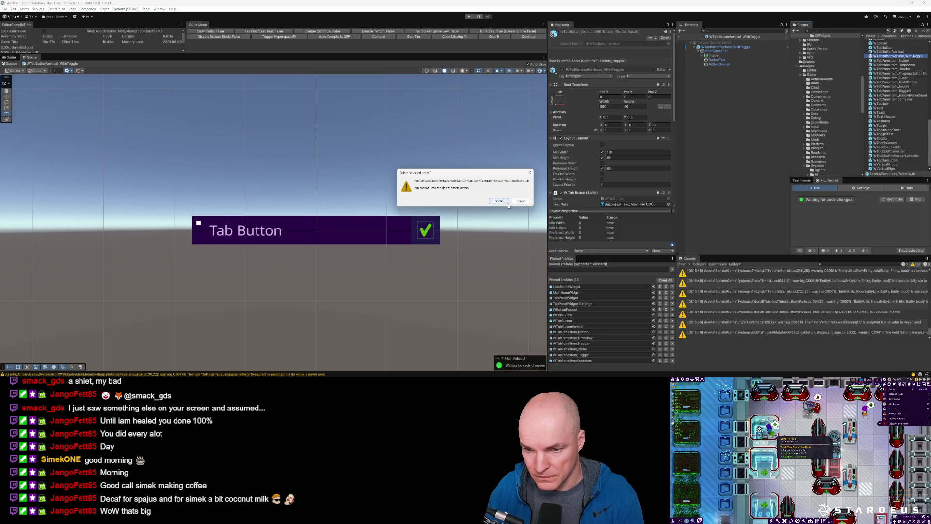
pyautogui.click(505, 201)
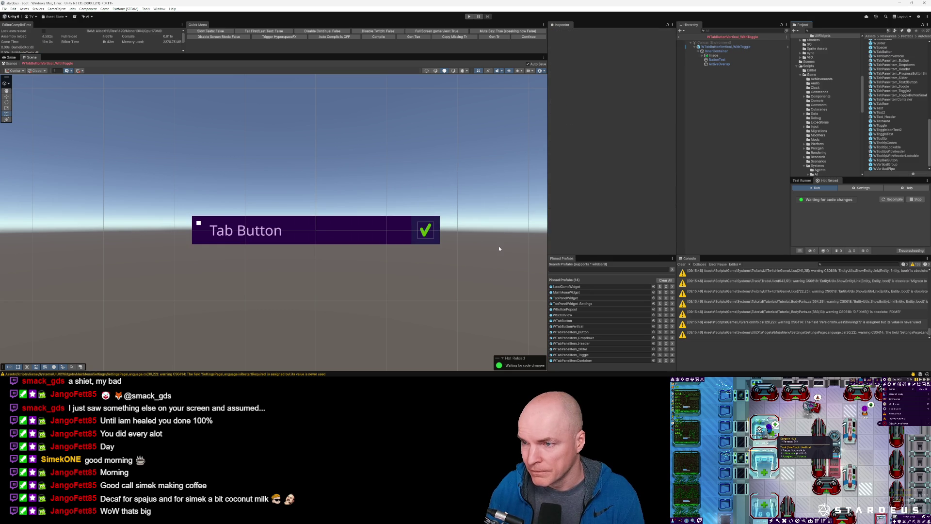
pyautogui.hotkey('ctrl', 'p')
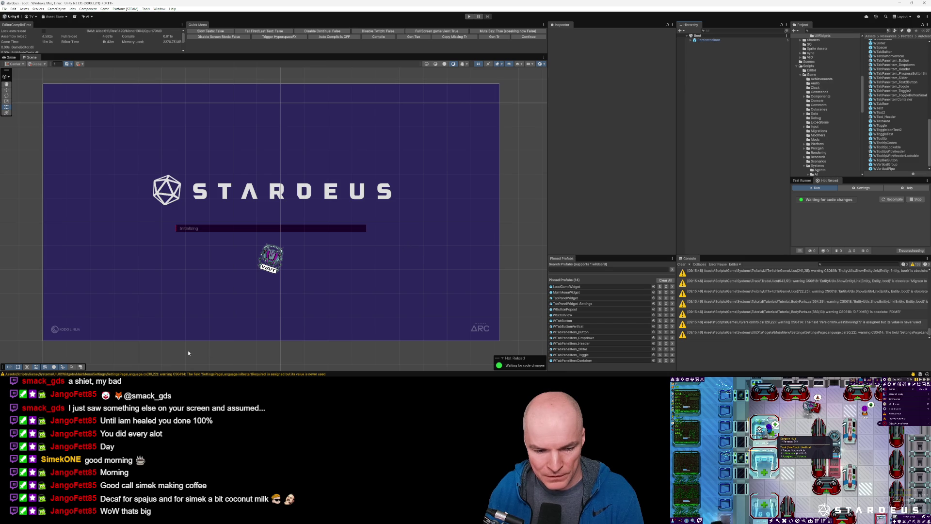
# Bring the Stardeus Drafts Mods menu mockup in Figma to the front
pyautogui.click(131, 366)
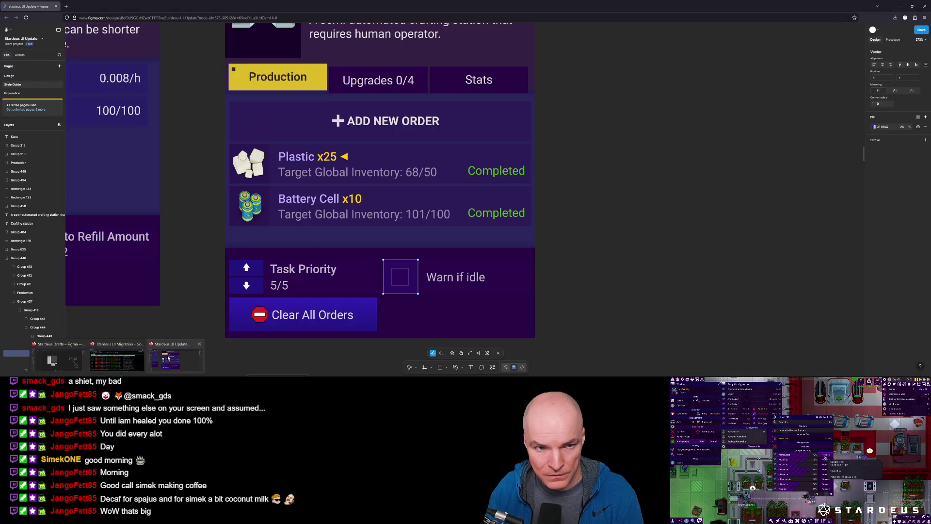
pyautogui.click(169, 358)
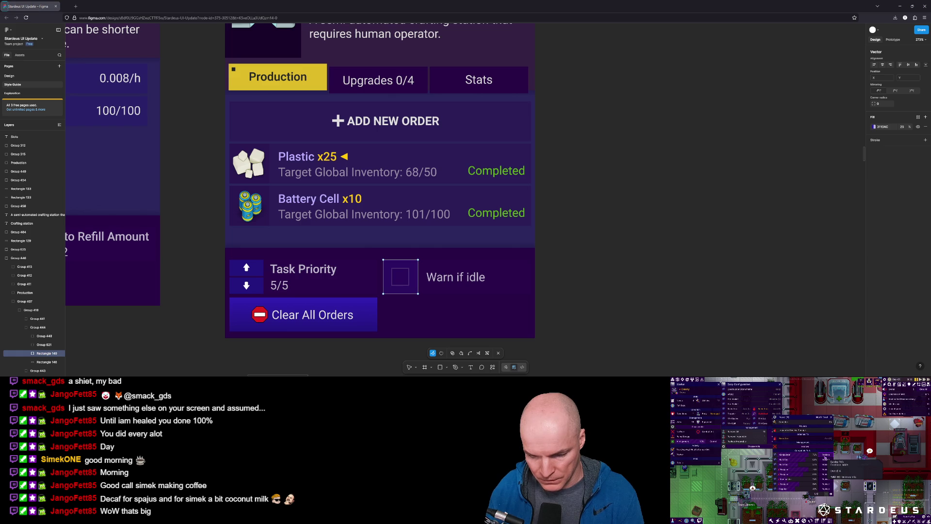
pyautogui.hotkey('alt', 'Tab')
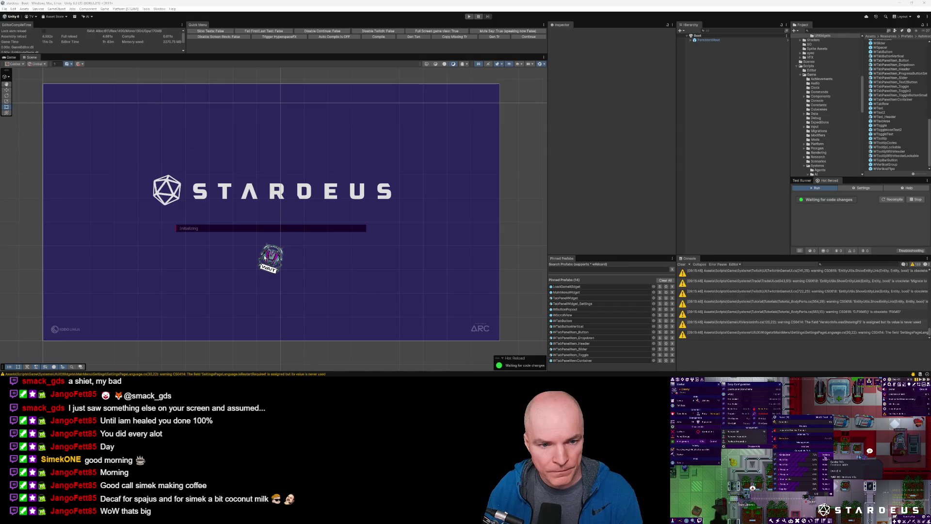
pyautogui.hotkey('alt', 'Tab')
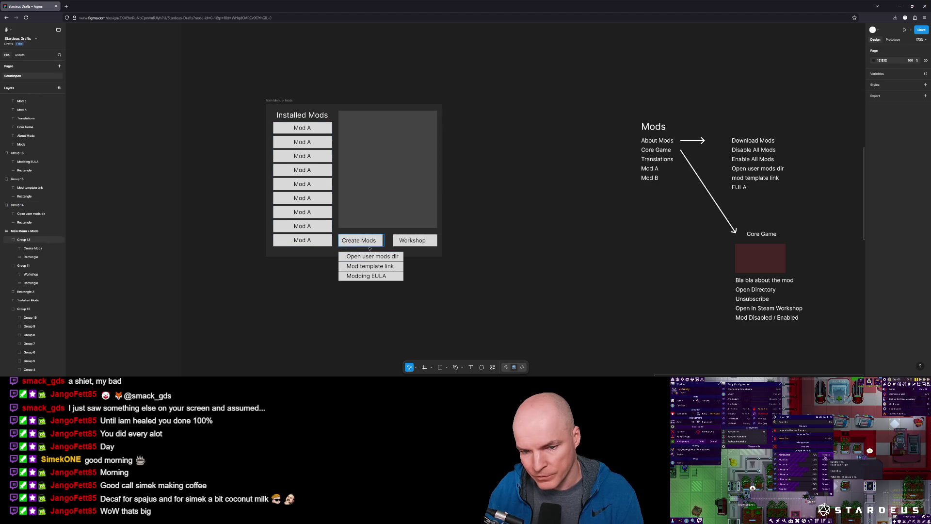
# Duplicate the Workshop button group and move the copy up into the grey panel
pyautogui.click(394, 258)
pyautogui.click(407, 241)
pyautogui.hotkey('ctrl', 'd')
pyautogui.moveTo(413, 241)
pyautogui.mouseDown()
pyautogui.moveTo(417, 220)
pyautogui.moveTo(368, 221)
pyautogui.moveTo(392, 220)
pyautogui.mouseUp()
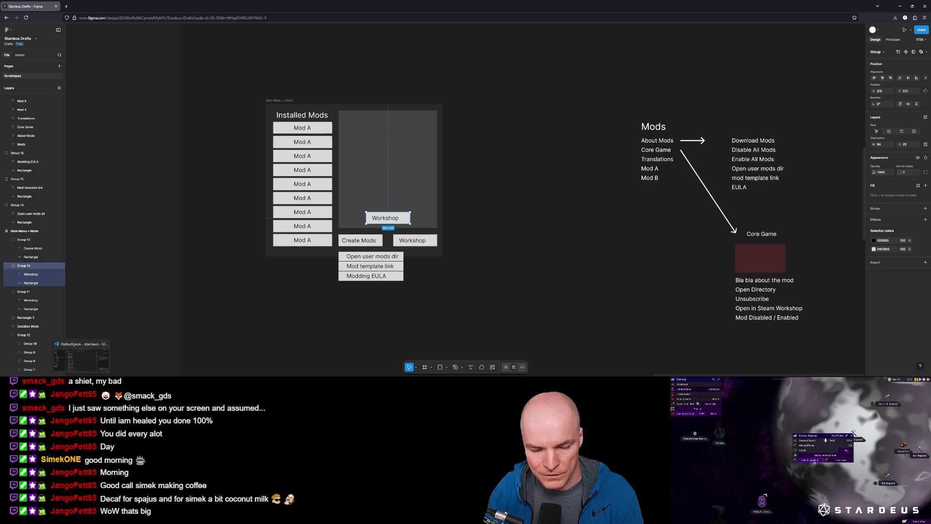
# Return to Unity and clear the Console warnings
pyautogui.click(81, 381)
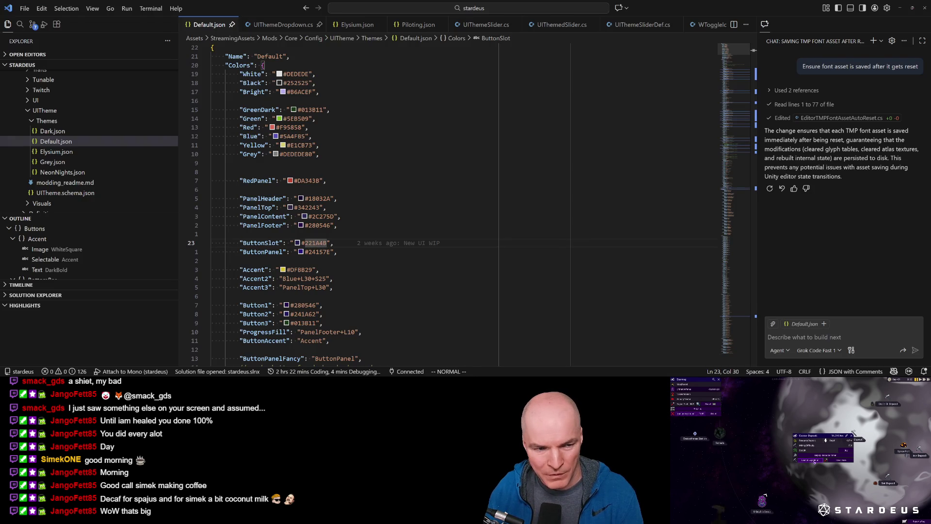
pyautogui.hotkey('alt', 'Tab')
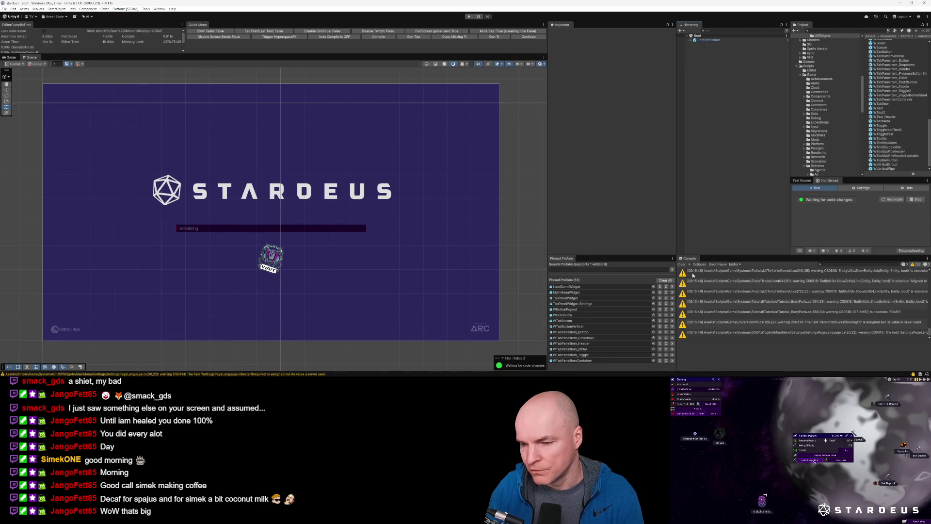
pyautogui.click(682, 266)
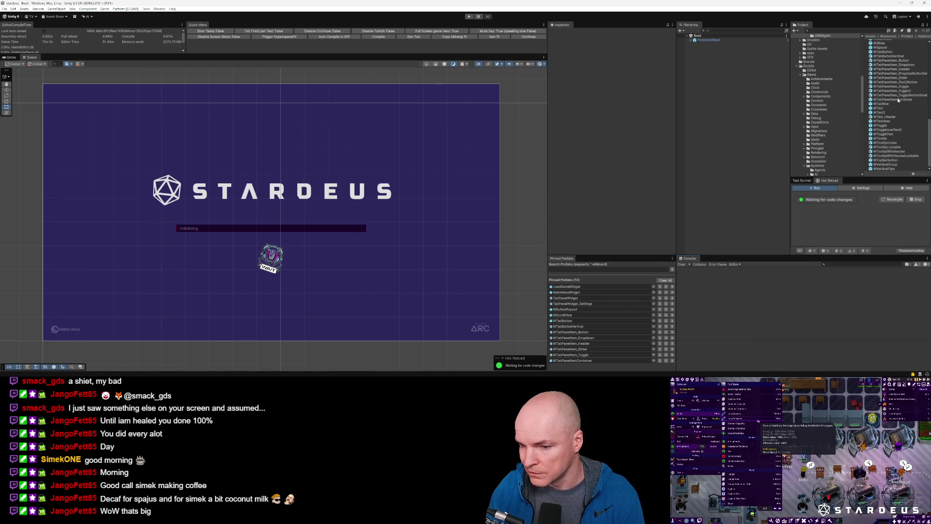
# Pin TabPanelWidget_Mods to the pinned prefabs and open it in Prefab Mode
pyautogui.scroll(3, 896, 111)
pyautogui.scroll(3, 902, 122)
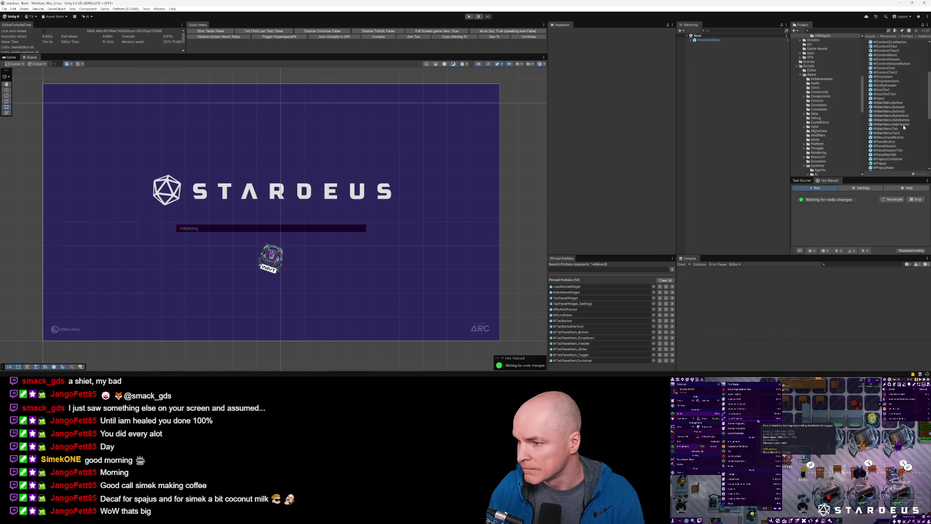
pyautogui.click(631, 298)
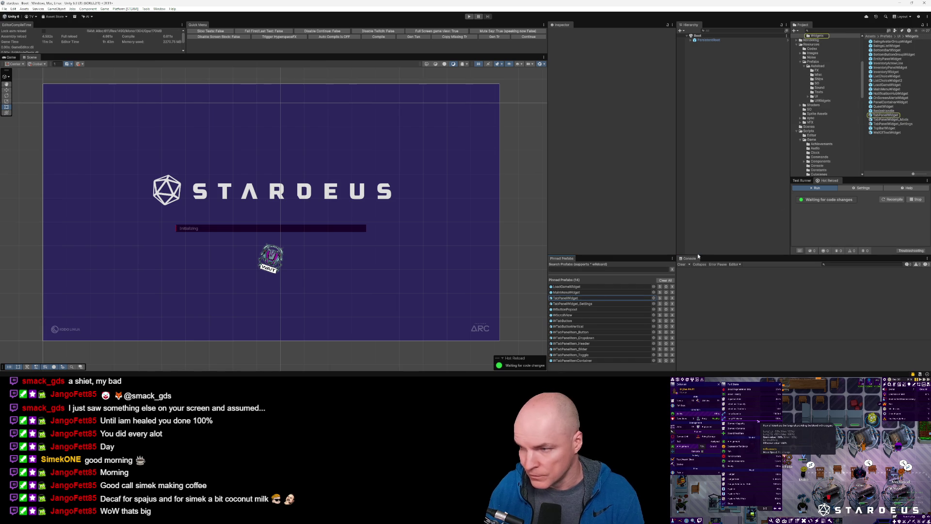
pyautogui.moveTo(900, 122)
pyautogui.mouseDown()
pyautogui.moveTo(631, 298)
pyautogui.moveTo(654, 275)
pyautogui.moveTo(616, 295)
pyautogui.mouseUp()
pyautogui.doubleClick(586, 305)
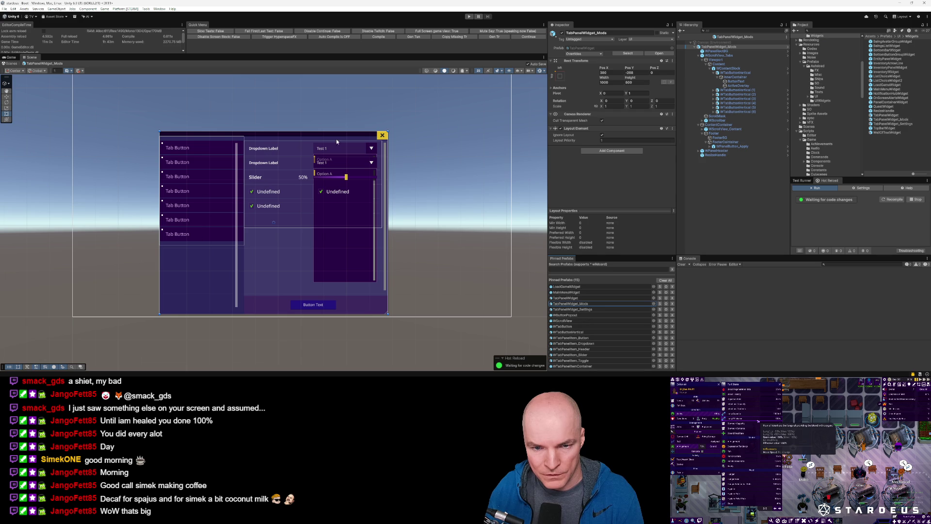
# Delete tab buttons WTabButtonVertical (1) and (2), leaving five in the list
pyautogui.click(728, 69)
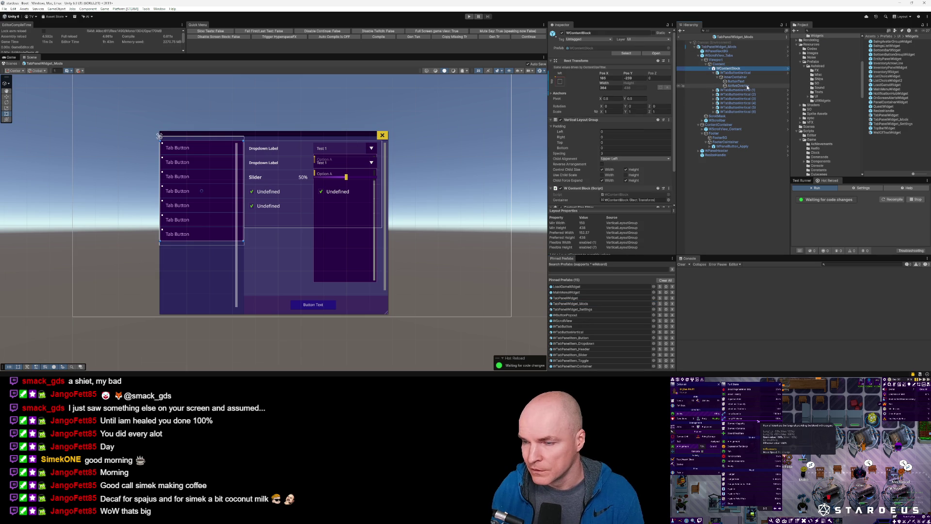
pyautogui.press('Delete')
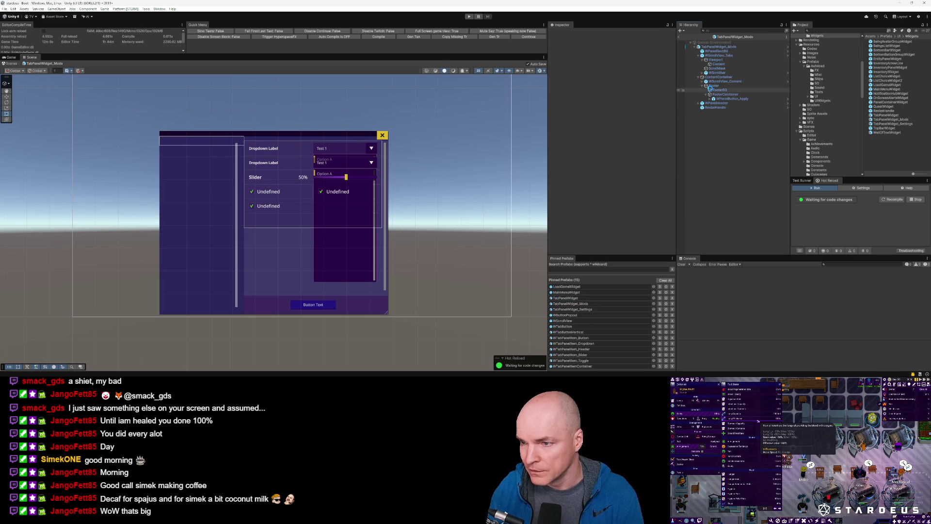
pyautogui.hotkey('ctrl', 'z')
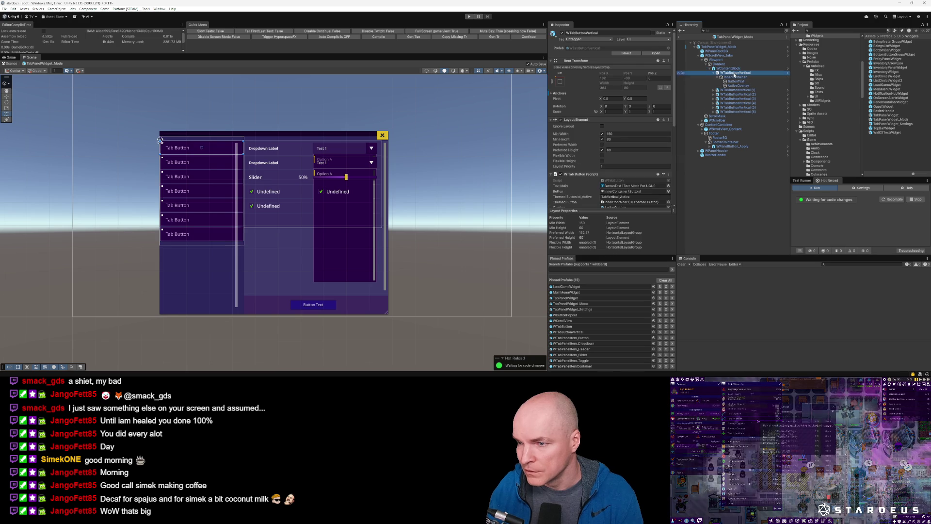
pyautogui.click(735, 77)
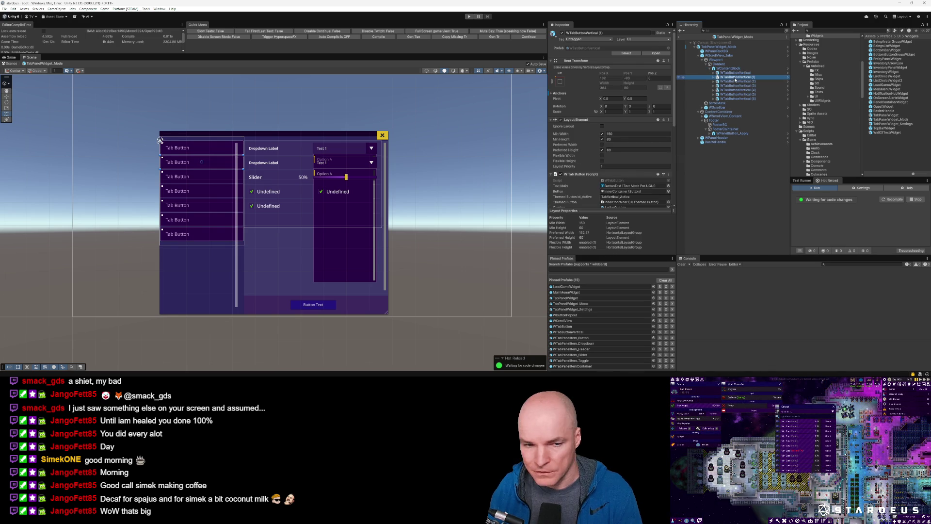
pyautogui.press('Delete')
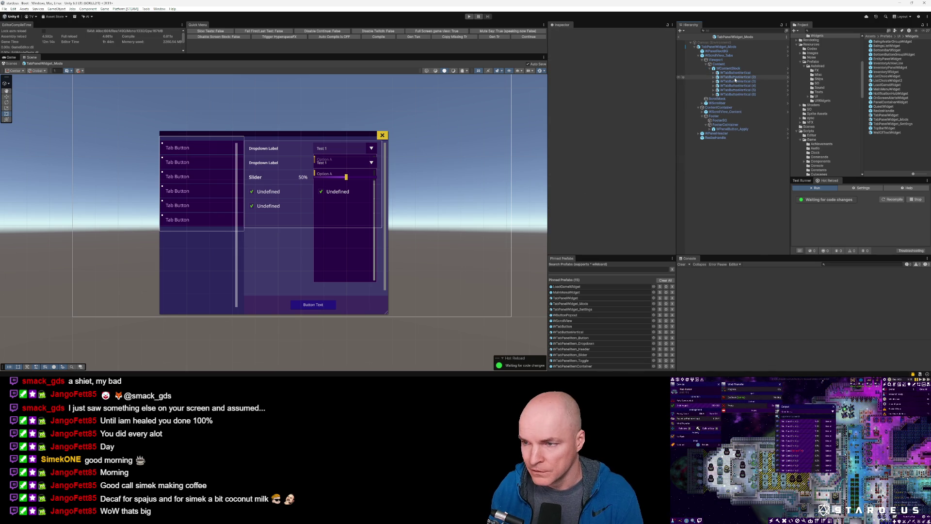
pyautogui.click(734, 77)
pyautogui.press('Delete')
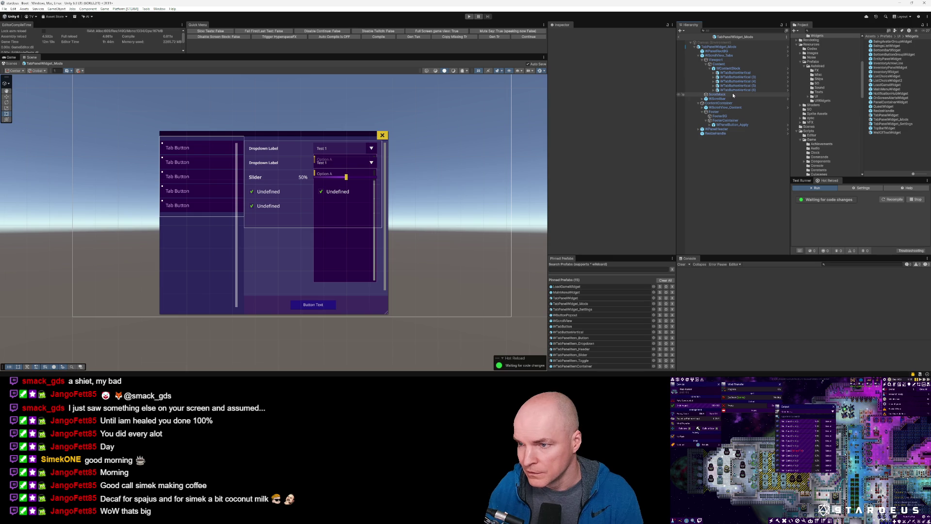
pyautogui.click(727, 47)
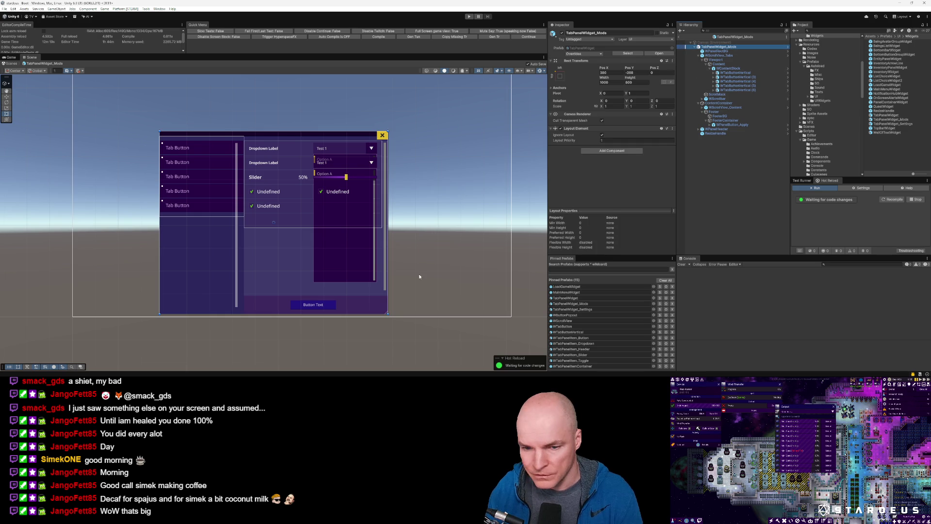
pyautogui.moveTo(386, 314)
pyautogui.mouseDown()
pyautogui.moveTo(339, 251)
pyautogui.moveTo(363, 258)
pyautogui.moveTo(344, 262)
pyautogui.mouseUp()
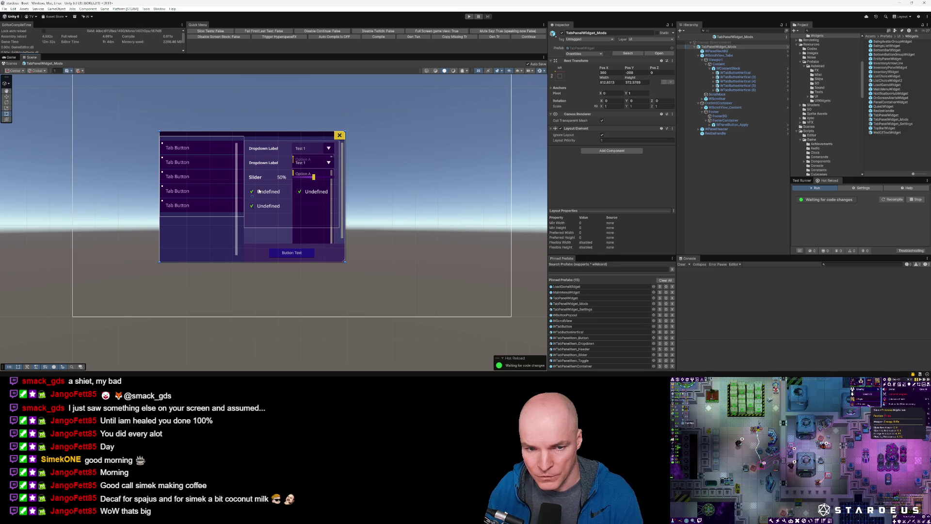
pyautogui.click(316, 149)
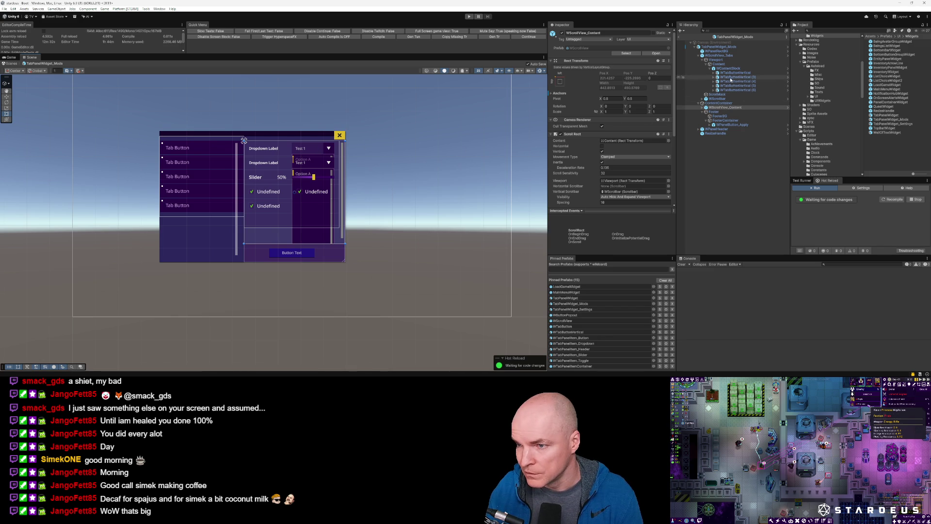
# Expand WScrollView_Content > Viewport > Content and delete WTabPanelItem_Toggle2
pyautogui.click(703, 108)
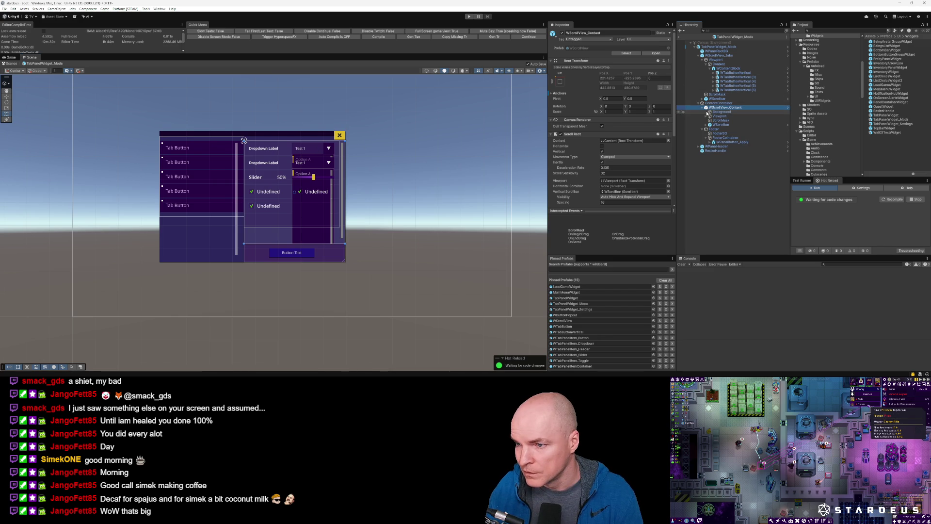
pyautogui.click(709, 116)
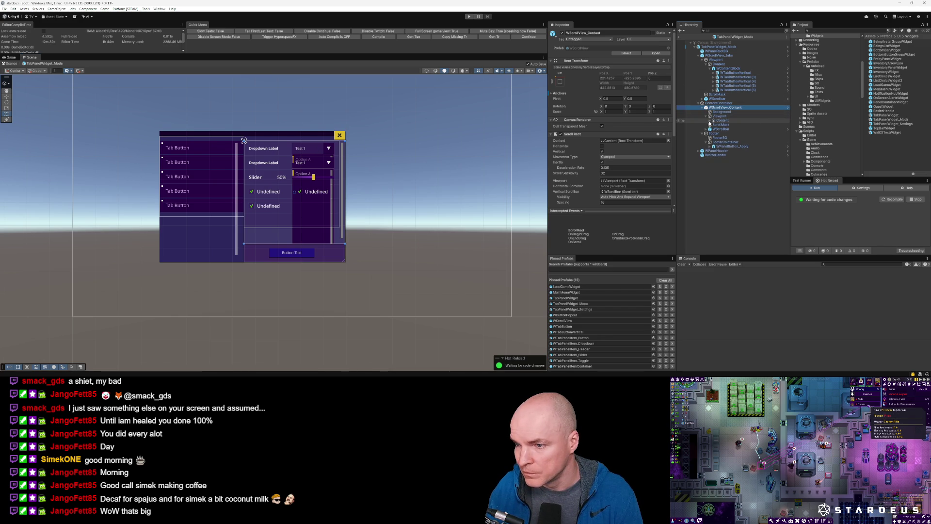
pyautogui.click(709, 121)
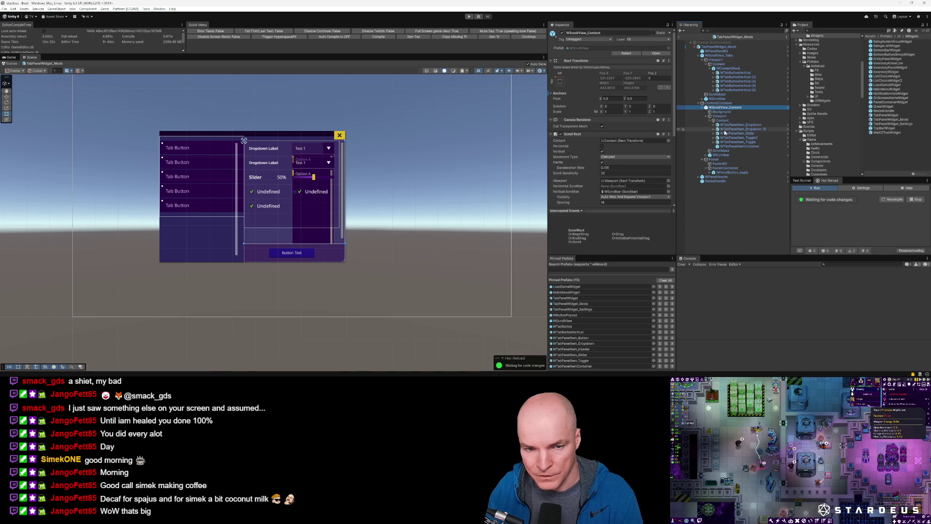
pyautogui.click(736, 126)
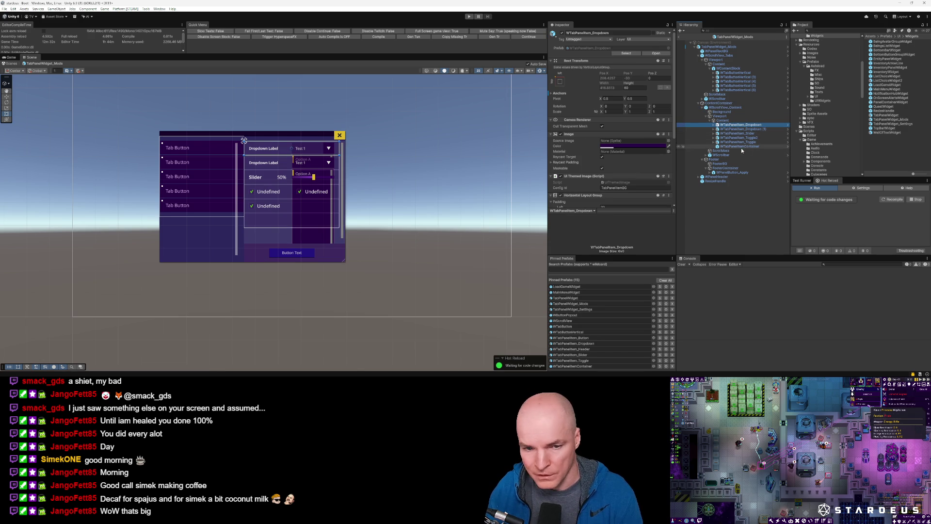
pyautogui.click(743, 138)
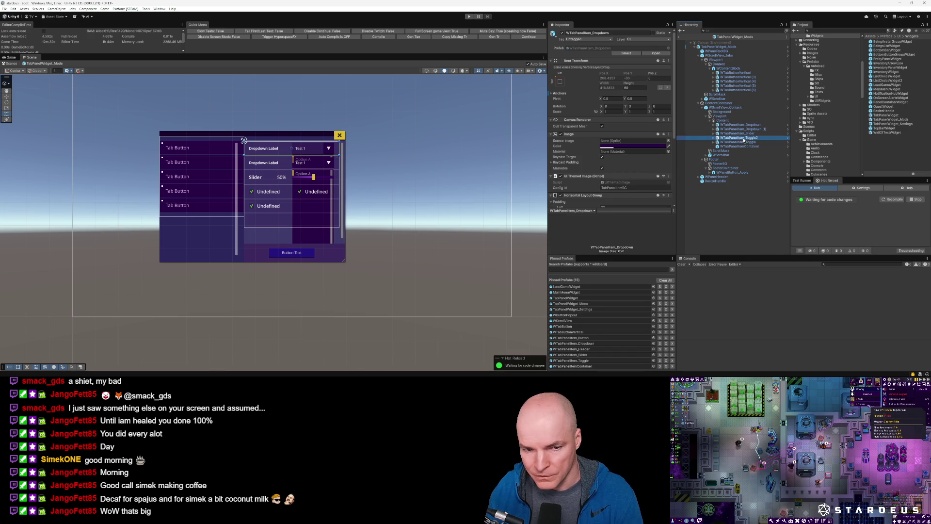
pyautogui.press('Delete')
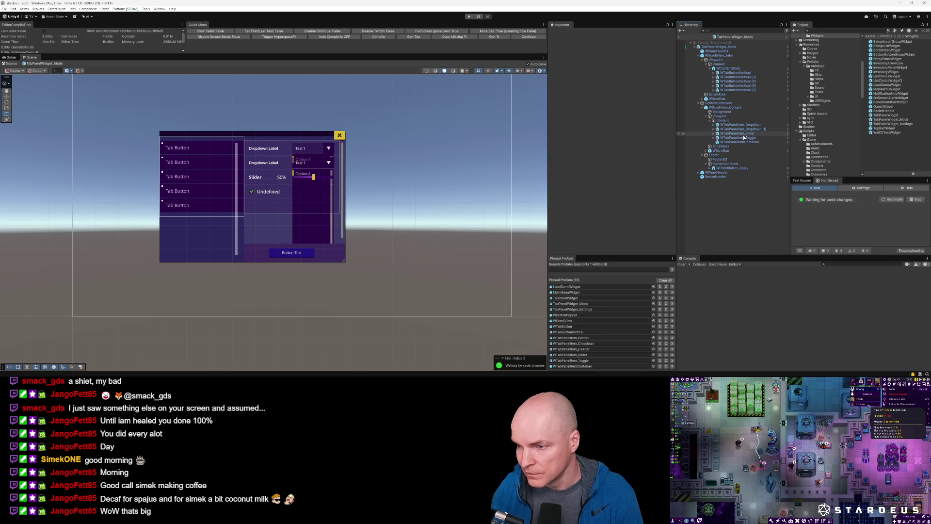
# Delete the WTabPanelItem_Slider and both Dropdown items from the Mods panel content
pyautogui.press('Delete')
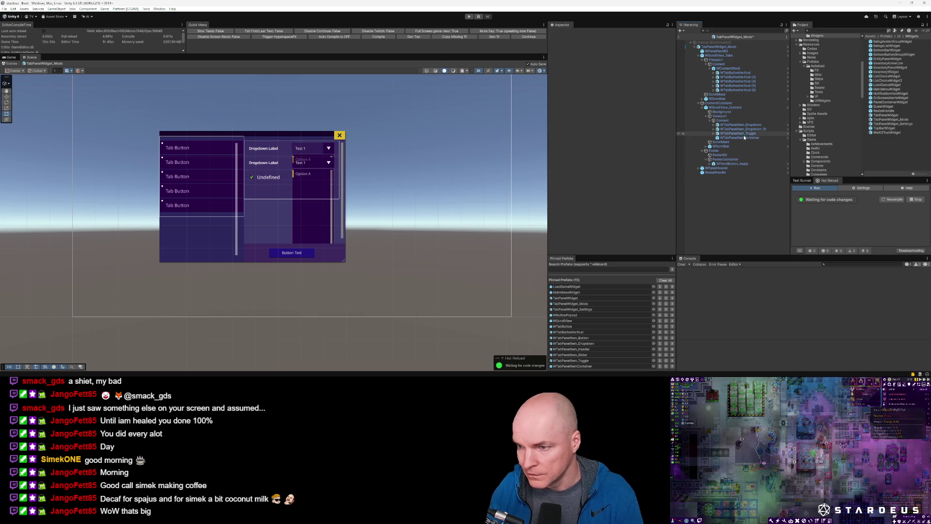
pyautogui.click(744, 124)
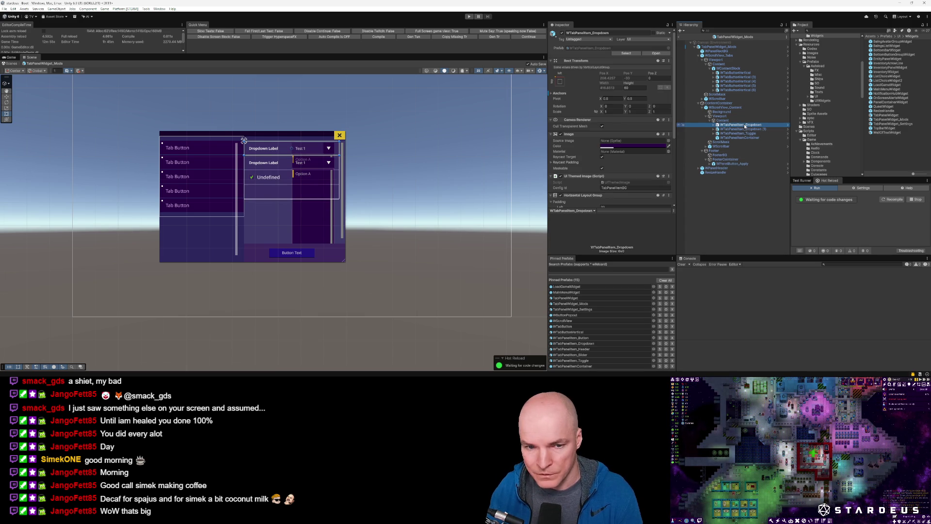
pyautogui.press('Delete')
pyautogui.click(745, 125)
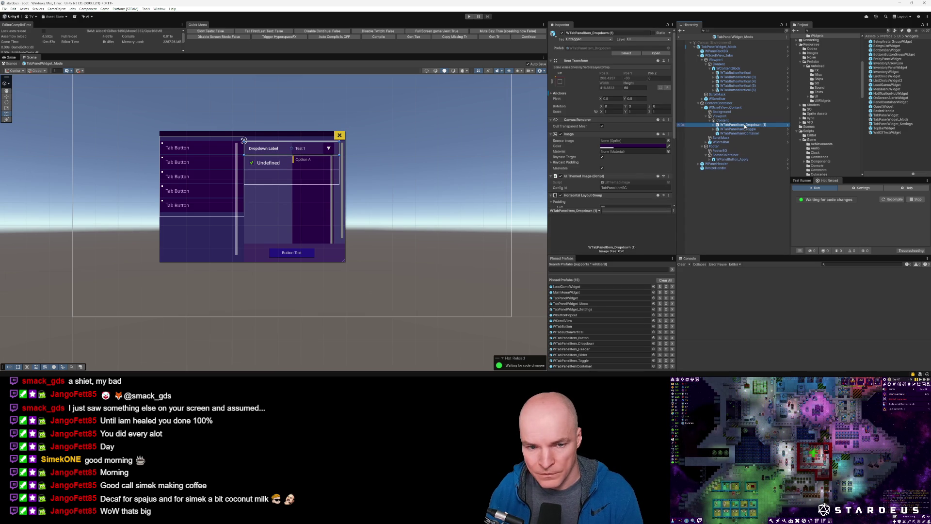
pyautogui.press('Delete')
# Delete WTabPanelItemContainer after cancelling the restructure warning, then select WPanelButton_Apply
pyautogui.click(733, 130)
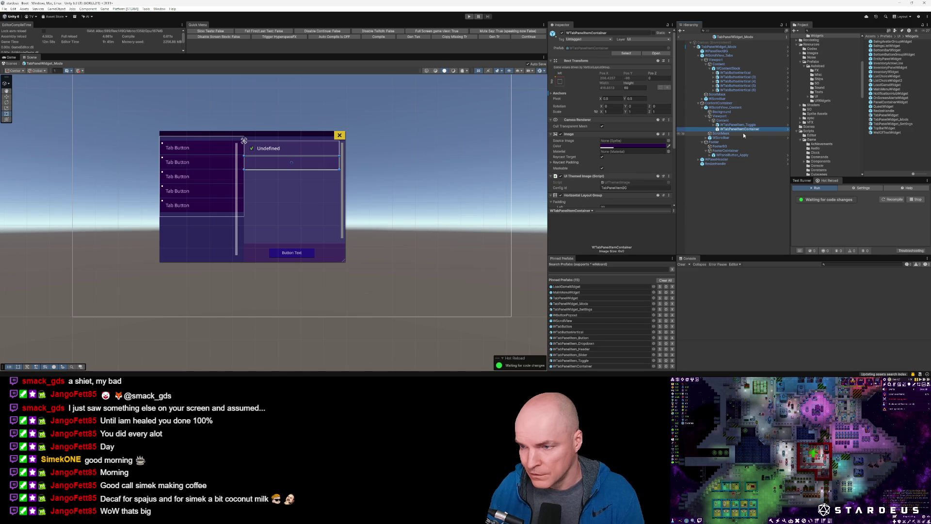
pyautogui.moveTo(736, 127); pyautogui.dragTo(693, 150)
pyautogui.click(500, 205)
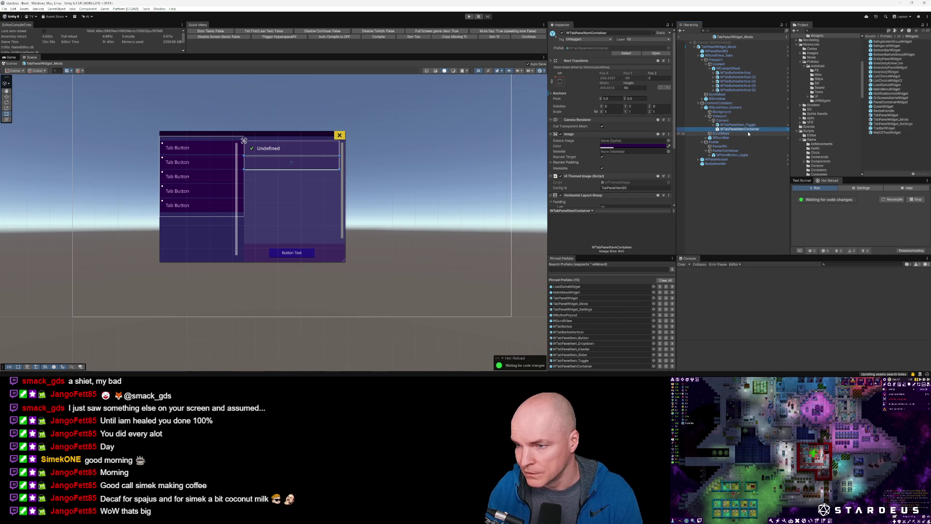
pyautogui.press('Delete')
pyautogui.scroll(2, 291, 194)
pyautogui.scroll(1, 298, 198)
pyautogui.click(727, 151)
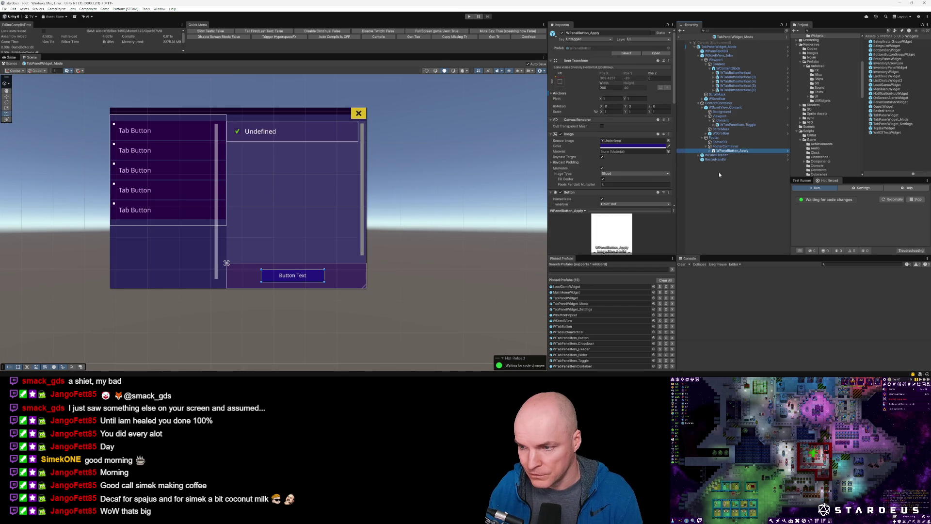
# Rename WPanelButton_Apply to WPanelButton_Download
pyautogui.doubleClick(738, 152)
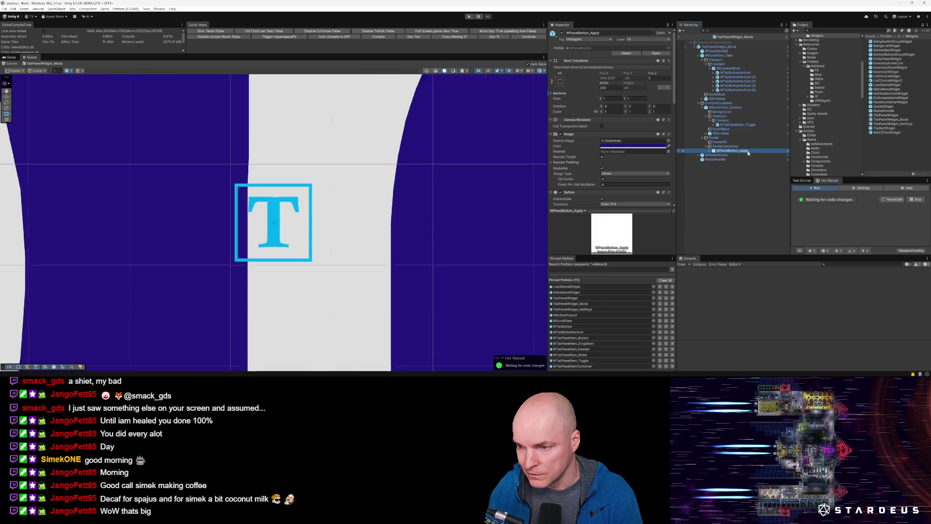
pyautogui.doubleClick(750, 151)
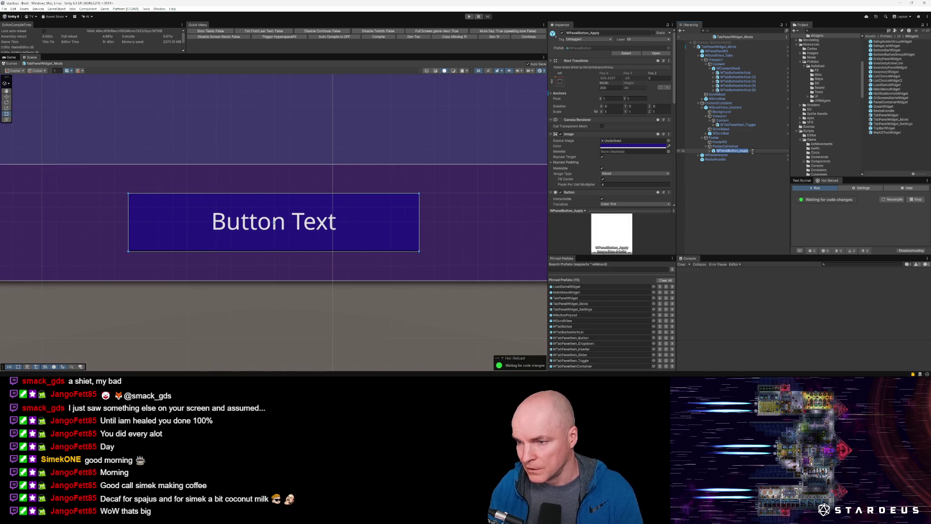
pyautogui.press('End')
pyautogui.press('BackSpace')
pyautogui.press('BackSpace')
pyautogui.press('BackSpace')
pyautogui.write('Td')
pyautogui.press('Return')
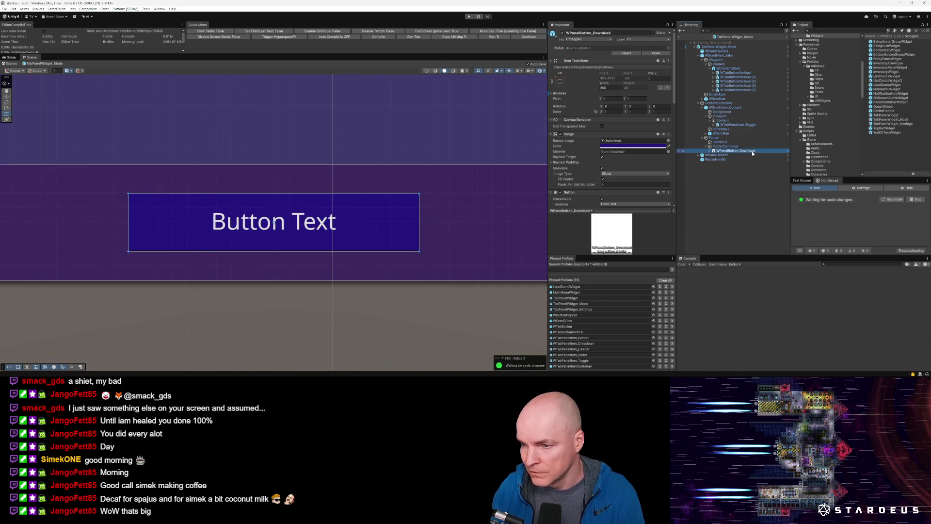
# Duplicate the Download button, rename the original to WPanelButton_Create, then delete it
pyautogui.scroll(-10, 461, 240)
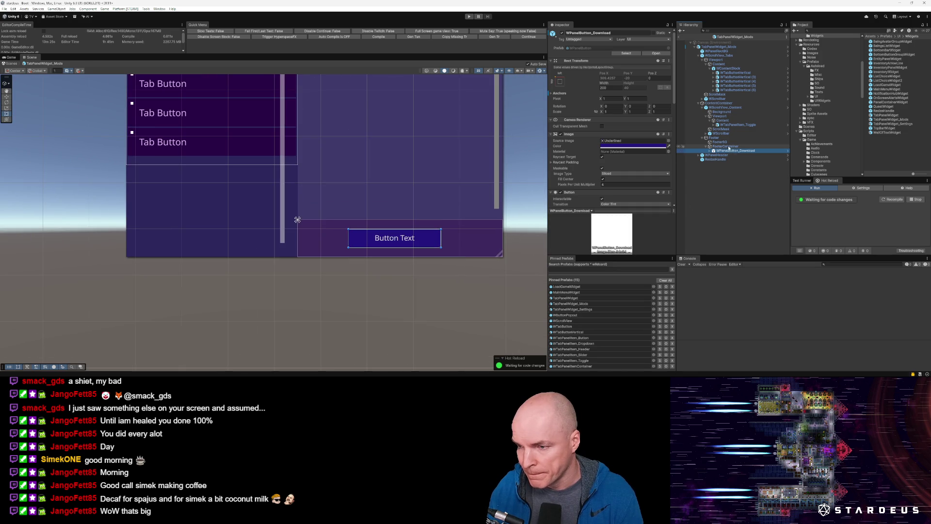
pyautogui.hotkey('ctrl', 'd')
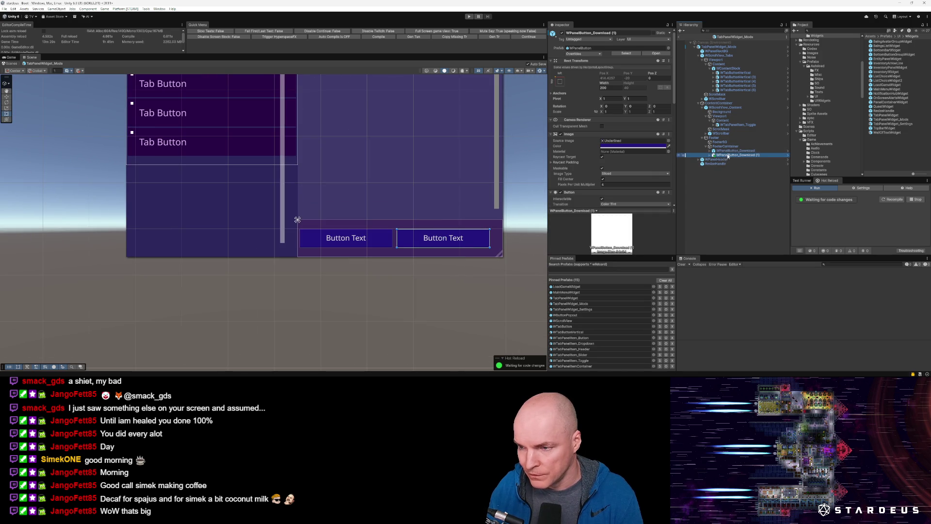
pyautogui.click(749, 152)
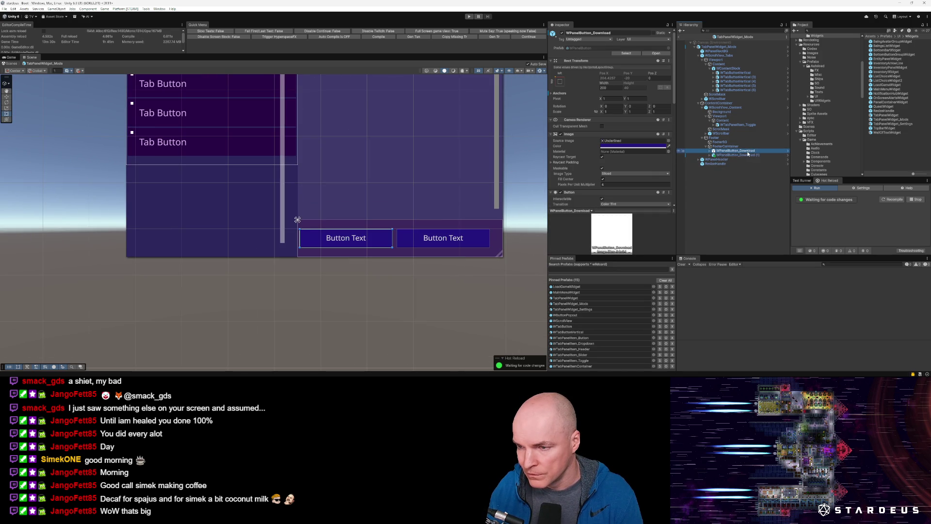
pyautogui.doubleClick(748, 152)
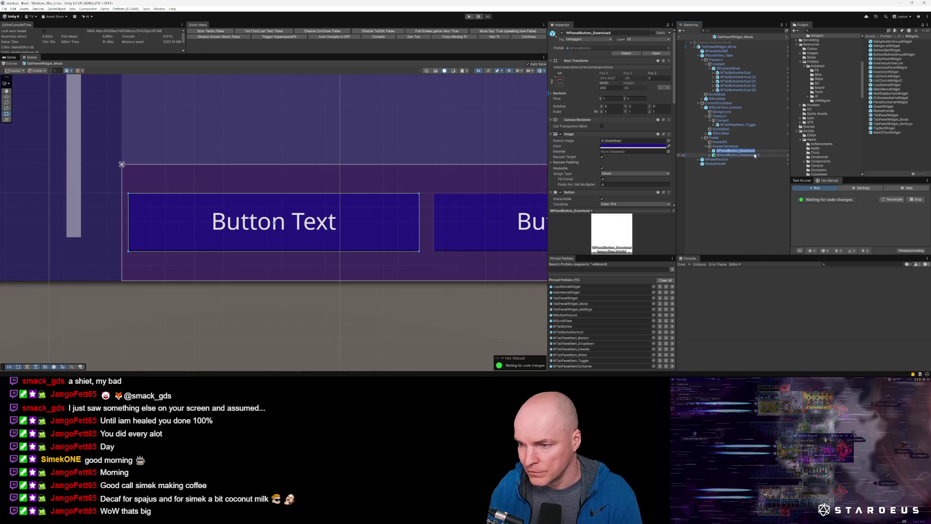
pyautogui.press('End')
pyautogui.press('BackSpace')
pyautogui.press('BackSpace')
pyautogui.press('BackSpace')
pyautogui.write('te')
pyautogui.press('Return')
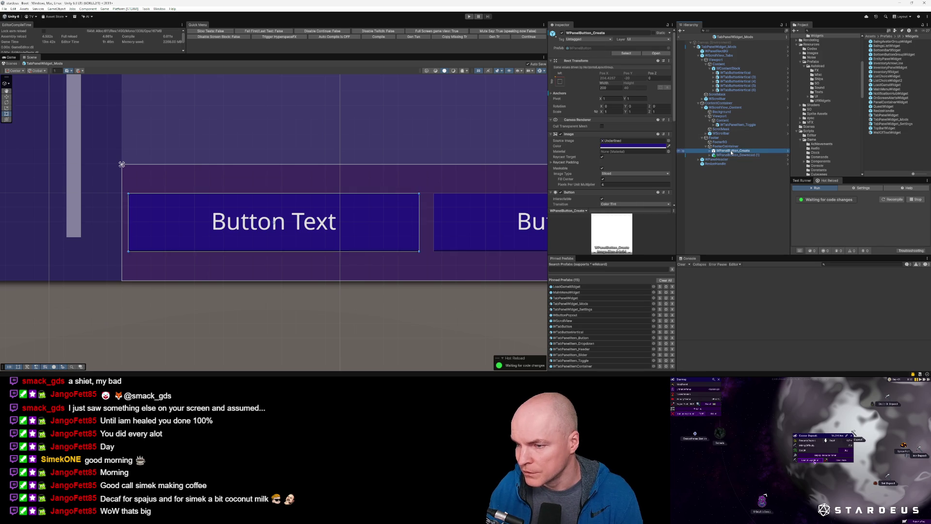
pyautogui.press('Delete')
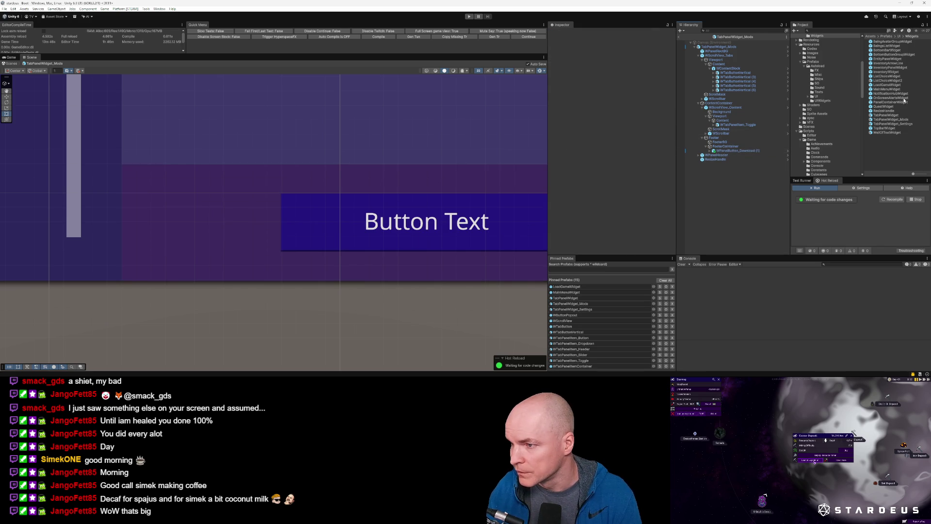
# Search the Project for 'popout' and drag the WButtonPopout prefab onto FooterContainer
pyautogui.click(893, 55)
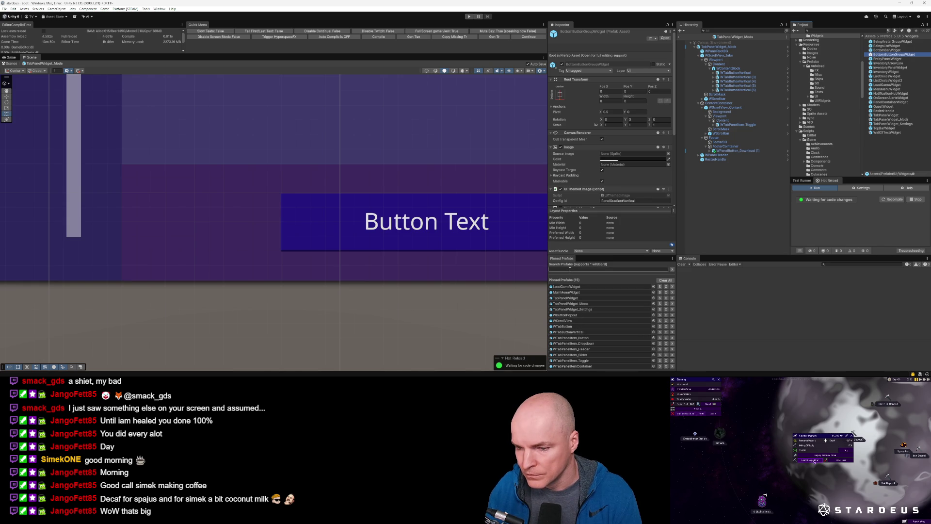
pyautogui.click(876, 30)
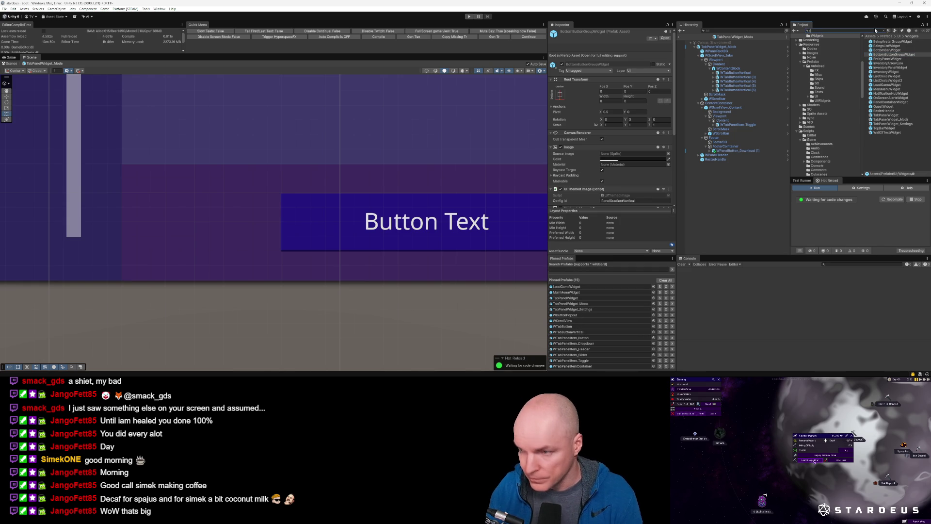
pyautogui.write('popu')
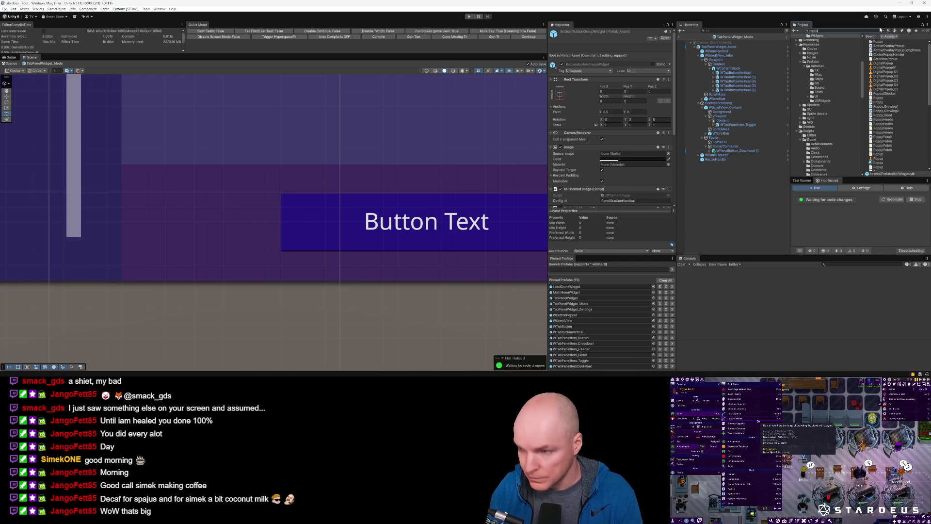
pyautogui.press('BackSpace')
pyautogui.write('out')
pyautogui.moveTo(895, 47)
pyautogui.mouseDown()
pyautogui.moveTo(762, 118)
pyautogui.moveTo(735, 151)
pyautogui.mouseUp()
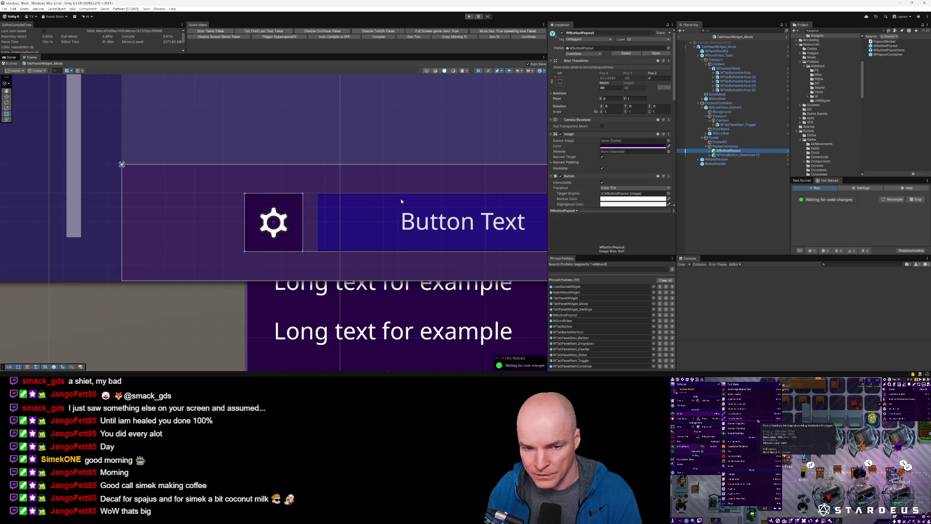
pyautogui.scroll(-5, 401, 199)
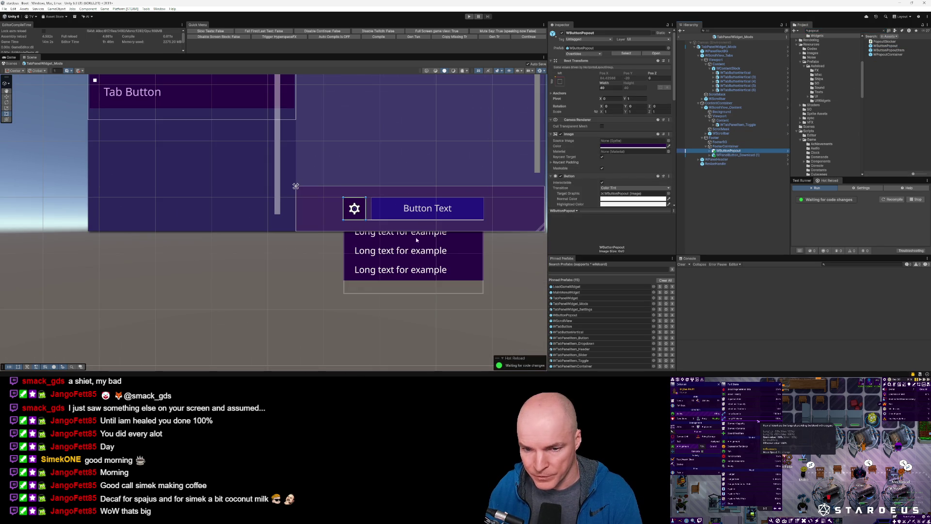
pyautogui.click(729, 155)
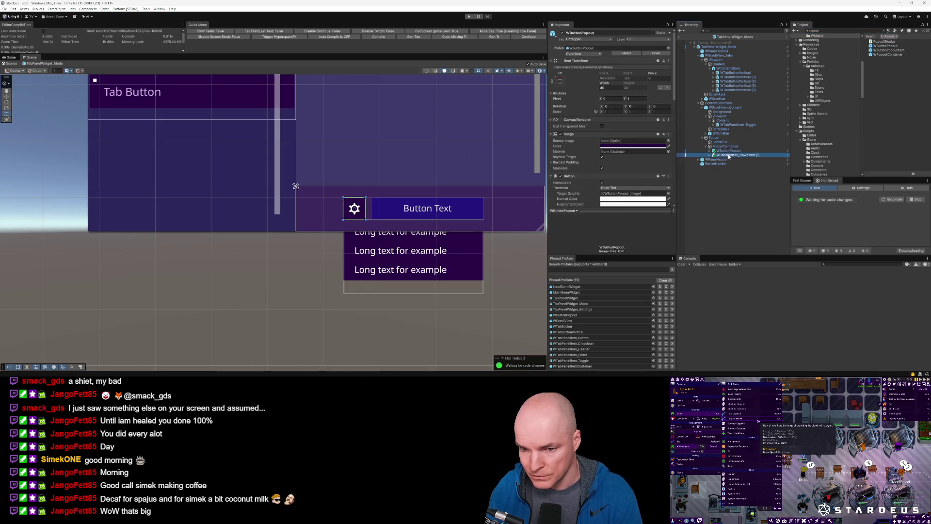
pyautogui.click(456, 256)
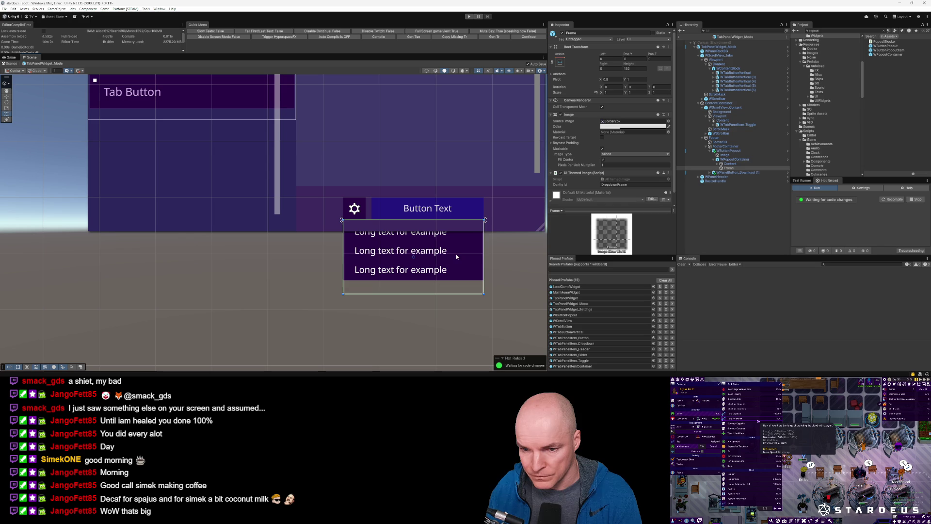
pyautogui.scroll(-1, 673, 173)
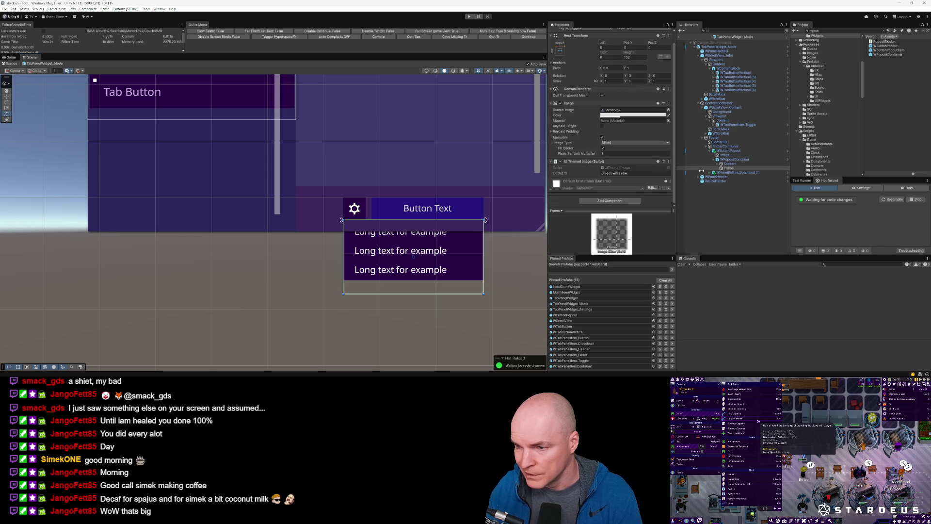
pyautogui.click(735, 160)
pyautogui.click(610, 185)
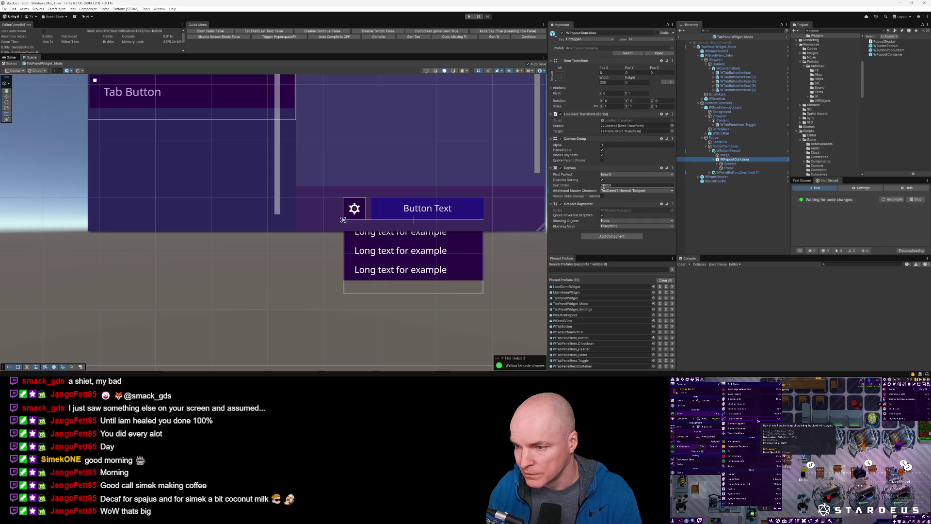
pyautogui.write('30455')
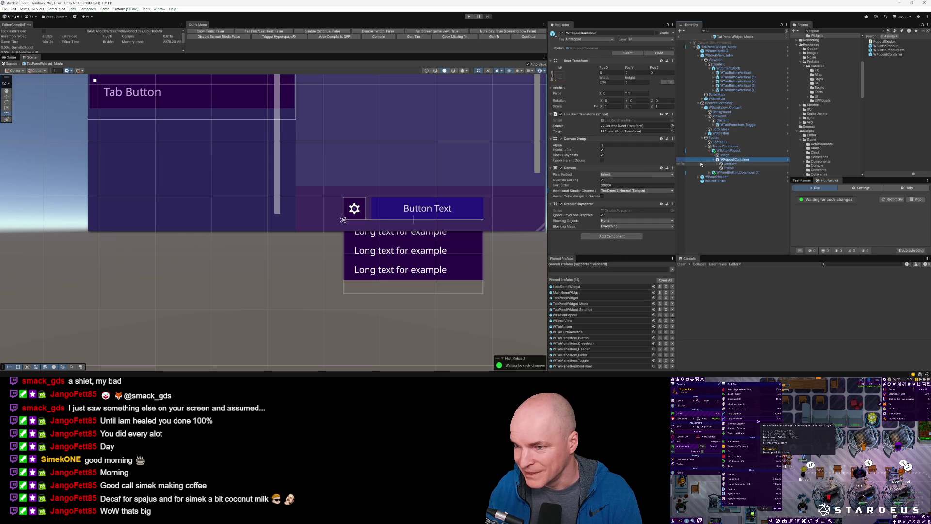
pyautogui.press('Return')
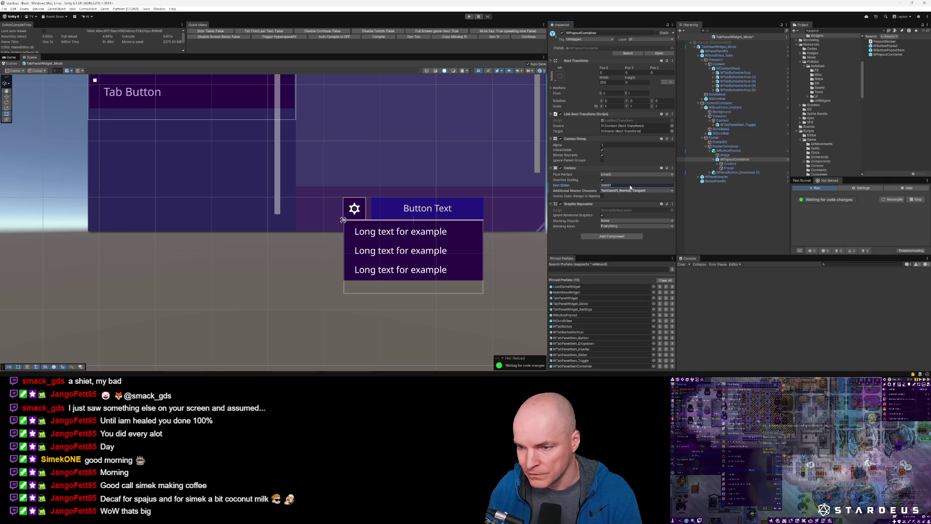
pyautogui.moveTo(596, 186); pyautogui.dragTo(573, 189)
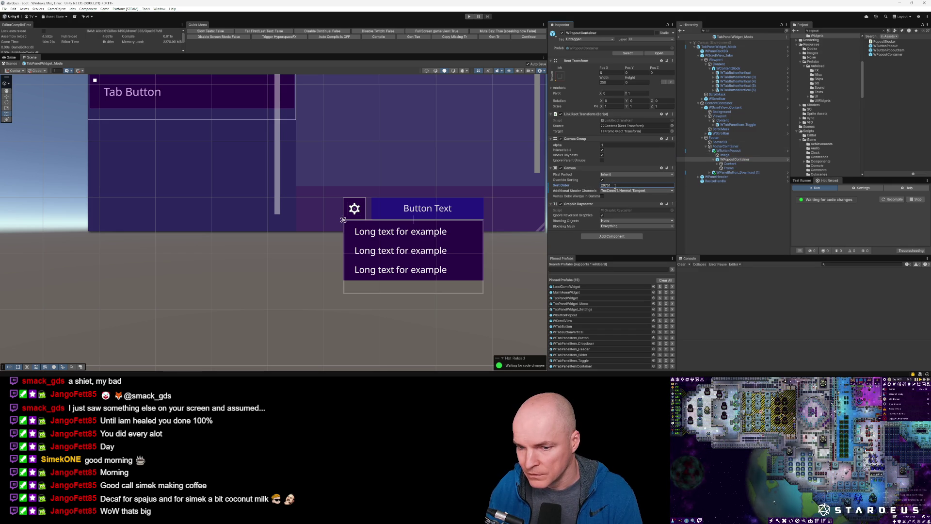
pyautogui.write('30000')
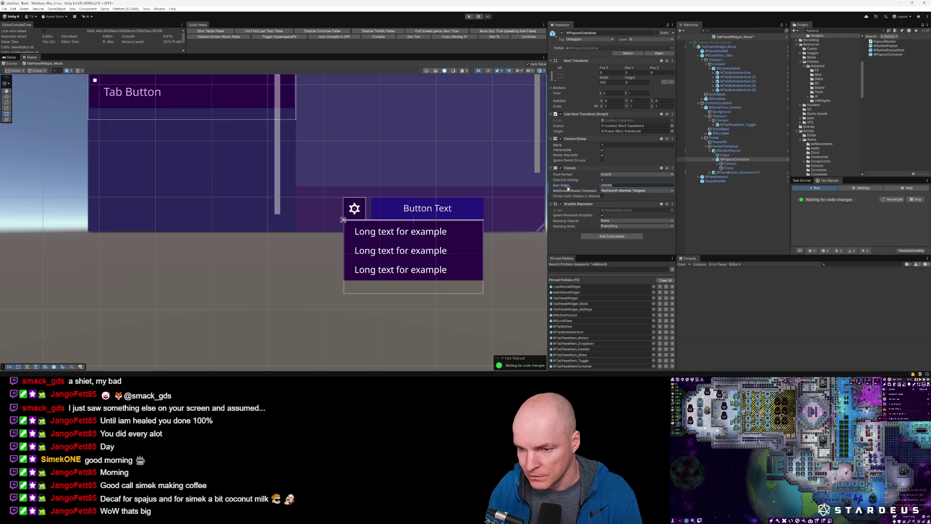
pyautogui.rightClick(564, 185)
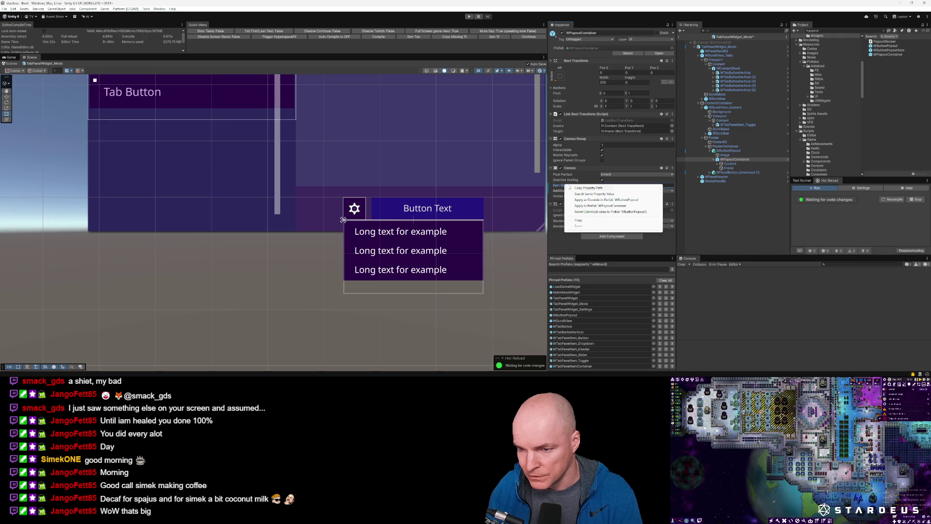
pyautogui.click(586, 212)
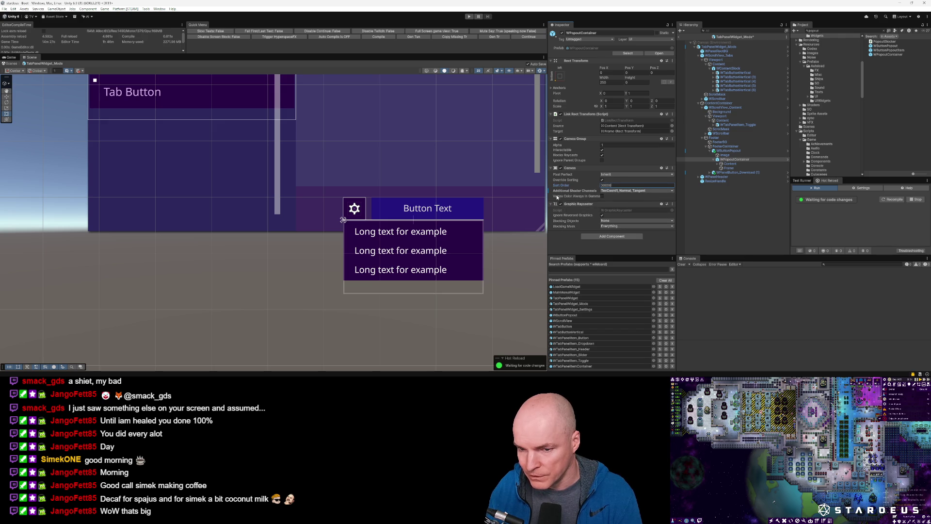
pyautogui.scroll(-5, 414, 236)
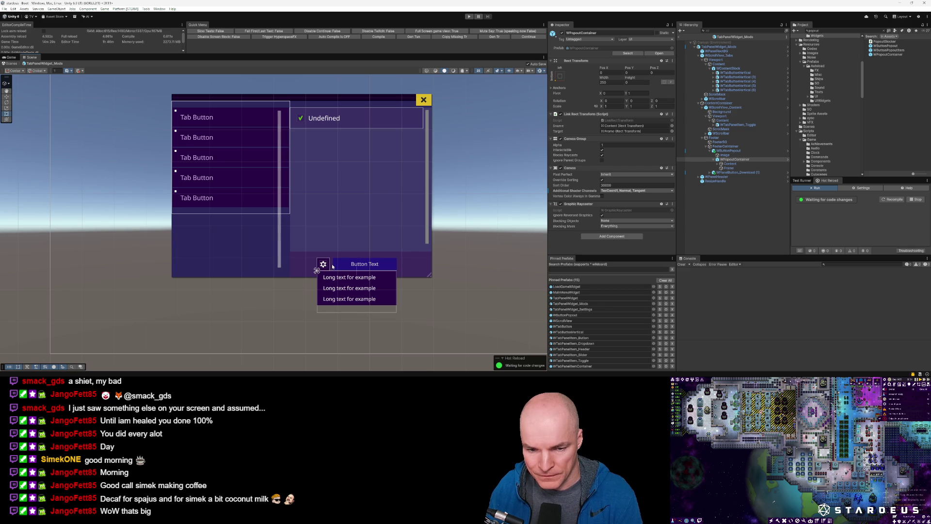
# Select the Footer object and show its Rect Transform anchor presets
pyautogui.click(364, 264)
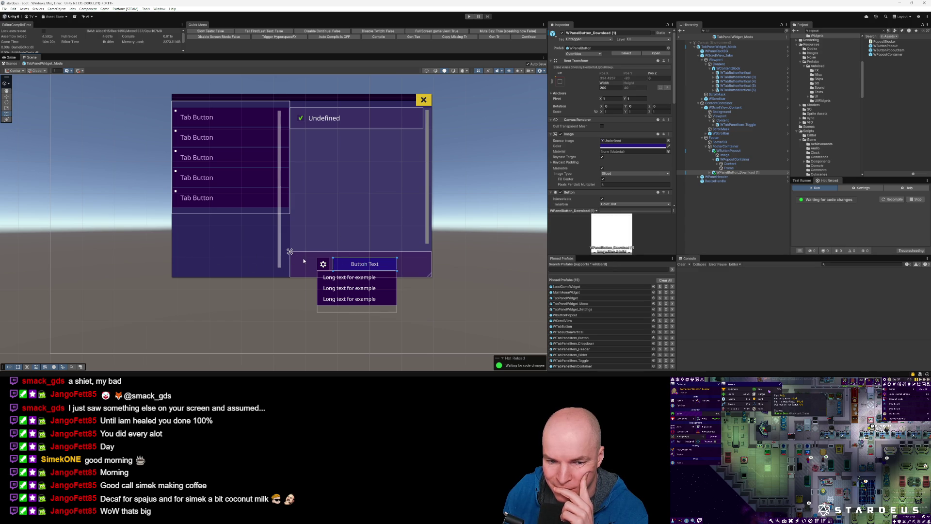
pyautogui.click(719, 138)
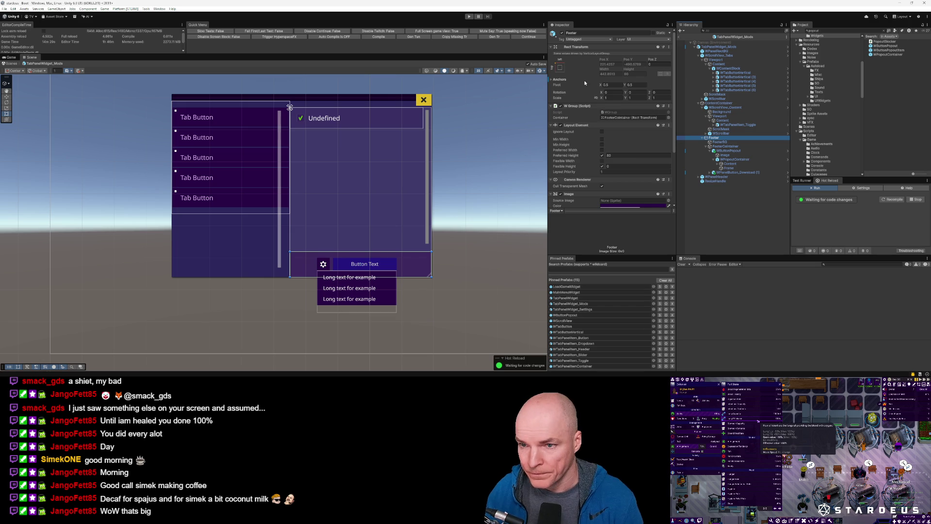
pyautogui.click(560, 68)
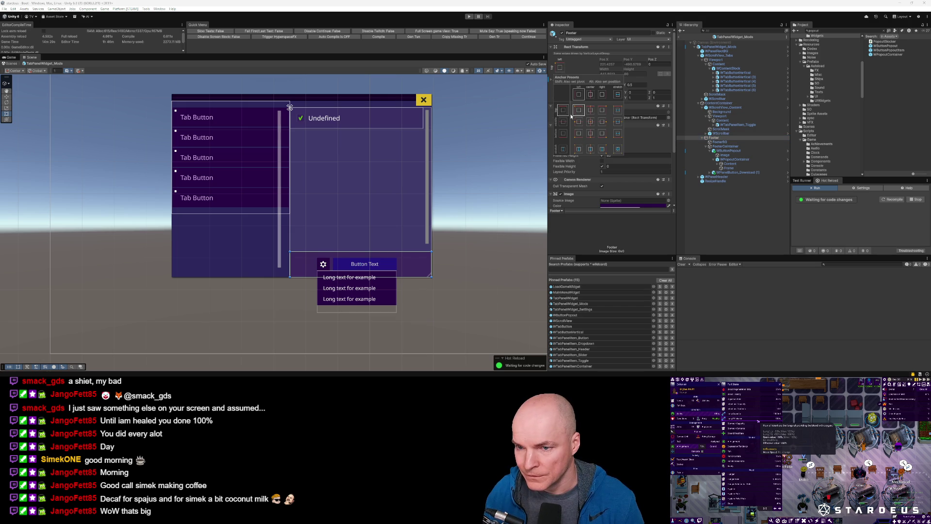
pyautogui.hotkey('shift', 'alt')
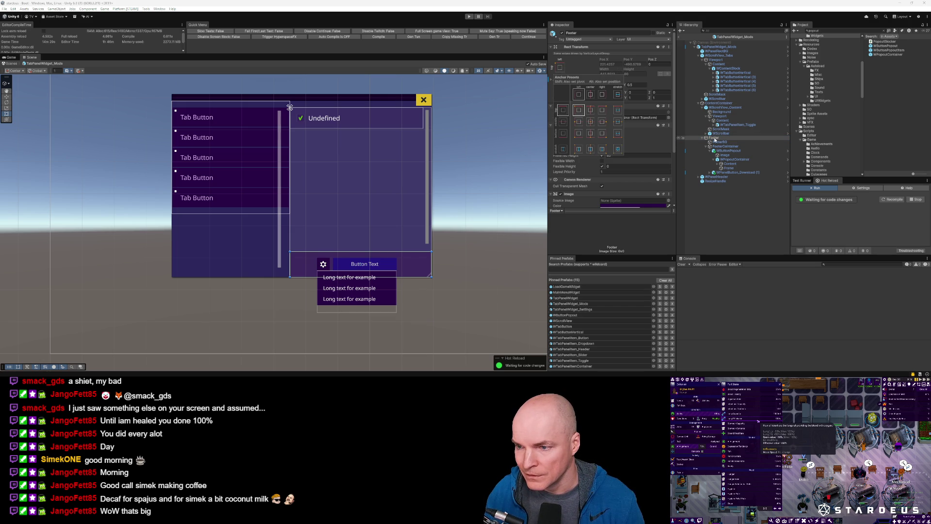
pyautogui.click(710, 103)
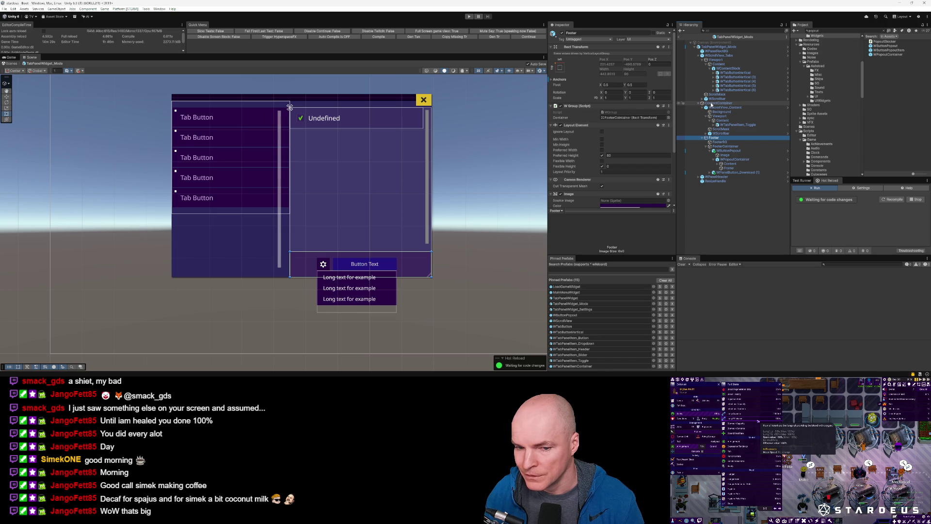
pyautogui.moveTo(713, 139); pyautogui.dragTo(712, 139)
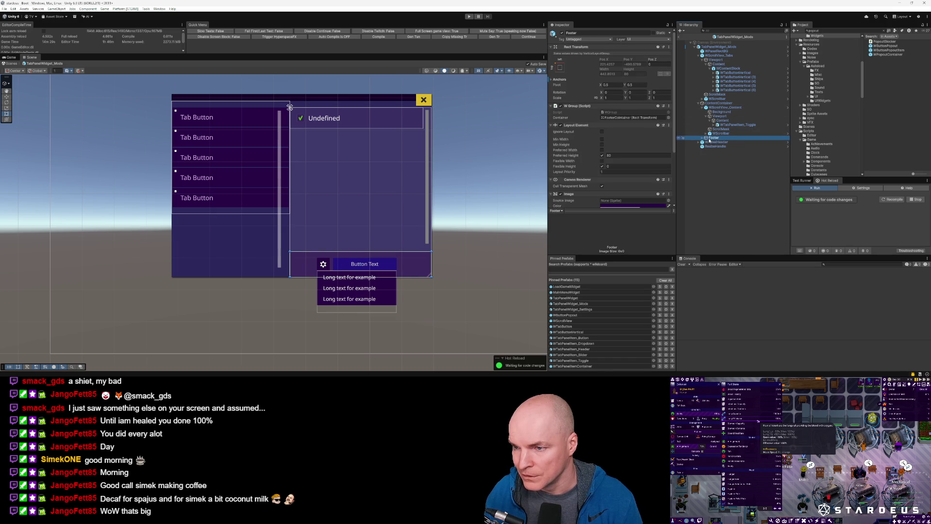
pyautogui.moveTo(709, 140); pyautogui.dragTo(702, 143)
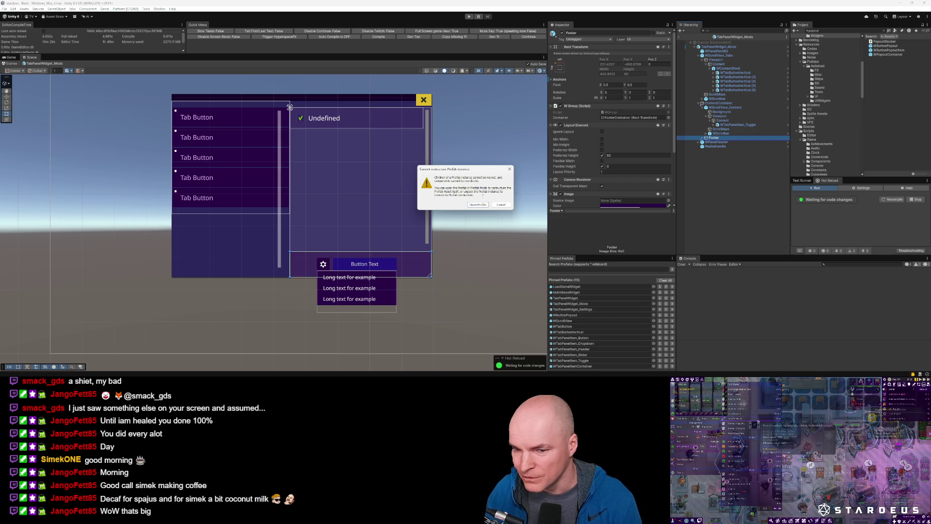
pyautogui.click(500, 205)
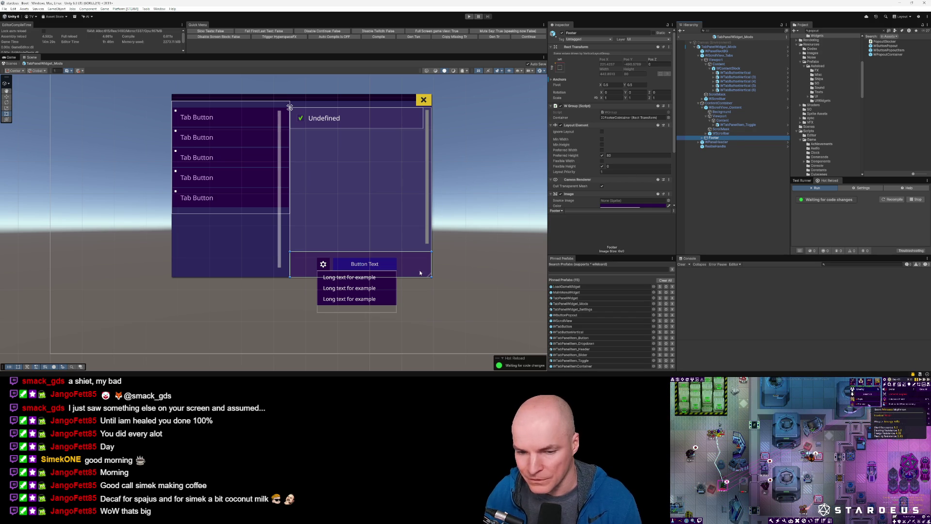
pyautogui.click(718, 47)
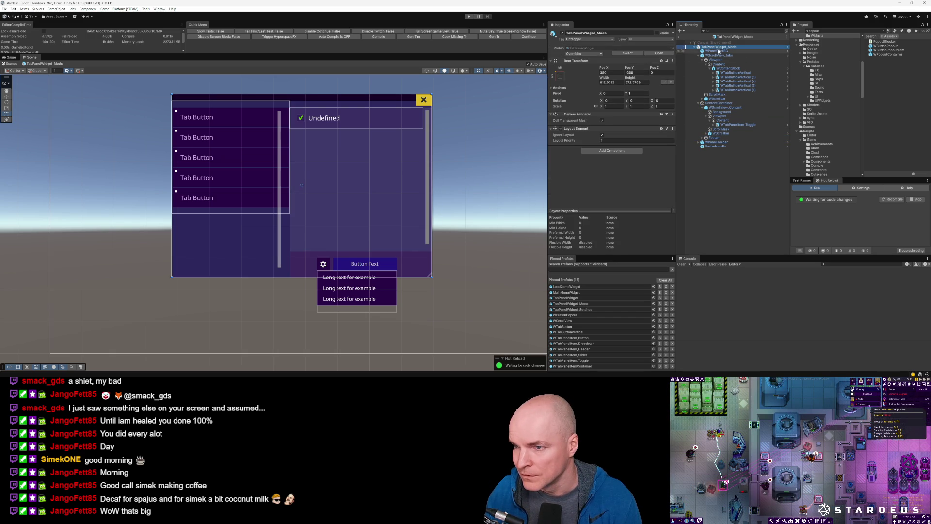
pyautogui.click(714, 138)
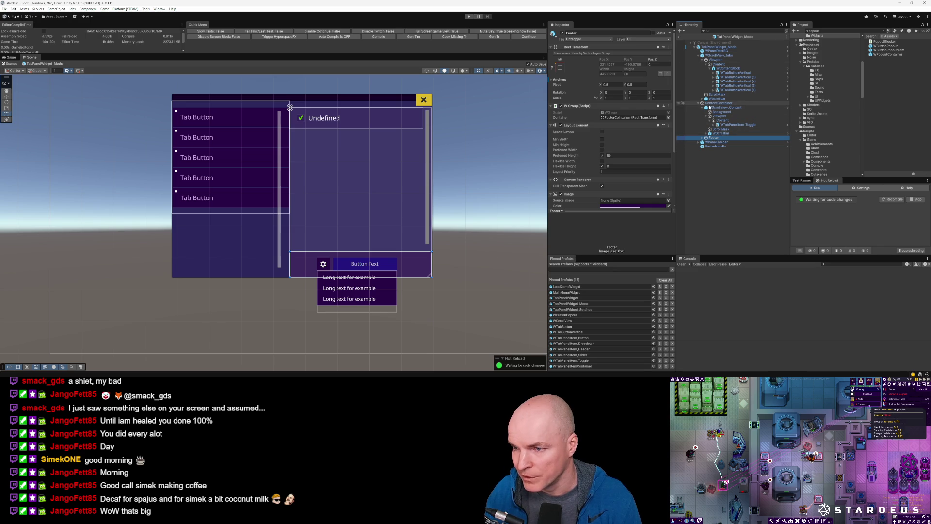
# Move Footer below ContentContainer with Pos X 0, bottom-left anchor and width 370
pyautogui.click(699, 103)
pyautogui.moveTo(700, 107); pyautogui.dragTo(709, 107)
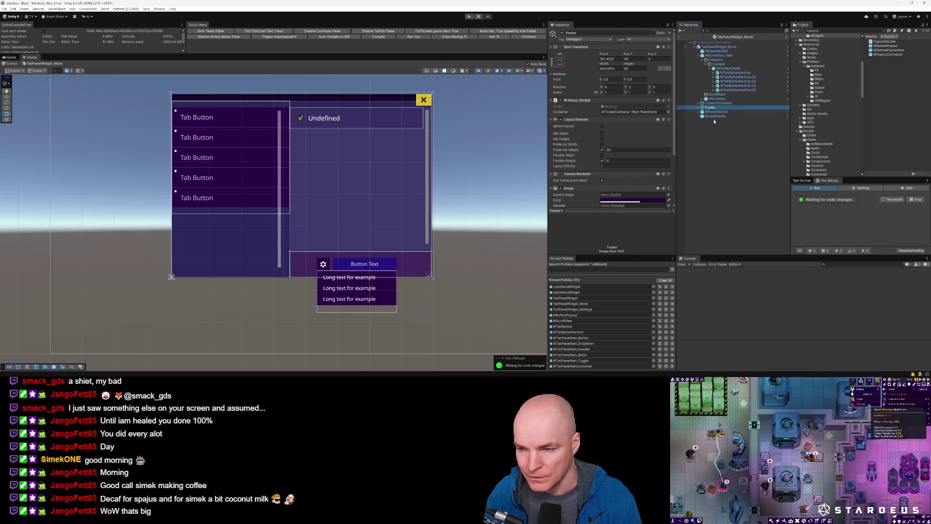
pyautogui.click(620, 59)
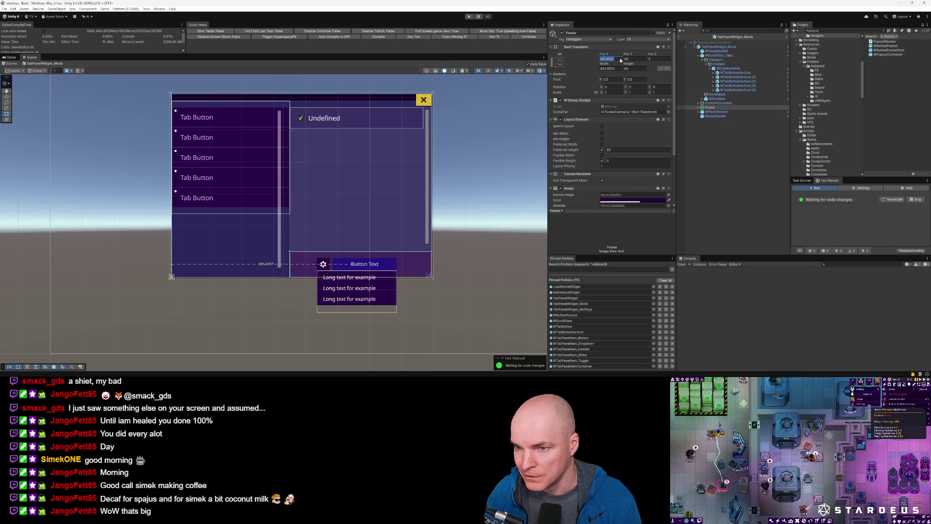
pyautogui.write('0')
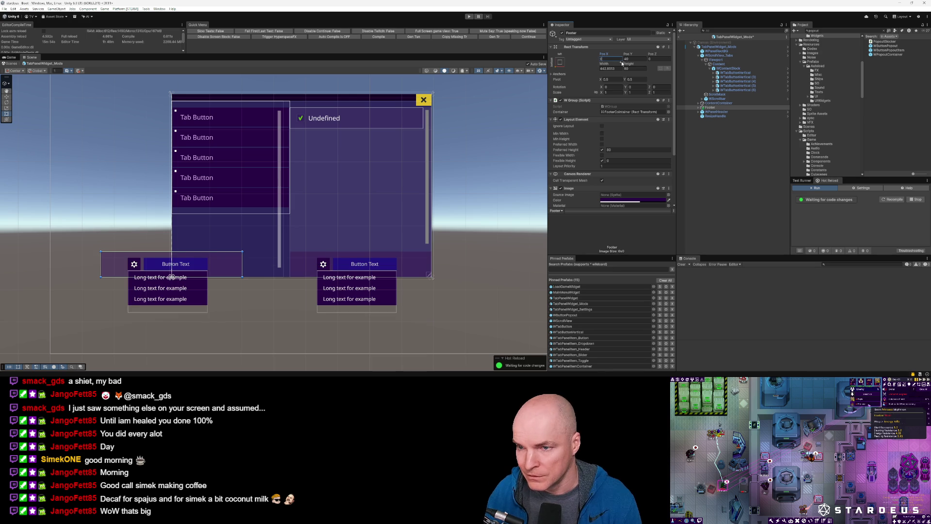
pyautogui.click(619, 68)
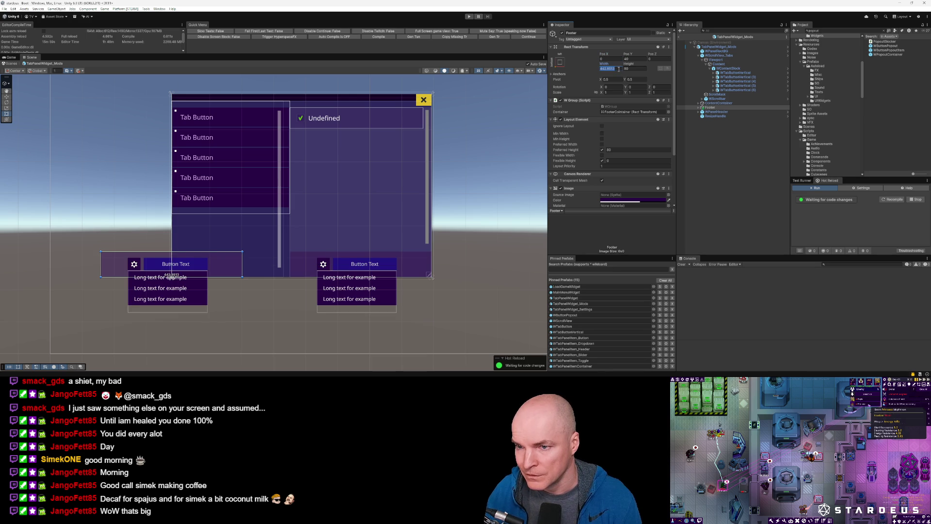
pyautogui.click(560, 63)
pyautogui.keyDown('alt'); pyautogui.click(617, 128); pyautogui.keyUp('alt')
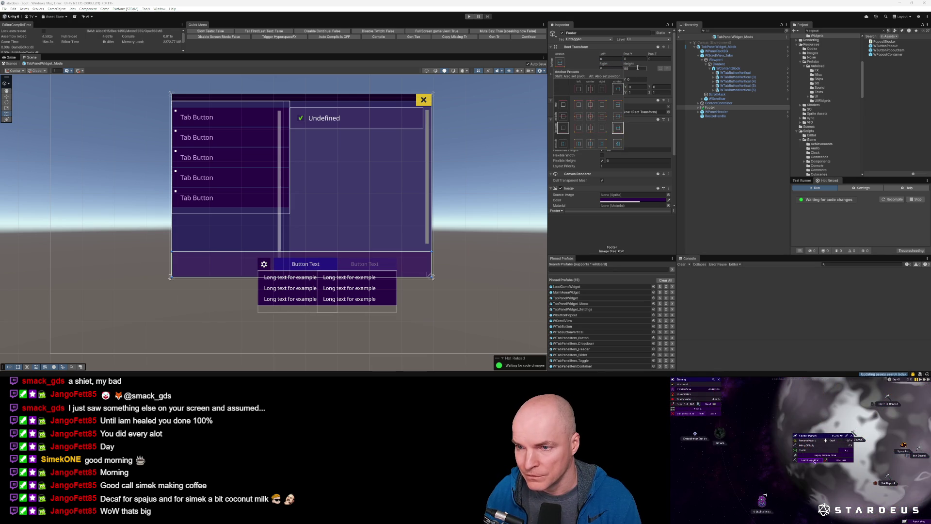
pyautogui.keyDown('alt'); pyautogui.click(576, 129); pyautogui.keyUp('alt')
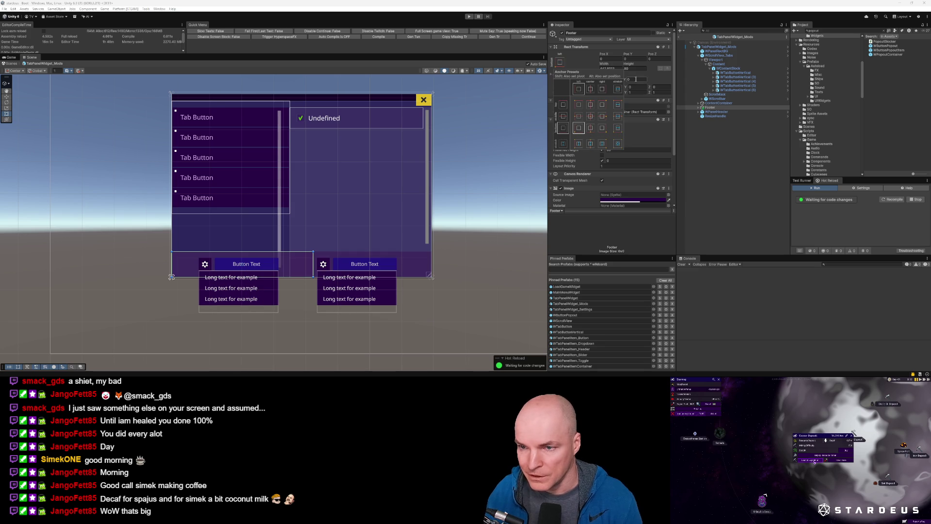
pyautogui.click(619, 68)
pyautogui.write('370')
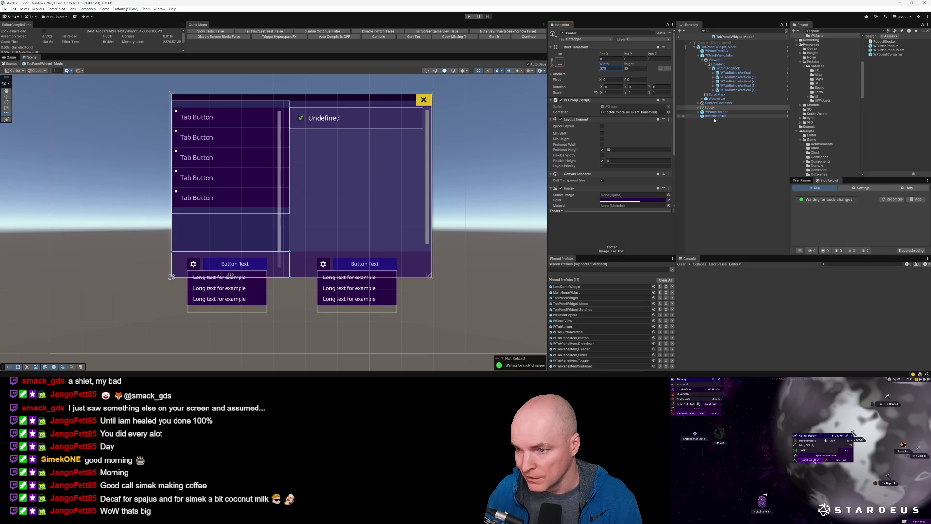
# Deactivate the inner Footer inside ContentContainer
pyautogui.click(702, 103)
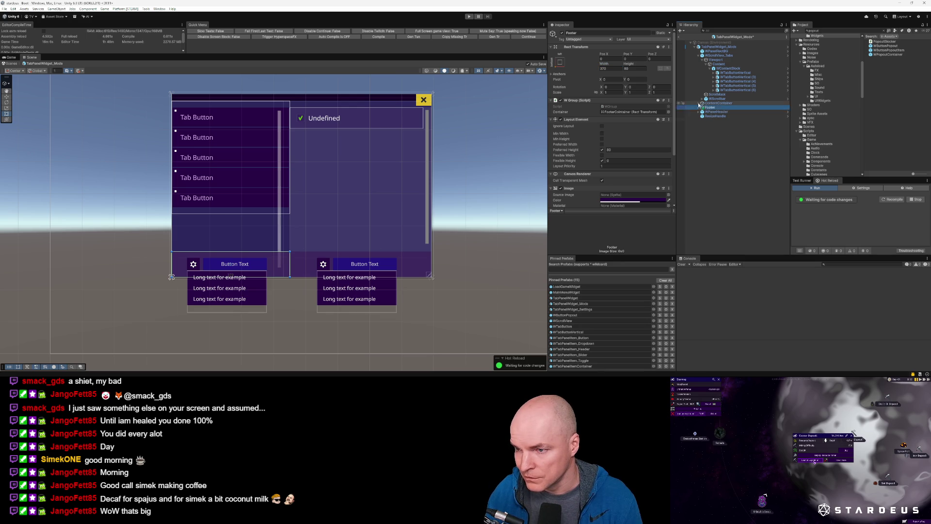
pyautogui.click(714, 138)
pyautogui.click(562, 33)
pyautogui.click(339, 310)
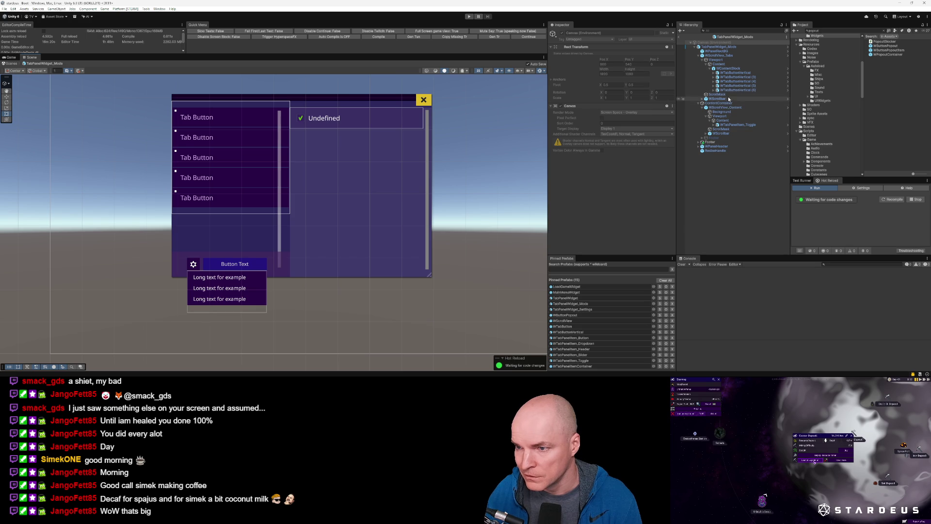
# Set WScrollView_Tabs' Rect Transform Bottom to 80 and frame the whole panel
pyautogui.click(718, 64)
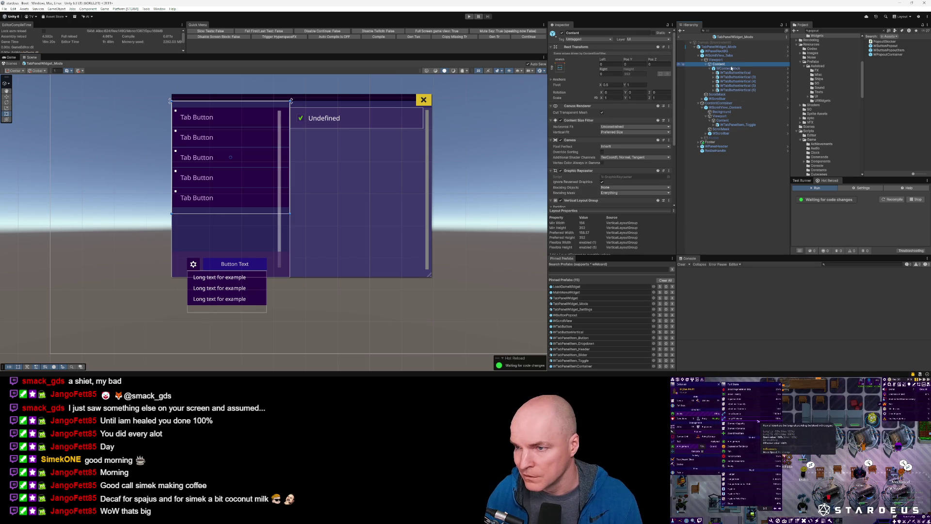
pyautogui.click(720, 56)
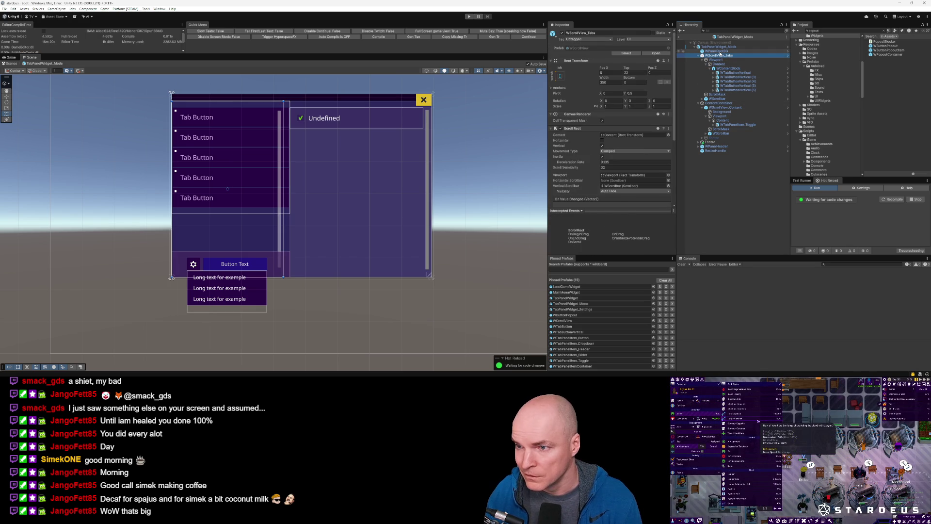
pyautogui.press('Up')
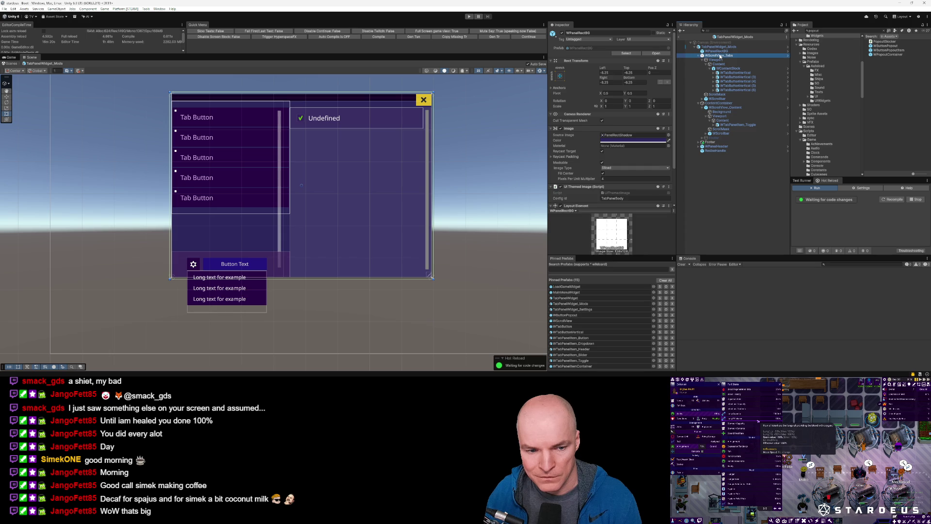
pyautogui.click(719, 55)
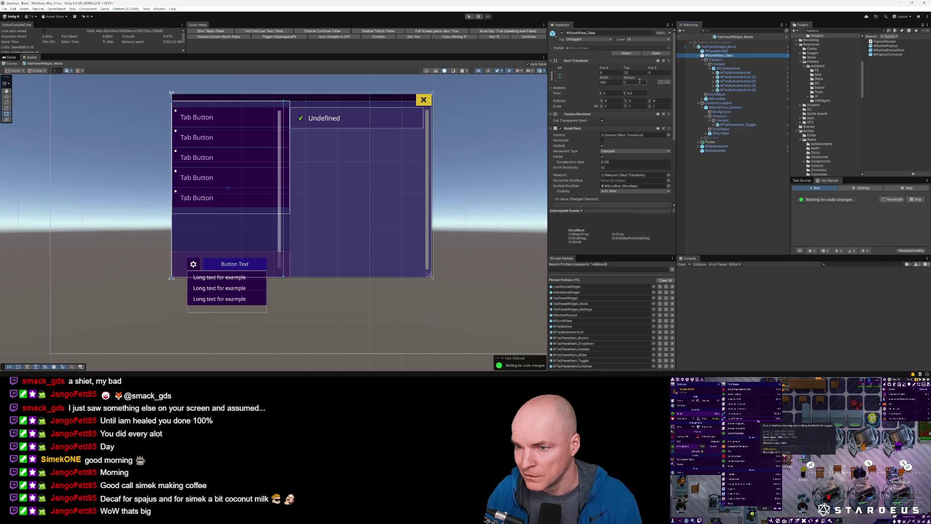
pyautogui.write('80')
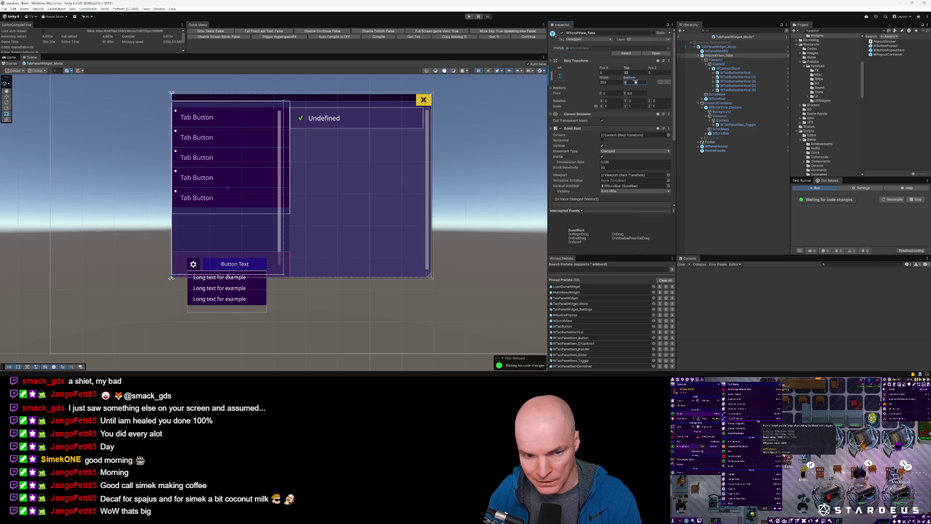
pyautogui.scroll(-2, 246, 257)
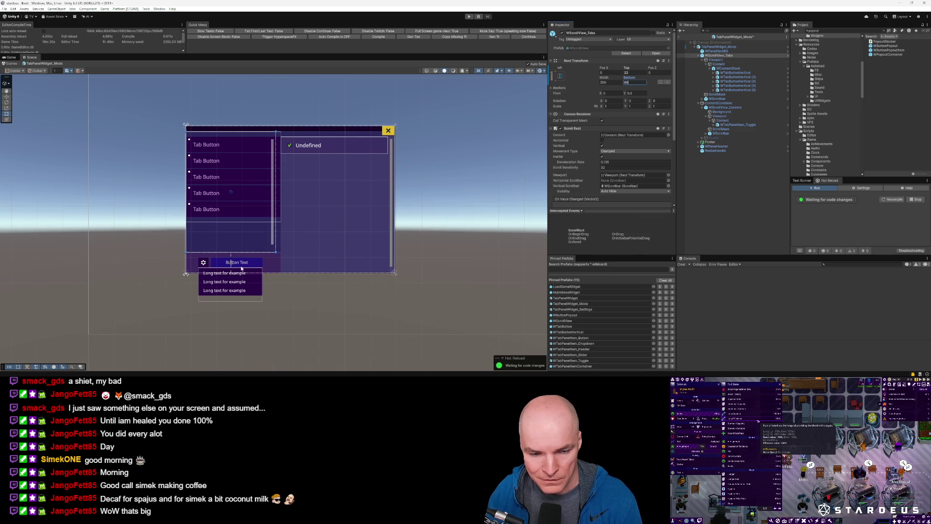
pyautogui.scroll(3, 242, 266)
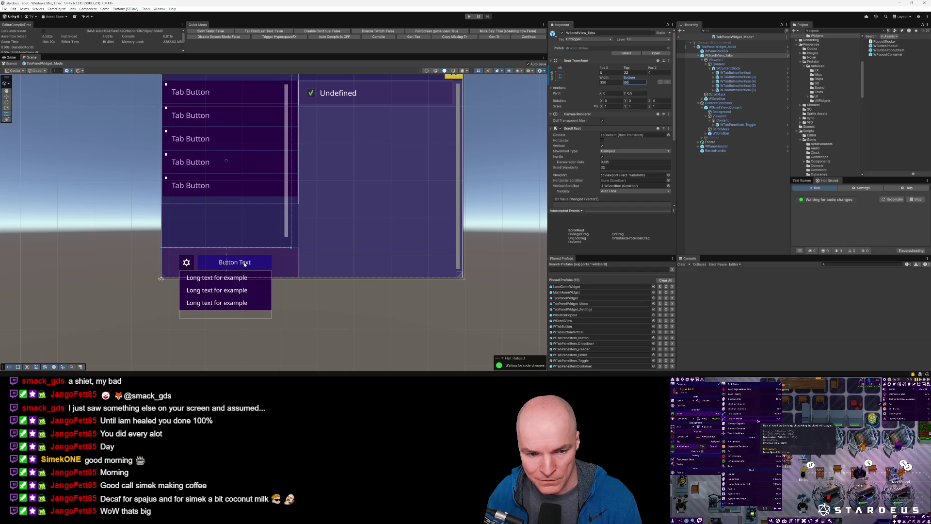
pyautogui.click(245, 262)
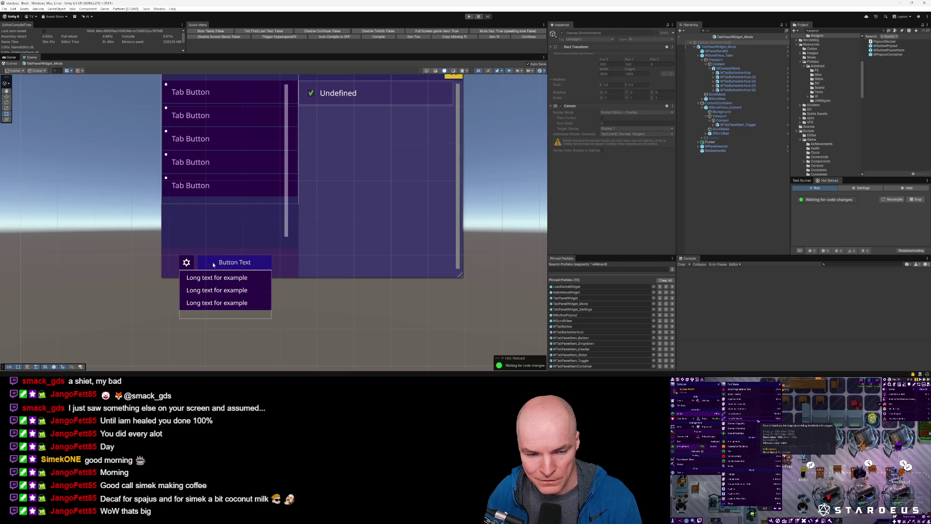
pyautogui.press('f')
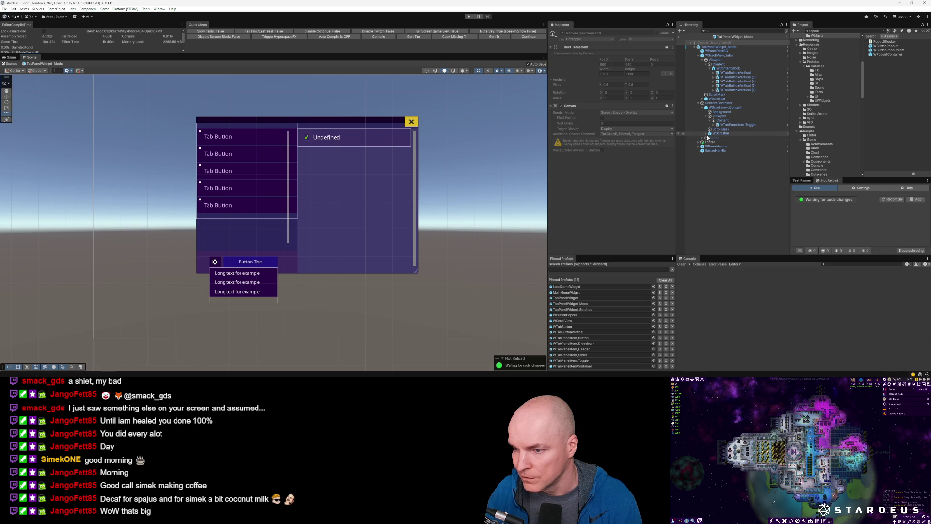
# Activate the inactive Footer so its gear popout and Button Text strip appears
pyautogui.click(707, 138)
pyautogui.click(562, 33)
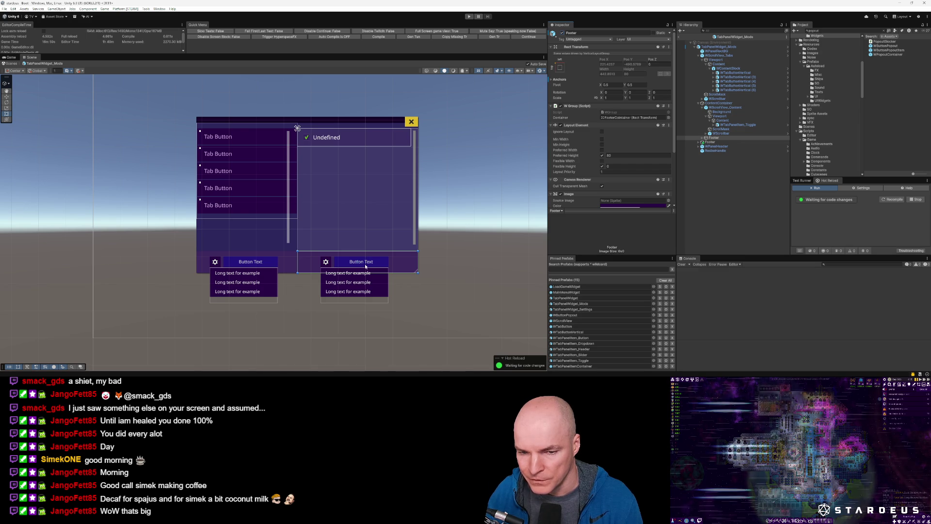
pyautogui.scroll(1, 401, 181)
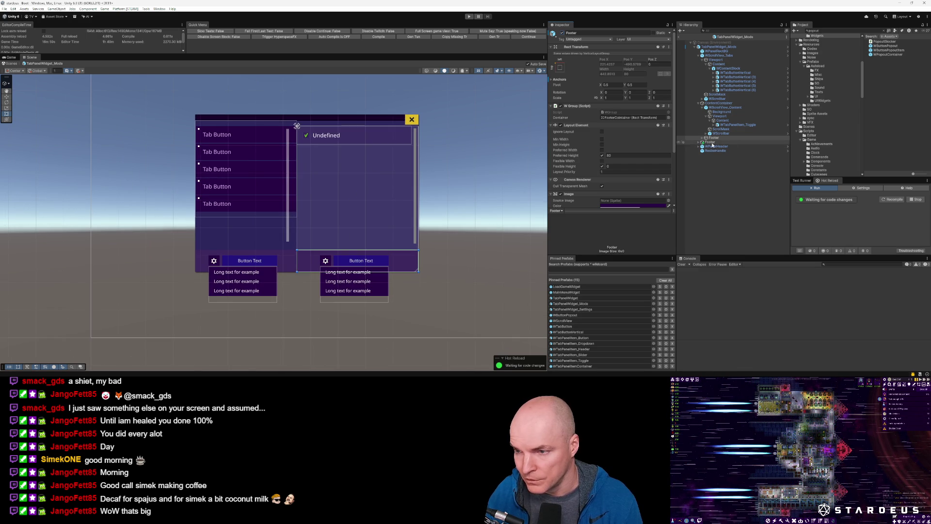
pyautogui.click(355, 263)
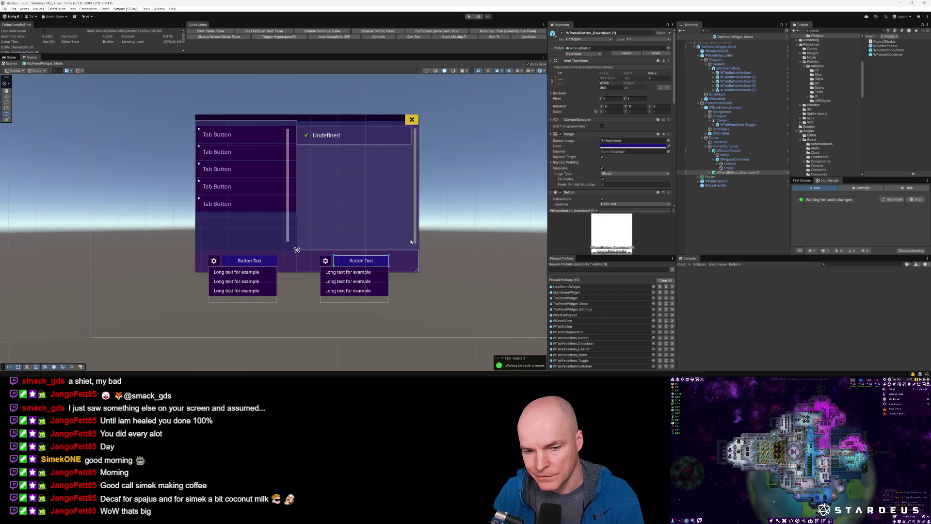
pyautogui.click(284, 268)
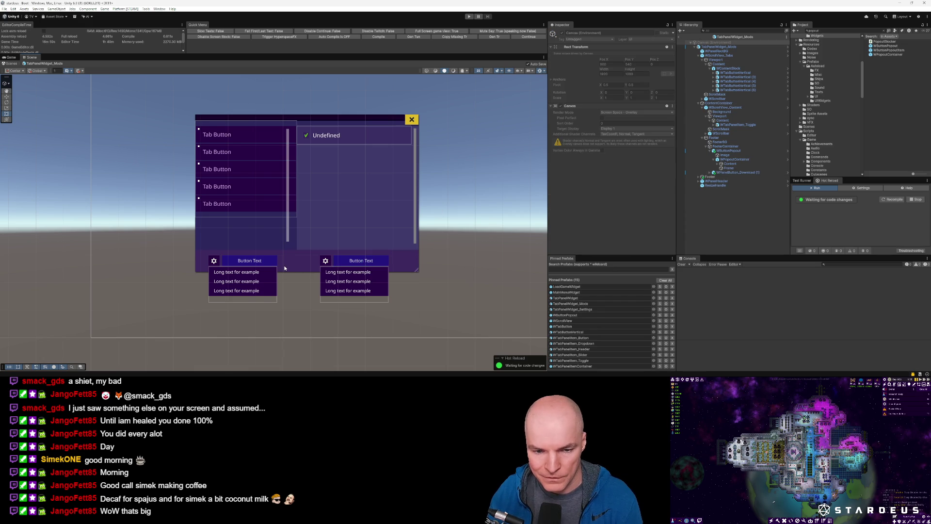
pyautogui.scroll(3, 285, 268)
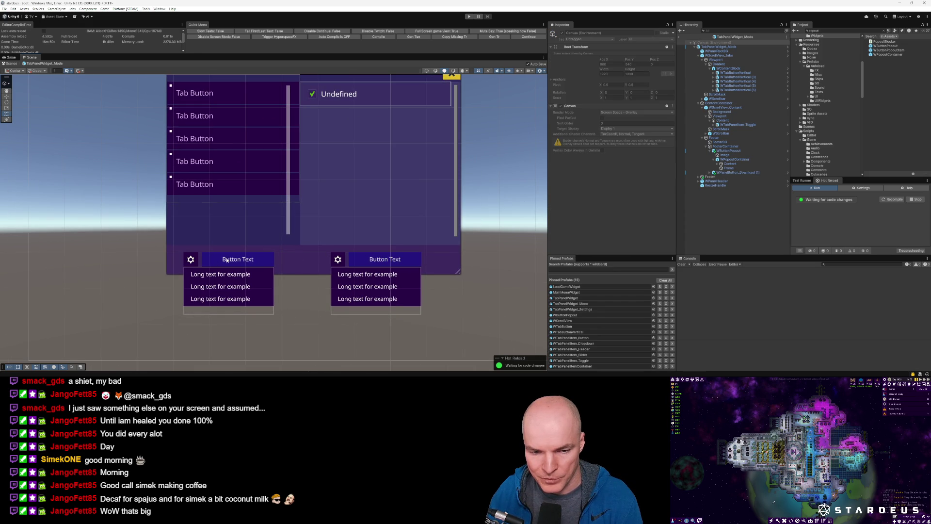
pyautogui.scroll(-2, 393, 261)
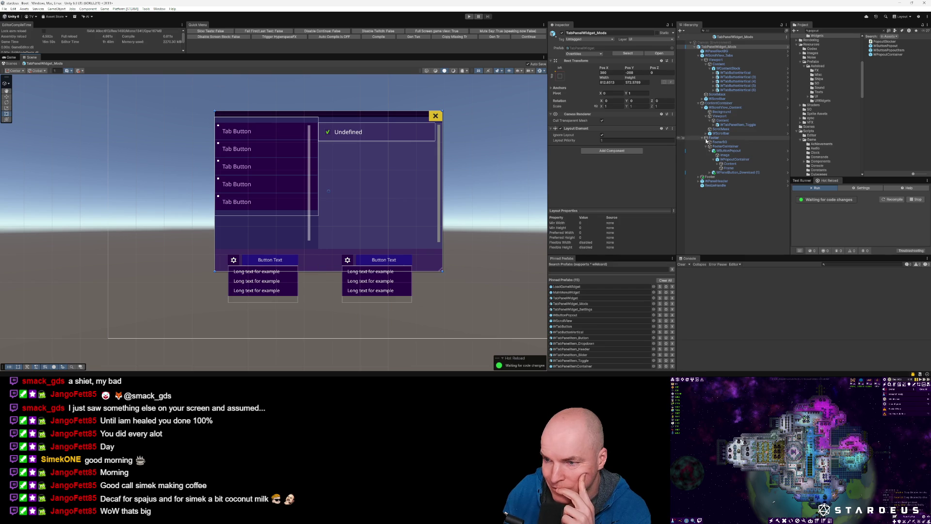
# Drag the Footer Image colour's Alpha to 100 for an opaque dark purple background
pyautogui.click(712, 177)
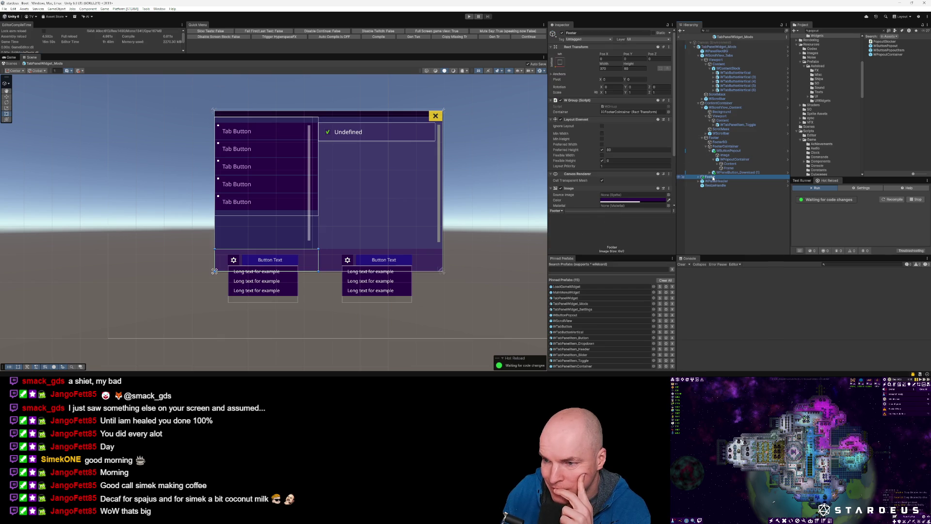
pyautogui.scroll(-5, 633, 143)
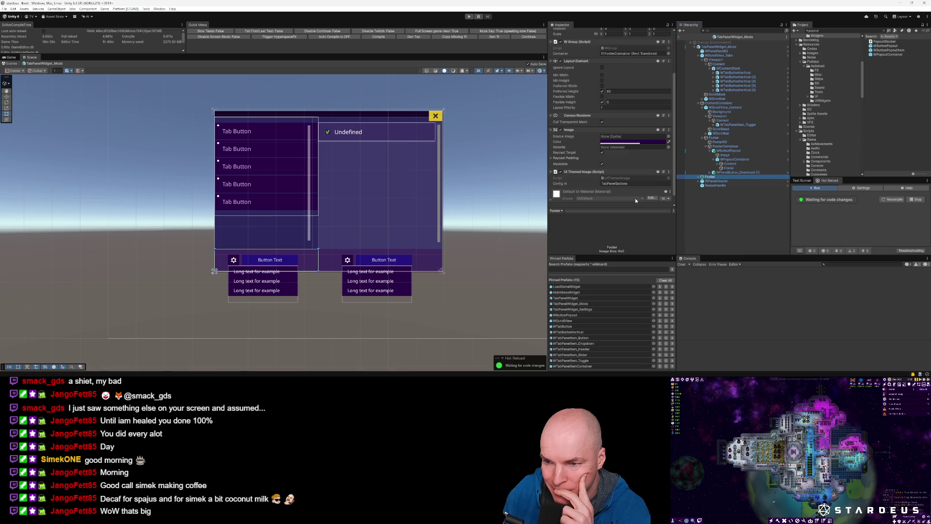
pyautogui.click(631, 132)
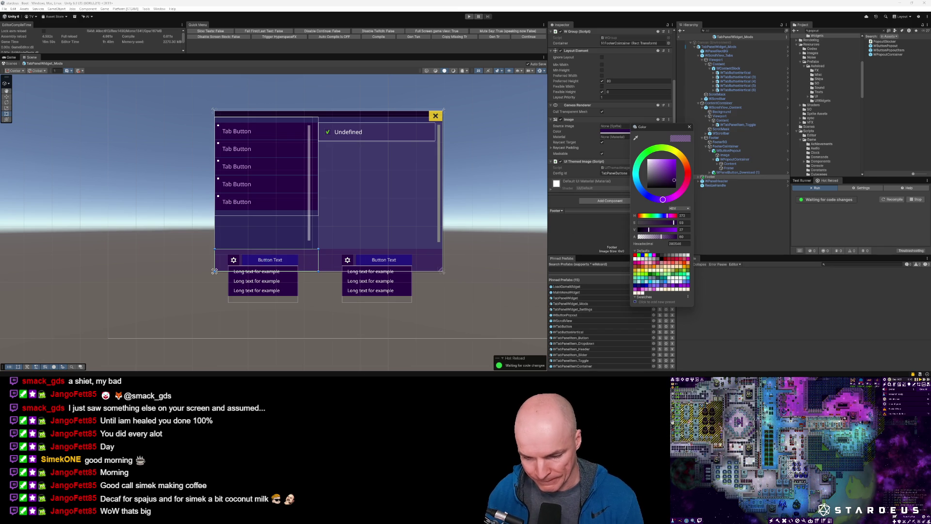
pyautogui.press('Escape')
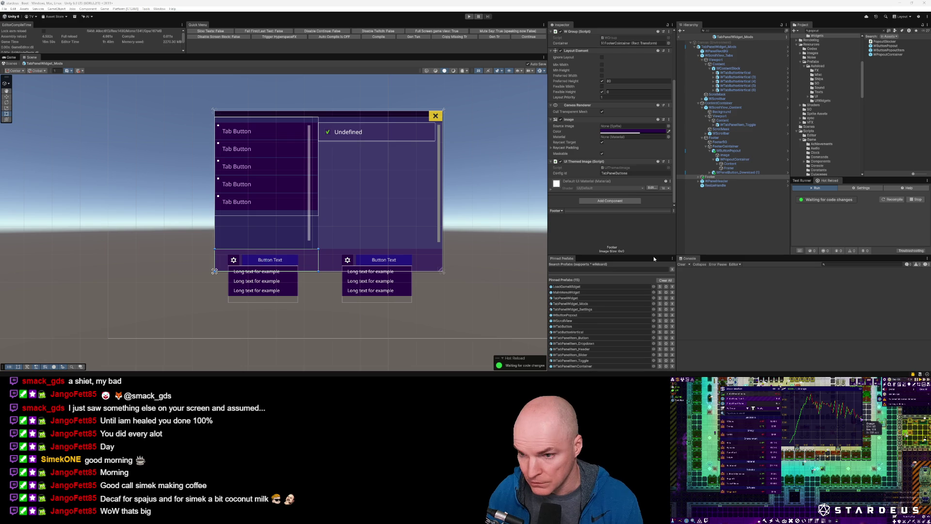
pyautogui.click(653, 132)
pyautogui.click(701, 244)
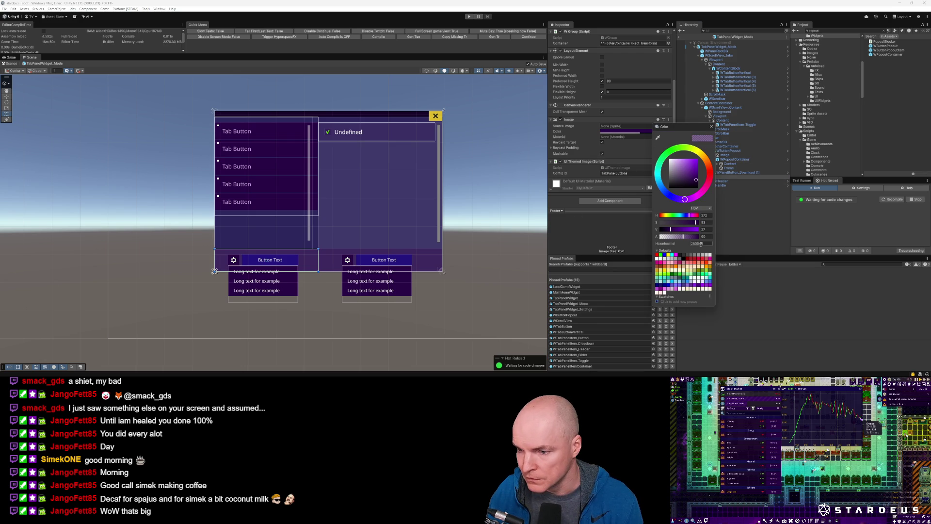
pyautogui.moveTo(685, 237)
pyautogui.mouseDown()
pyautogui.moveTo(708, 238)
pyautogui.moveTo(612, 238)
pyautogui.moveTo(759, 237)
pyautogui.mouseUp()
pyautogui.click(308, 254)
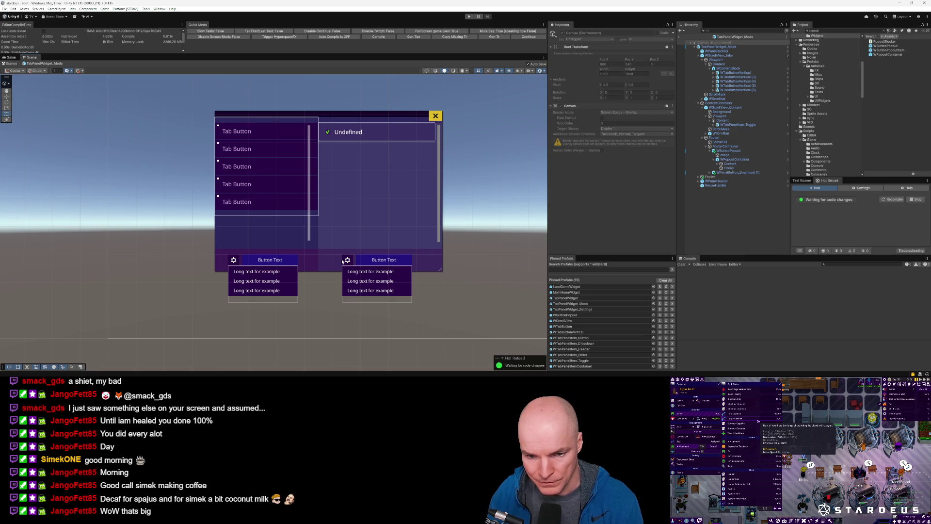
pyautogui.scroll(-2, 309, 292)
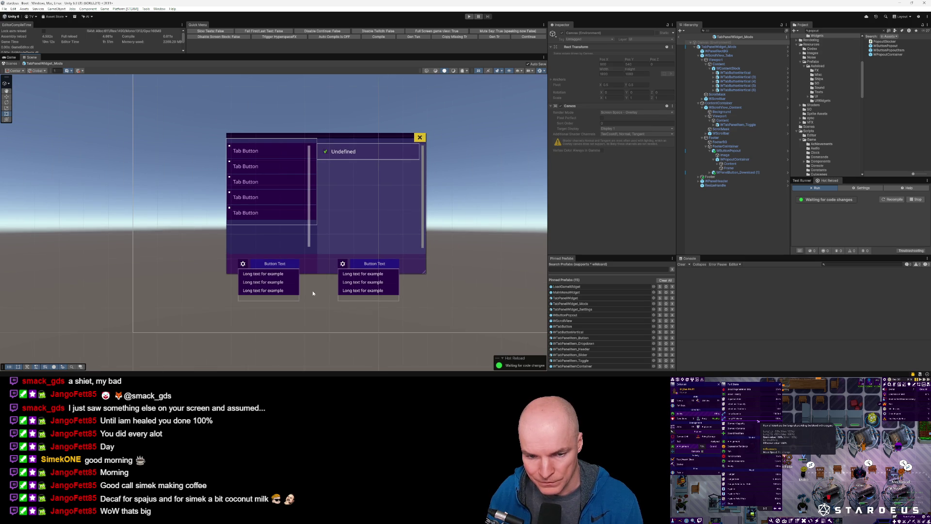
pyautogui.scroll(5, 313, 290)
pyautogui.scroll(-2, 316, 287)
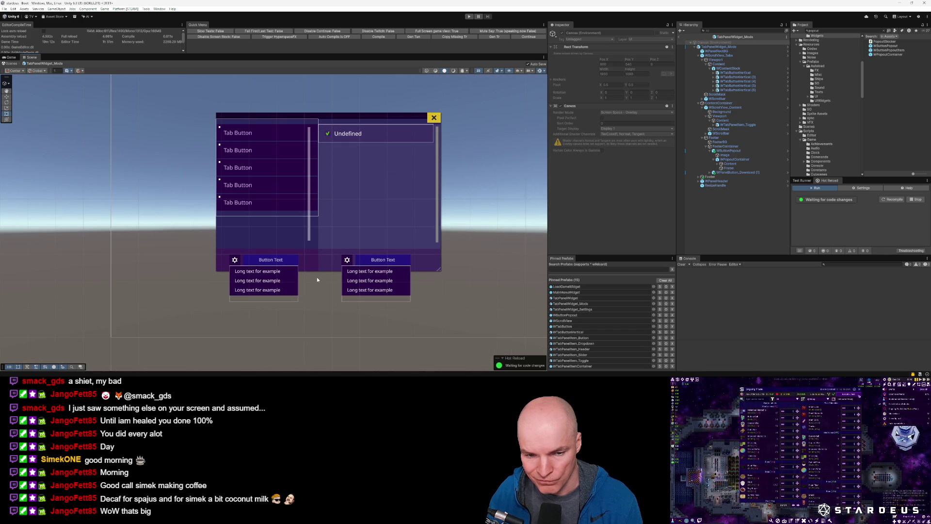
pyautogui.scroll(1, 317, 280)
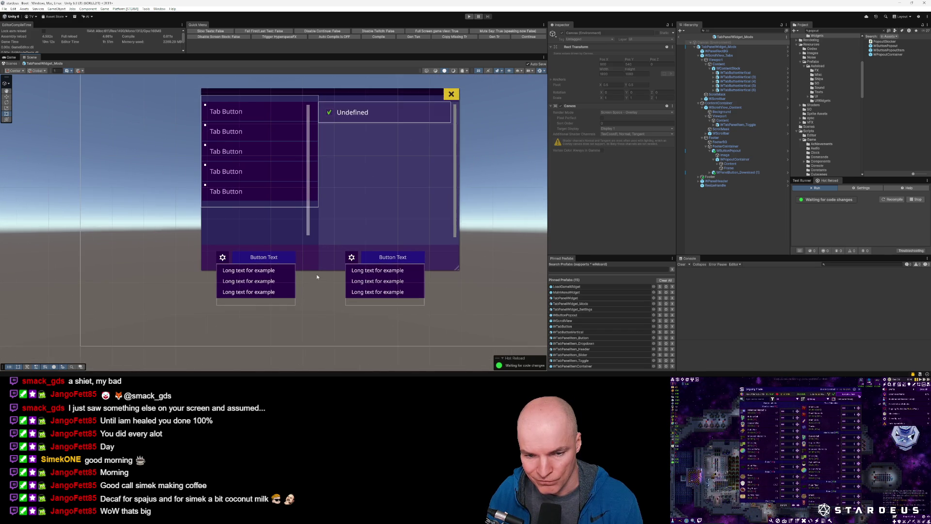
pyautogui.scroll(-1, 317, 277)
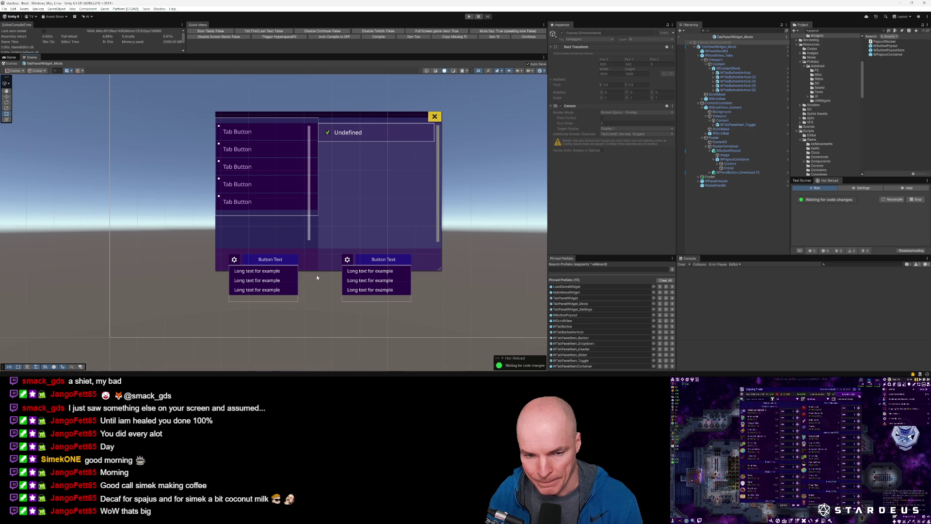